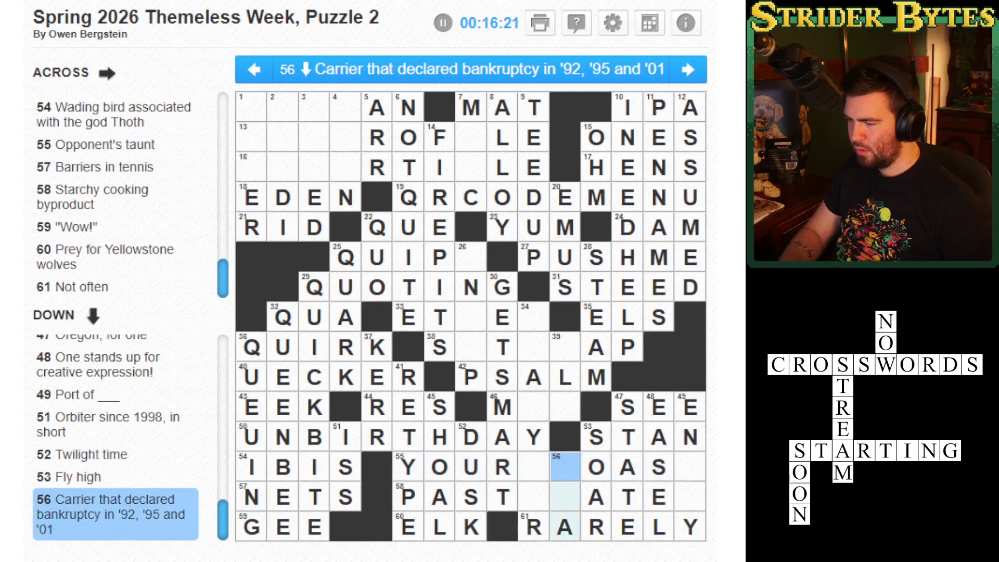
pyautogui.click(533, 497)
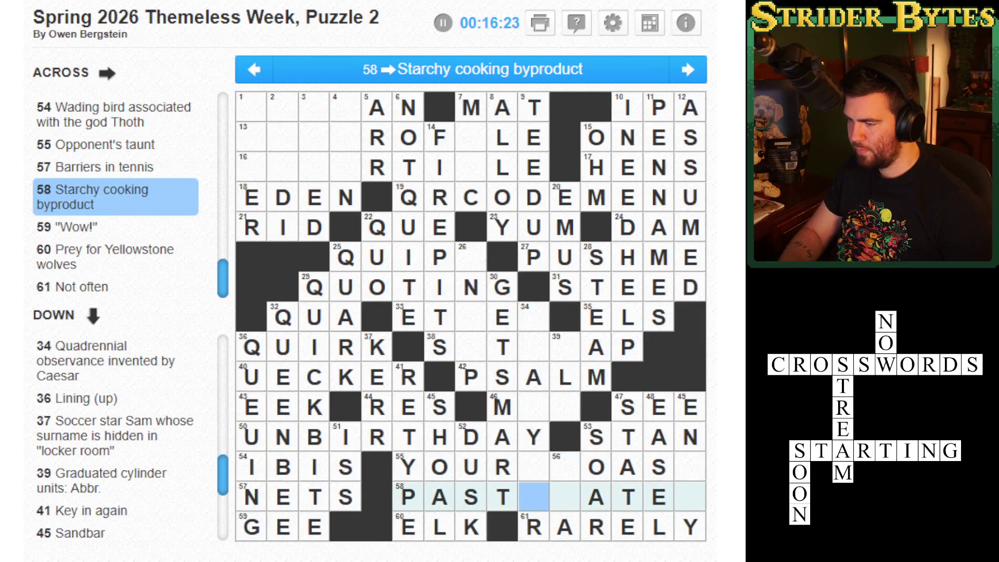
# Enter AWR to complete PASTAWATER at 58 Across
pyautogui.press('Right')
pyautogui.press('Right')
pyautogui.press('Right')
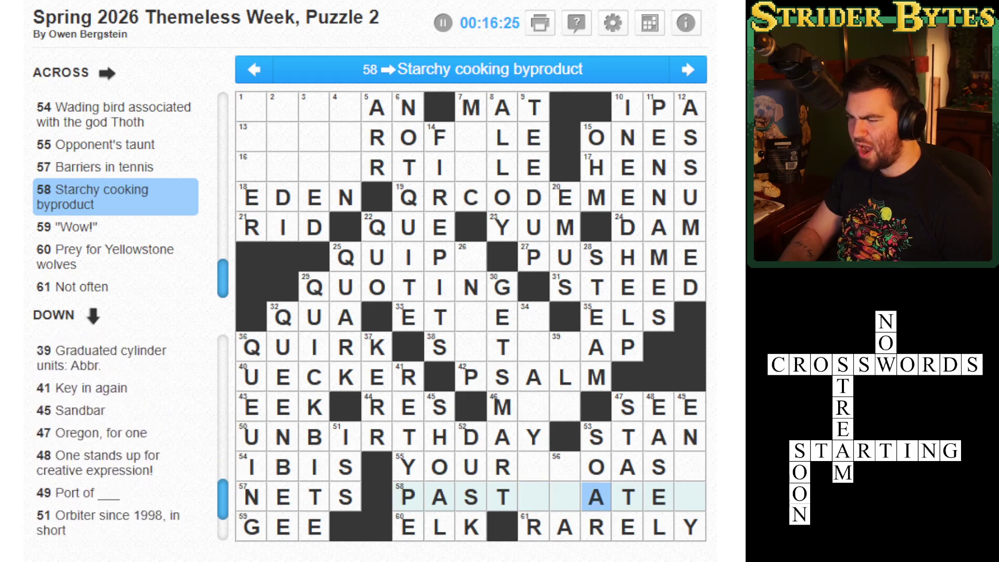
pyautogui.press('Left')
pyautogui.press('Left')
pyautogui.press('Left')
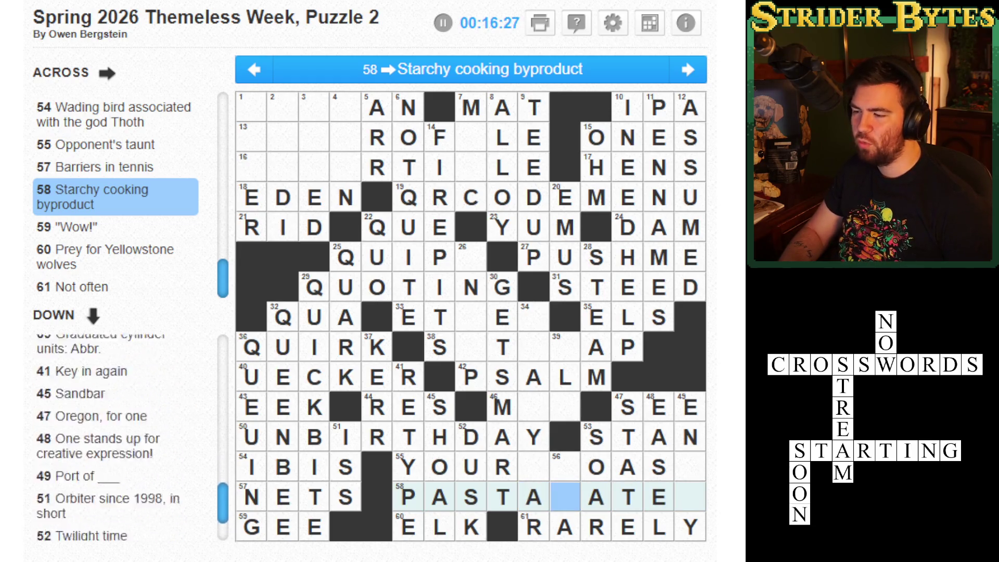
pyautogui.write('AWR')
pyautogui.hotkey('shift', 'Tab')
pyautogui.click(565, 497)
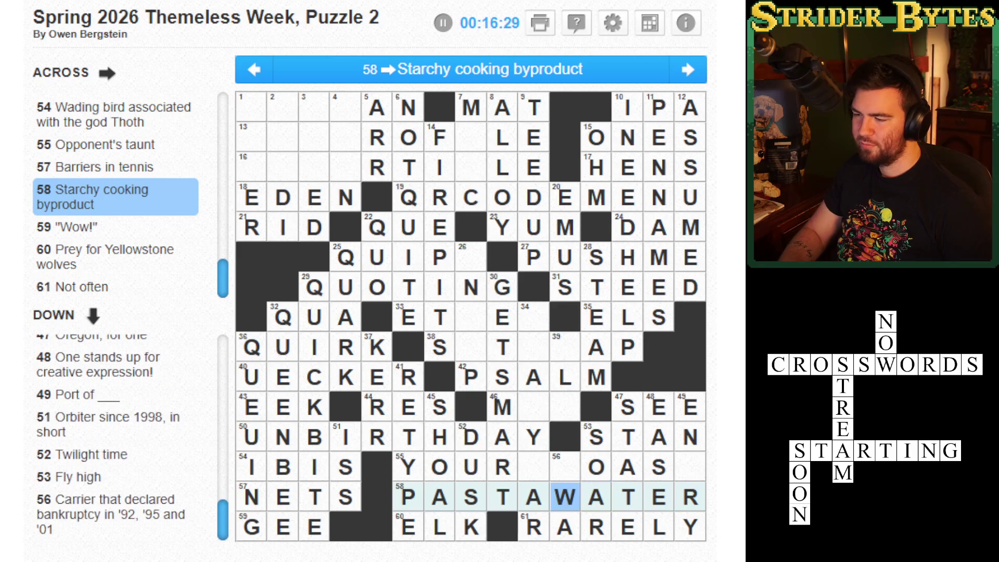
# Type ET to finish YOURETOAST at 55 Across and check the 56 Down crossing
pyautogui.click(533, 467)
pyautogui.write('E')
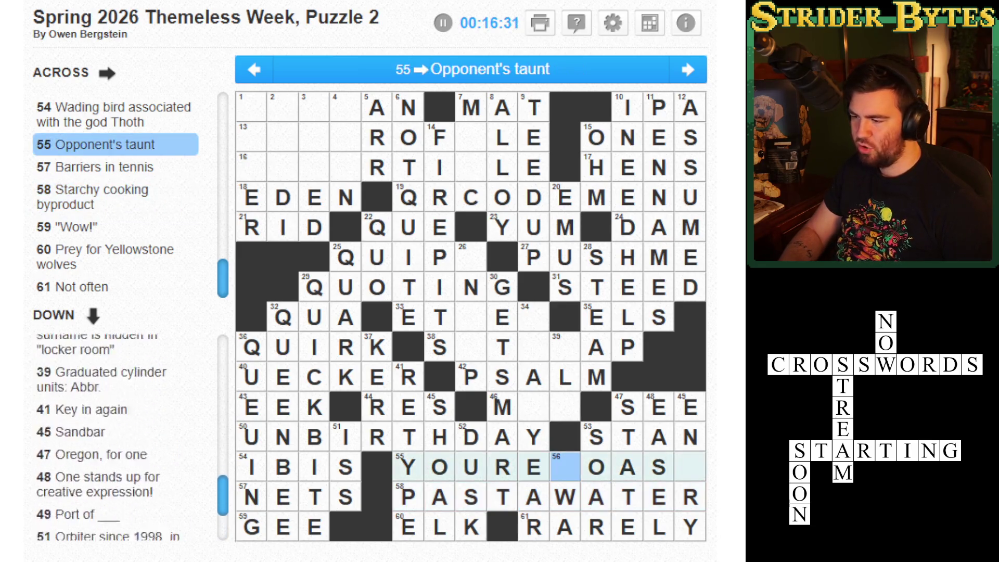
pyautogui.write('T')
pyautogui.click(565, 467)
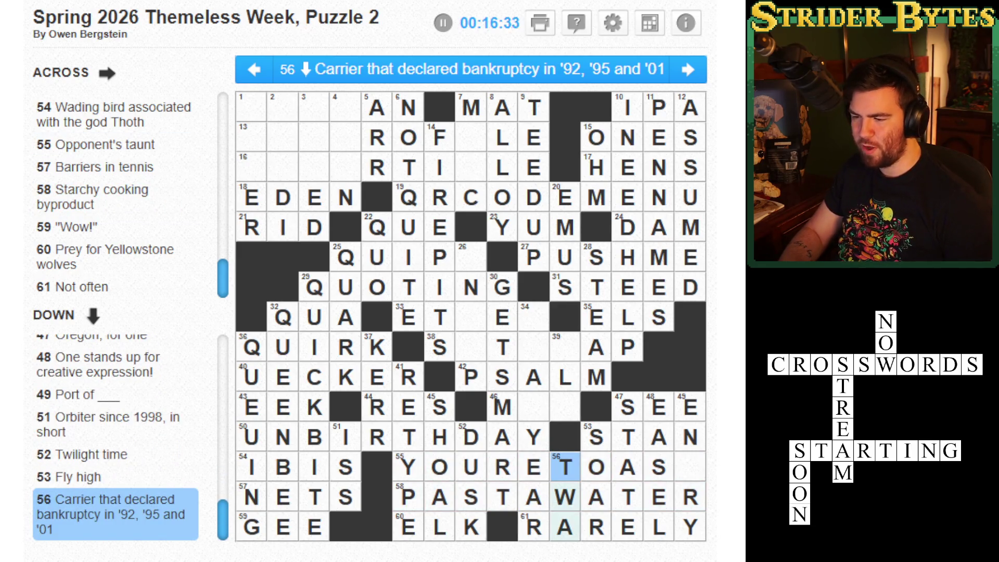
pyautogui.click(659, 466)
# Add the T for ENTRY at 49 Down, then check the 53 Down and 34 Down squares
pyautogui.click(690, 466)
pyautogui.write('T')
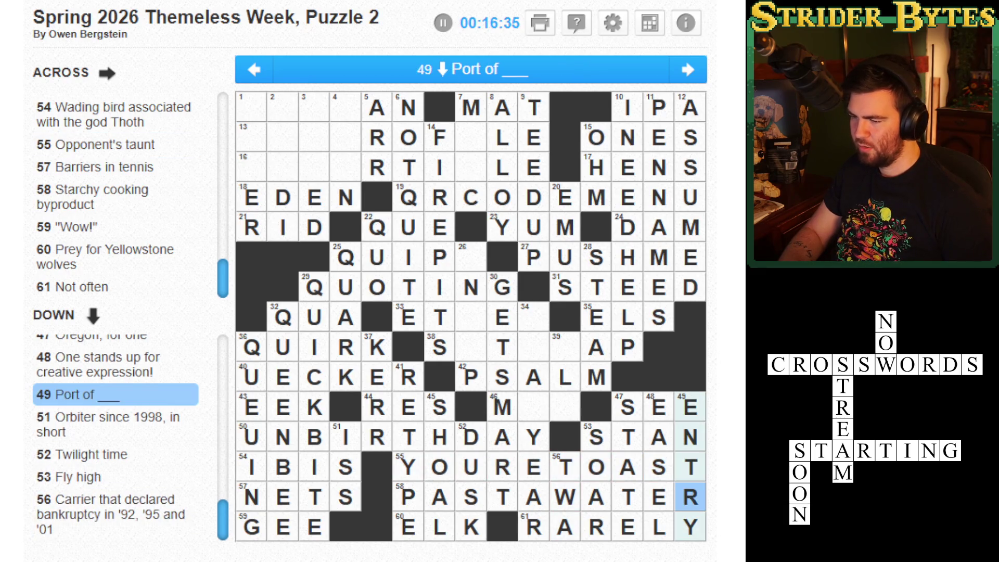
pyautogui.click(597, 467)
pyautogui.click(533, 467)
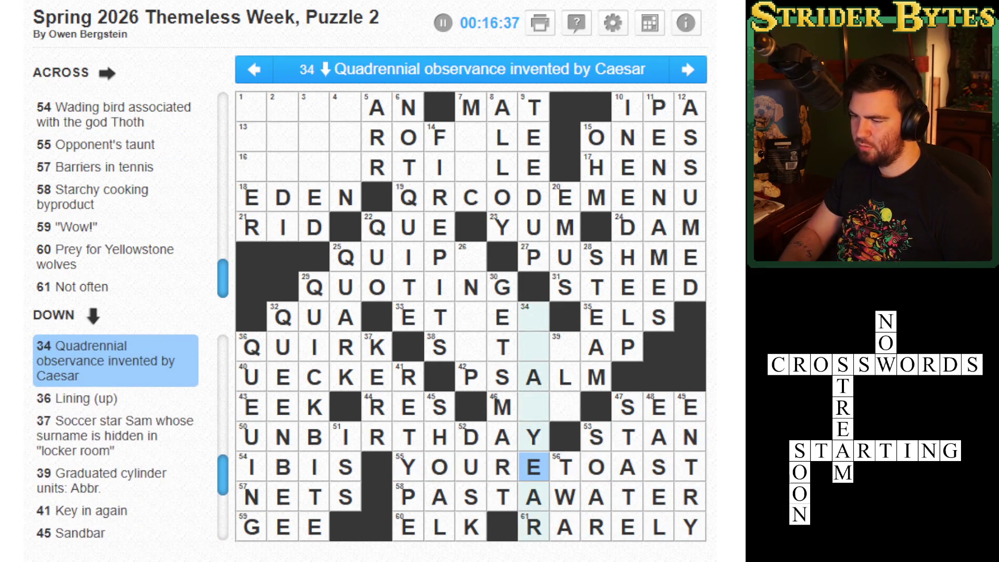
pyautogui.click(534, 437)
pyautogui.press('Up')
pyautogui.press('Up')
pyautogui.press('Up')
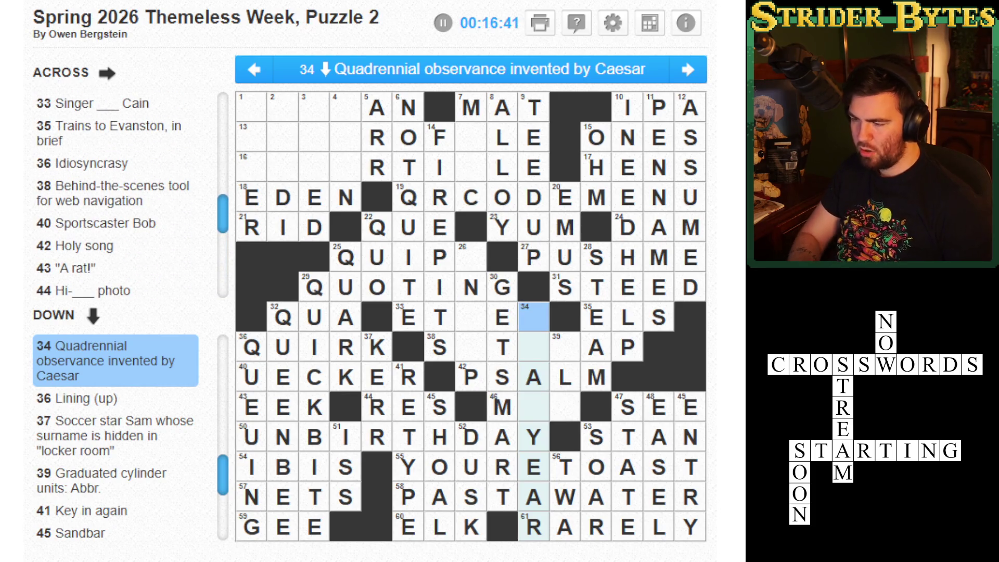
# Enter LEAP down 34 Down, then add I and M to complete SITEMAP at 38 Across
pyautogui.write('LEAP')
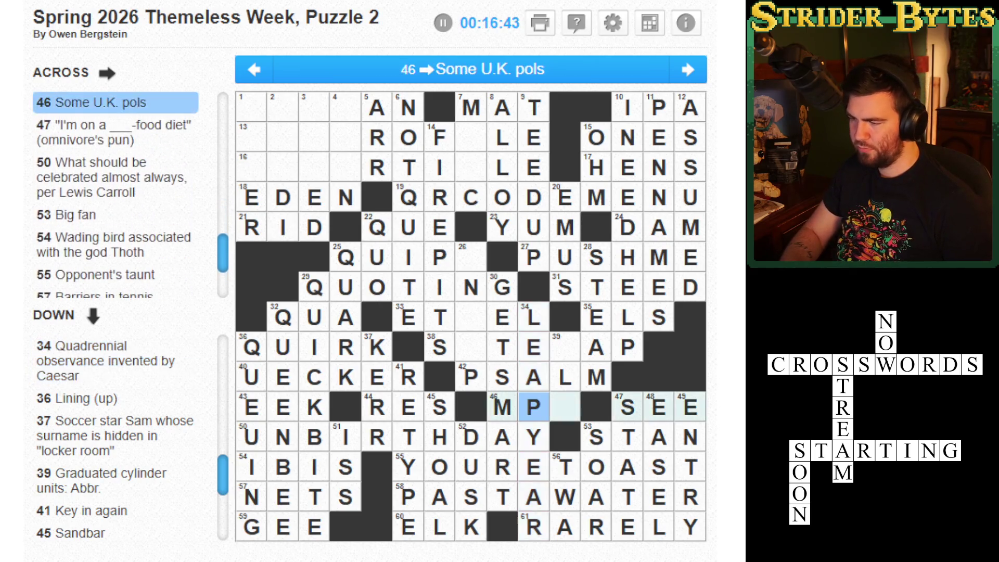
pyautogui.click(565, 407)
pyautogui.press('Up')
pyautogui.press('Up')
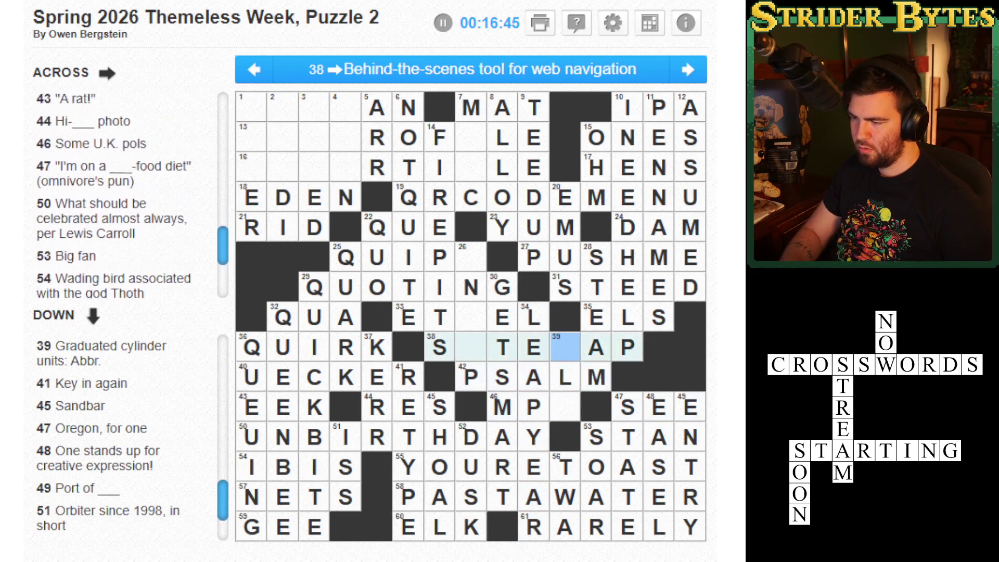
pyautogui.press('Left')
pyautogui.press('Left')
pyautogui.press('Left')
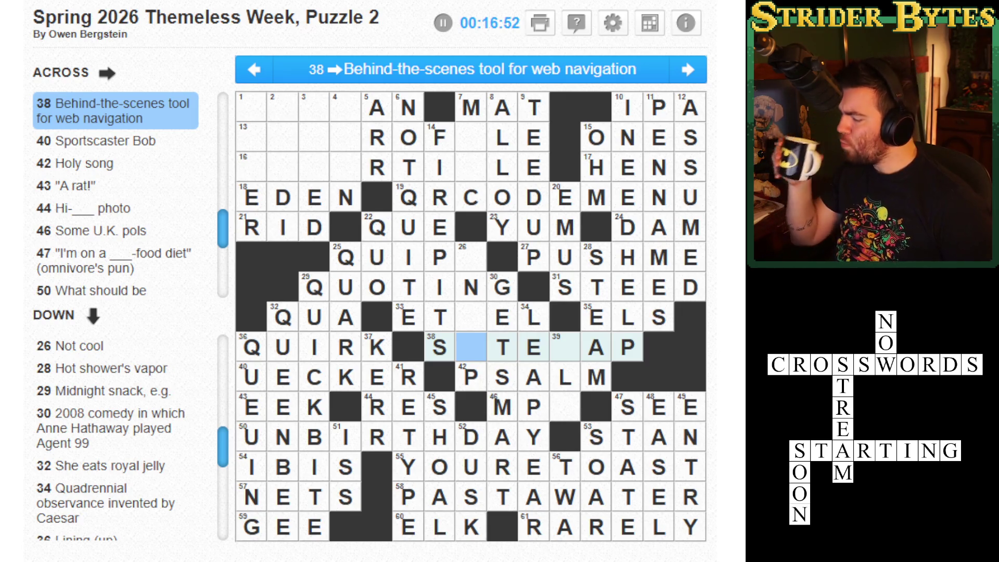
pyautogui.write('I')
pyautogui.click(564, 346)
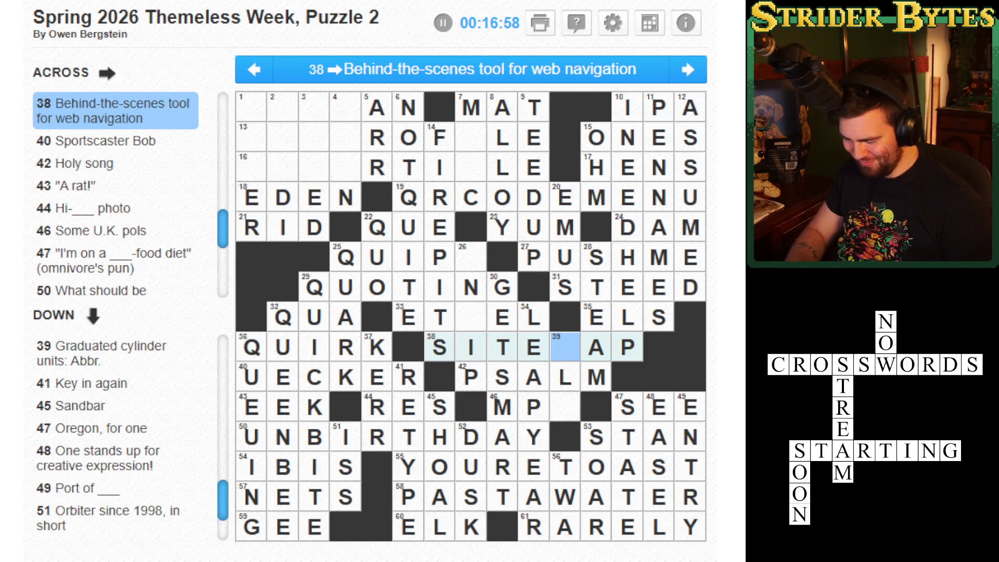
pyautogui.write('M')
pyautogui.press('space')
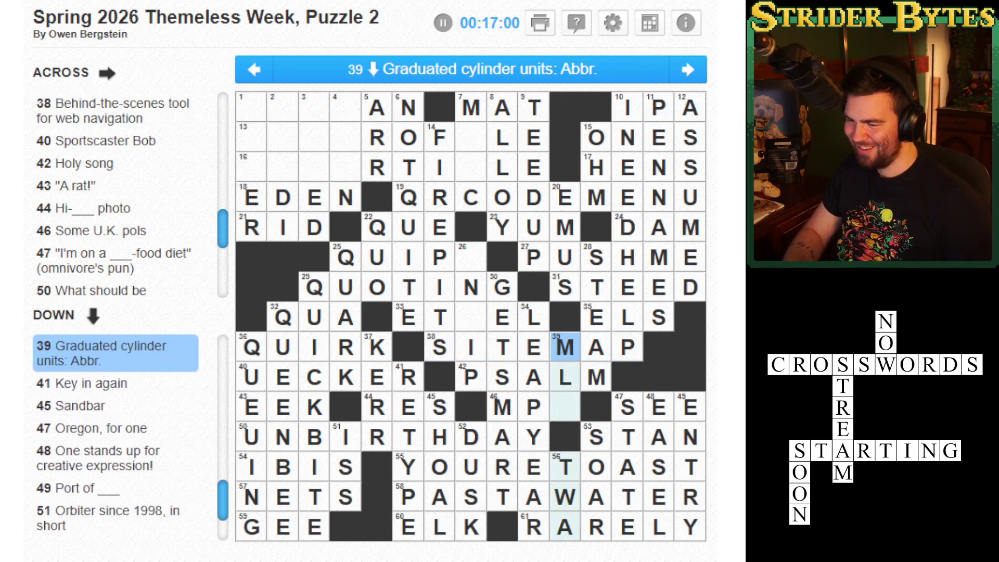
# Type UNH to complete UNHIP at 26 Down, checking QUIPU and ETHEL across
pyautogui.click(534, 346)
pyautogui.click(471, 317)
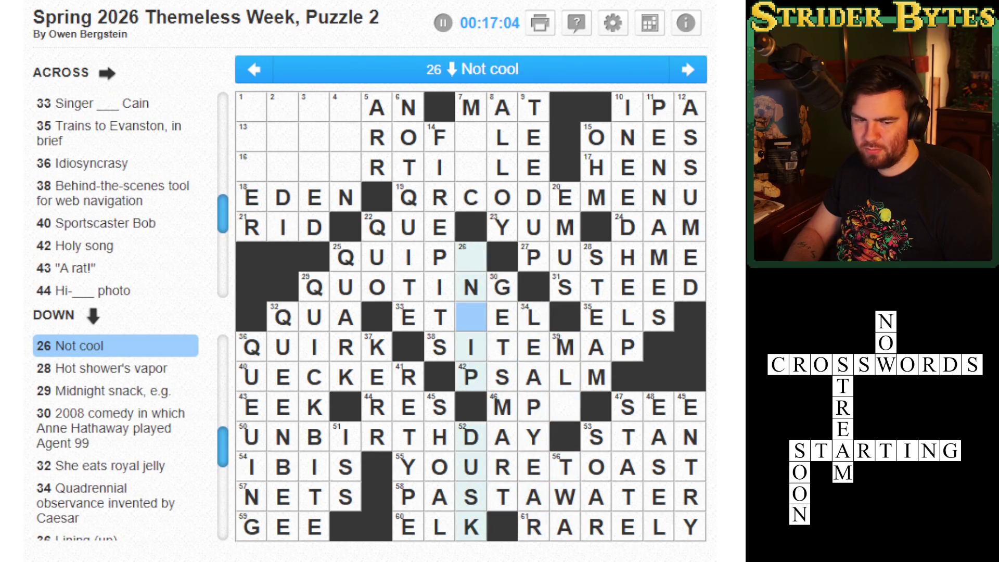
pyautogui.click(471, 257)
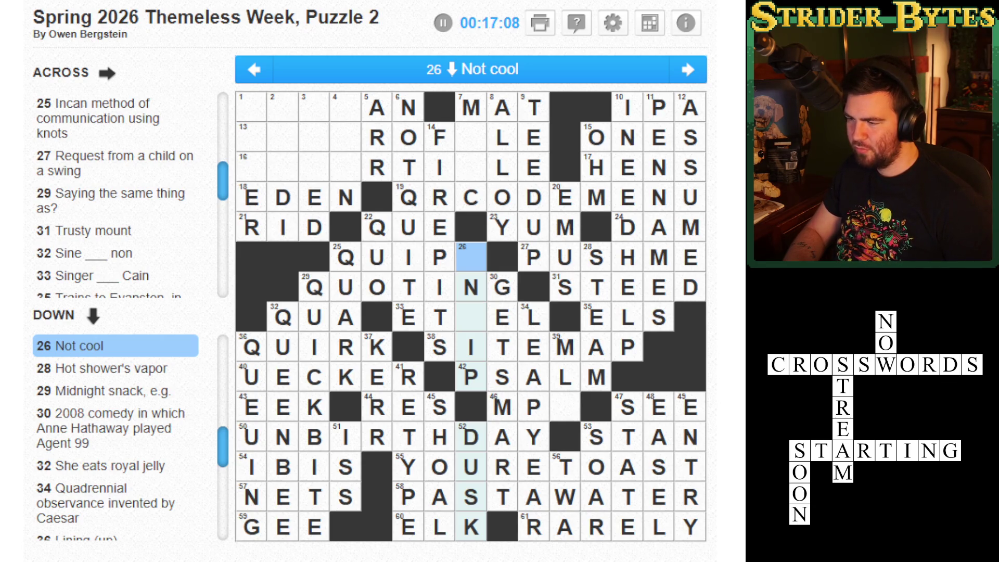
pyautogui.write('UNH')
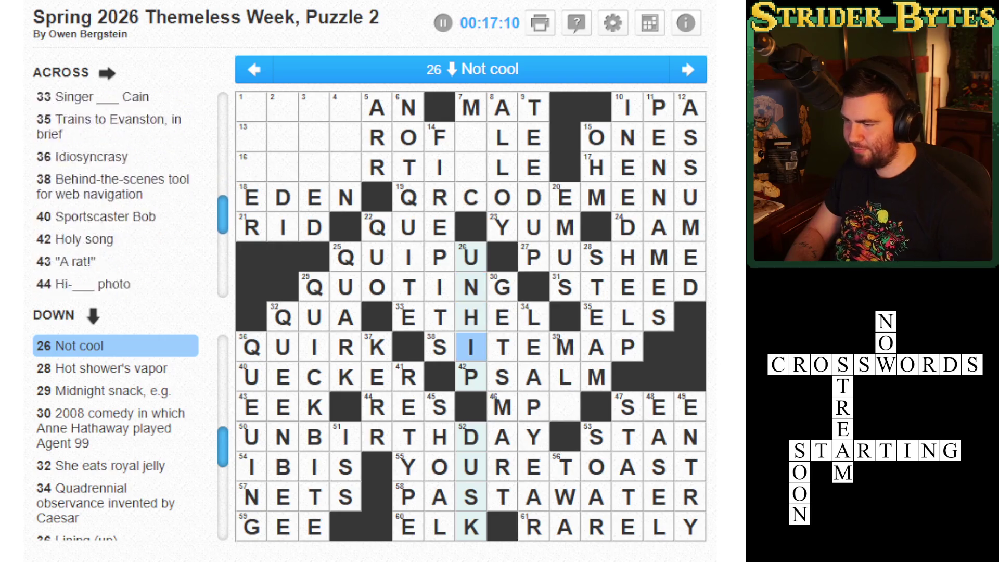
pyautogui.click(471, 317)
pyautogui.click(471, 257)
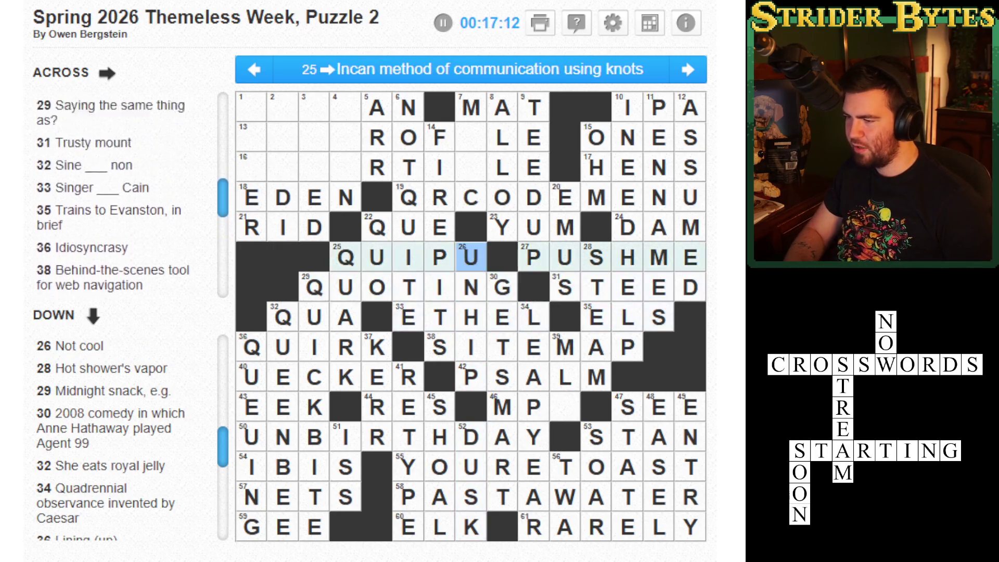
pyautogui.click(471, 167)
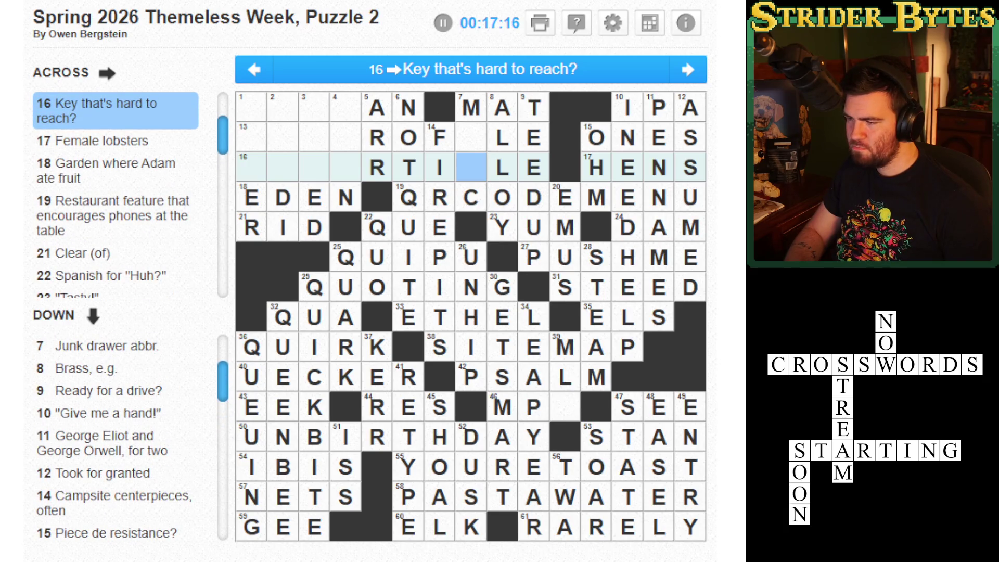
# Browse the top-left clues and type ONLO into the start of 1 Across
pyautogui.click(471, 137)
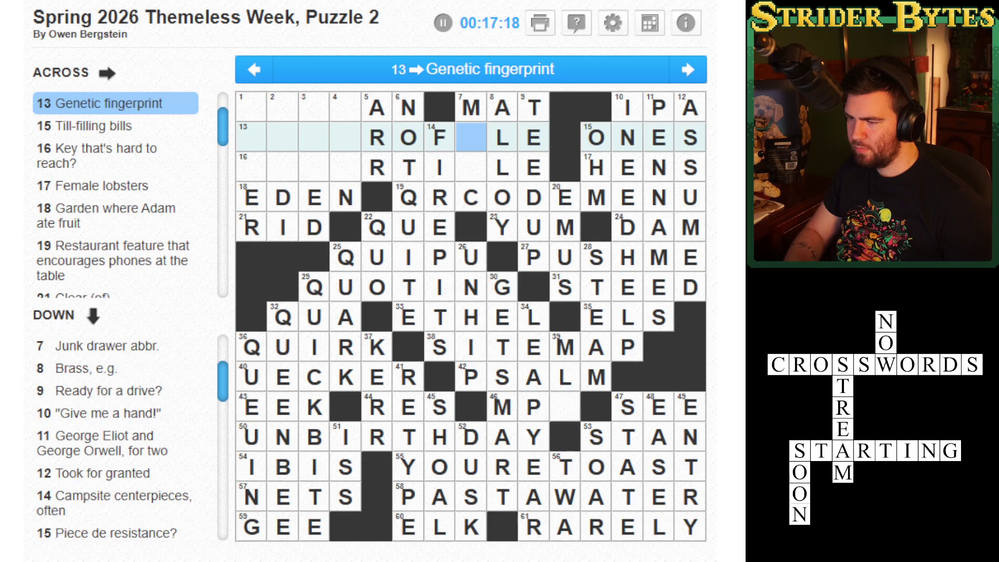
pyautogui.click(471, 137)
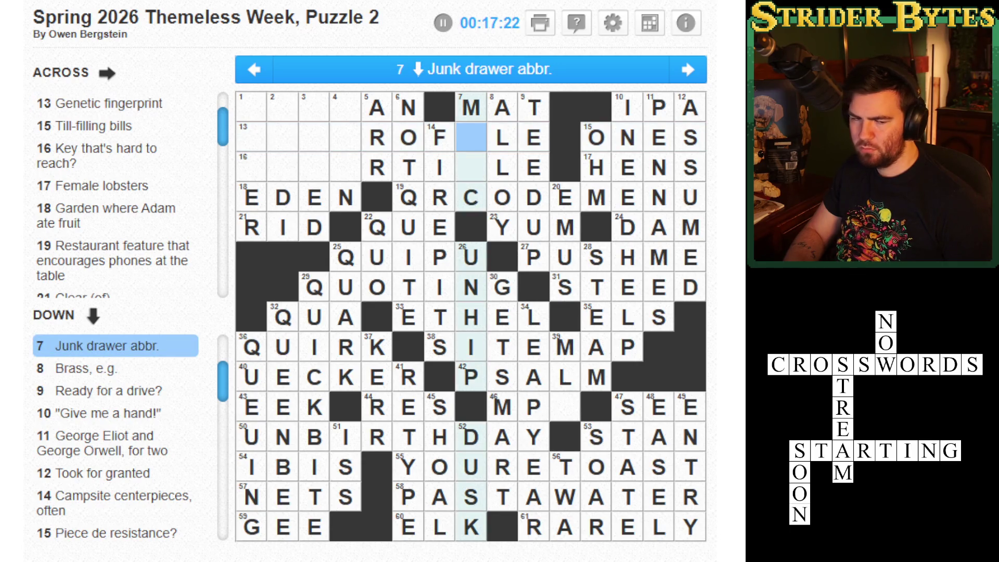
pyautogui.press('space')
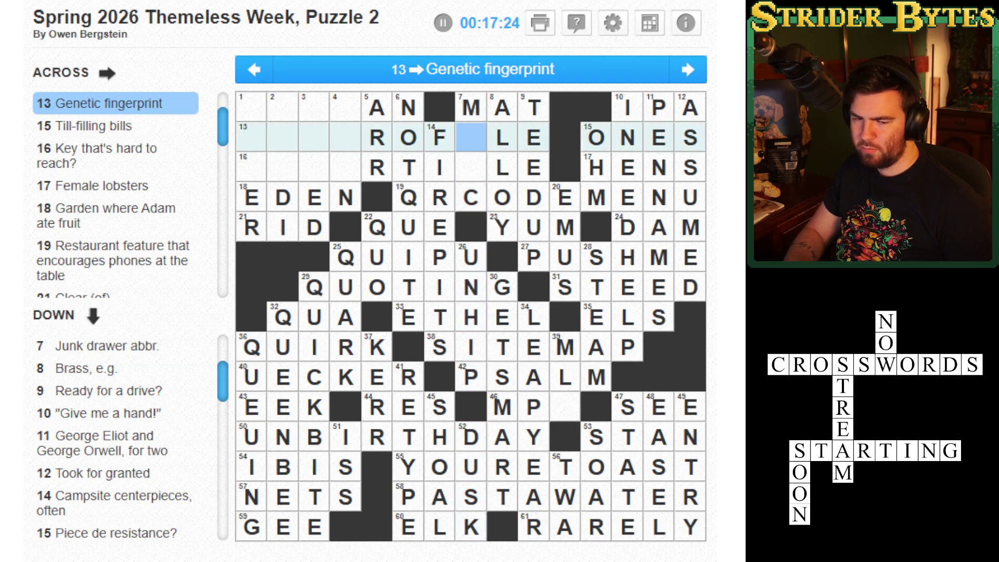
pyautogui.press('Left')
pyautogui.press('Left')
pyautogui.press('Left')
pyautogui.press('Left')
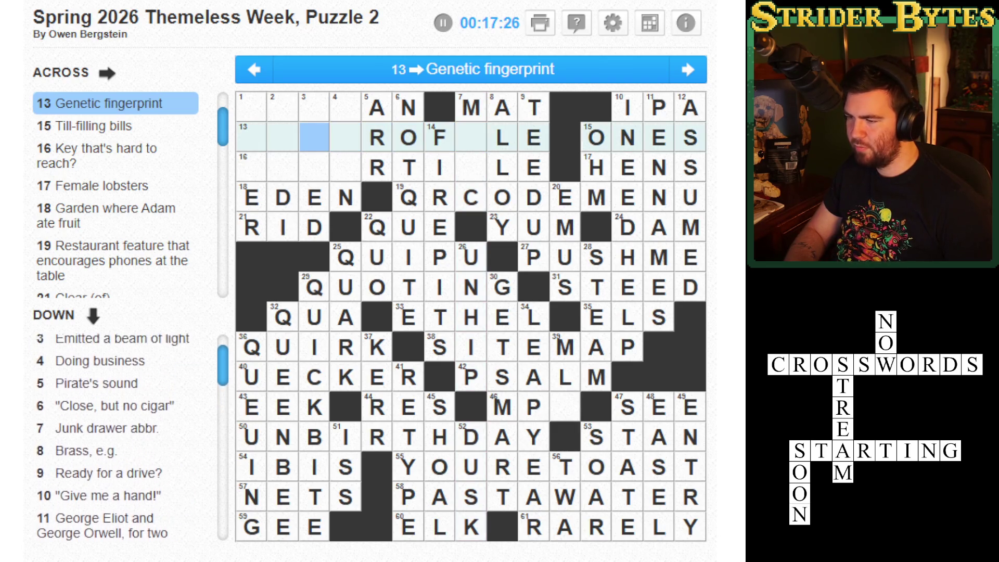
pyautogui.press('space')
pyautogui.hotkey('shift', 'Tab')
pyautogui.hotkey('shift', 'Tab')
pyautogui.hotkey('shift', 'Tab')
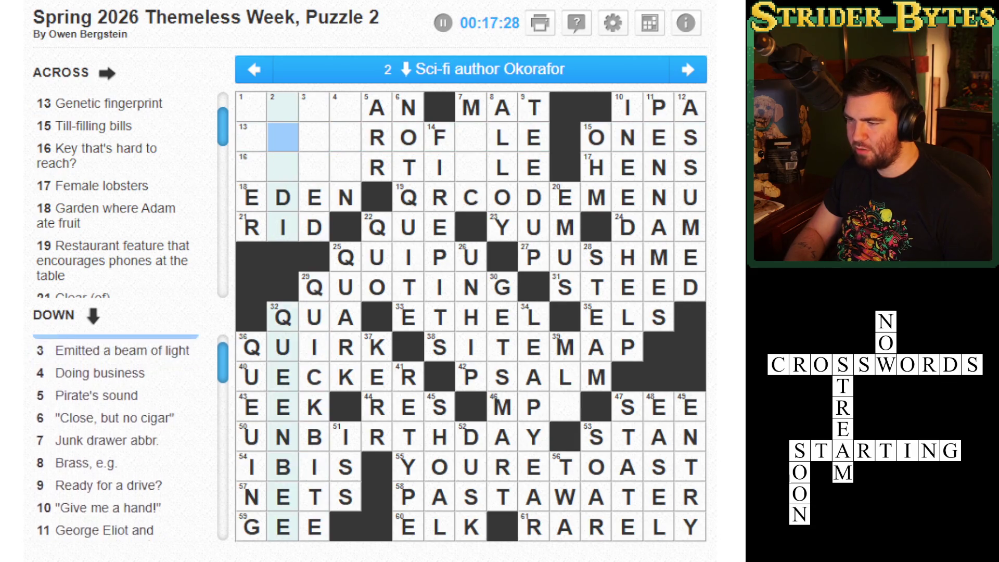
pyautogui.press('Tab')
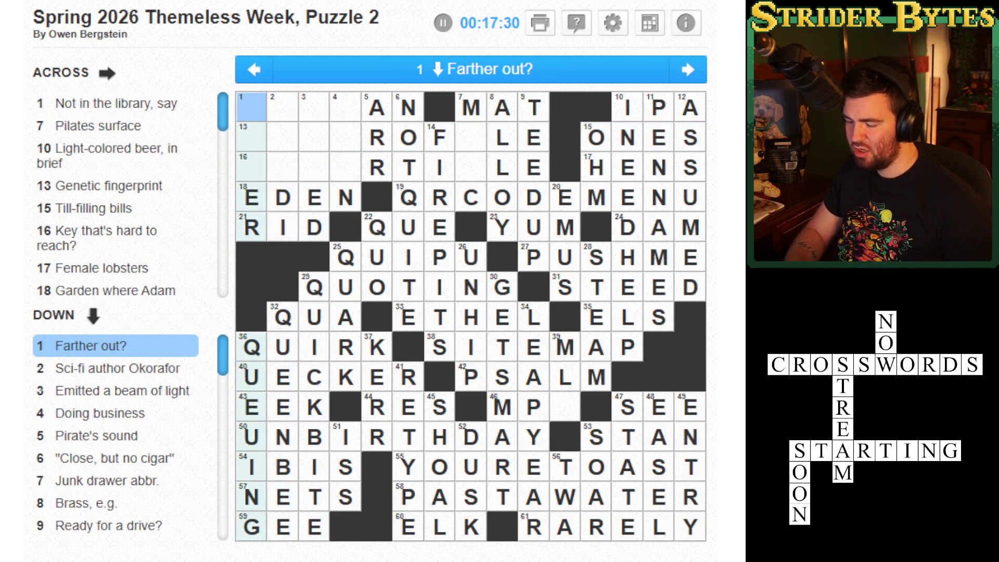
pyautogui.press('Tab')
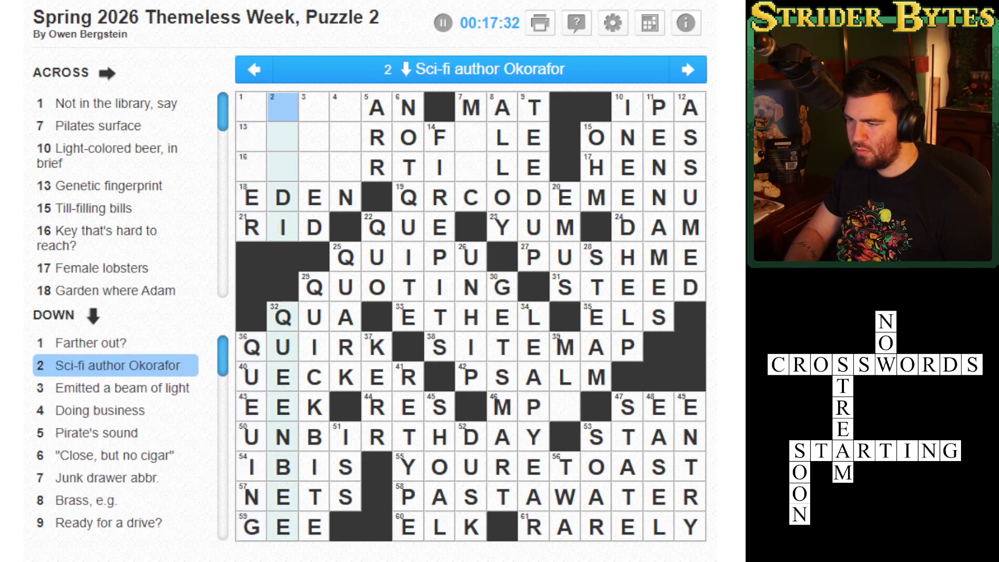
pyautogui.press('space')
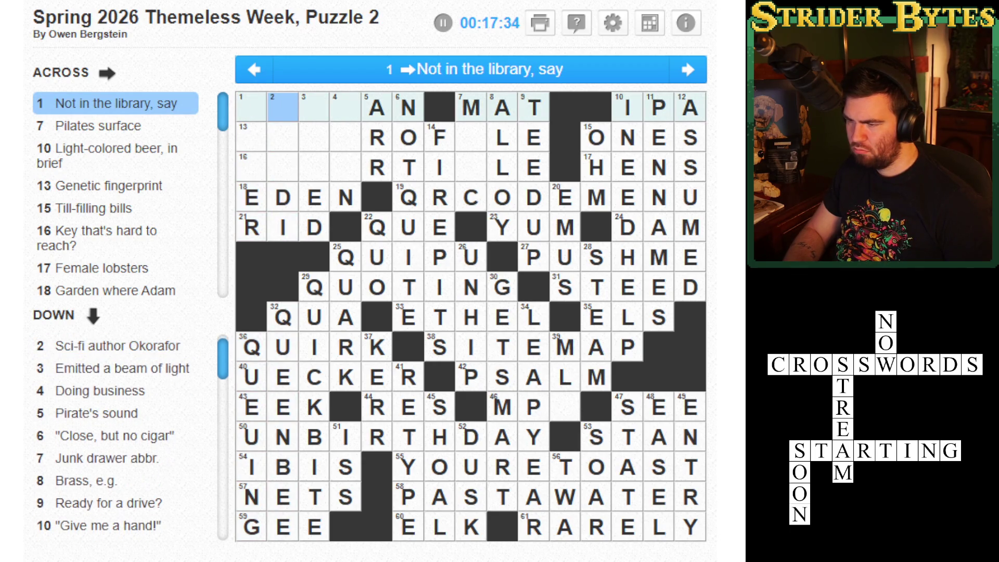
pyautogui.press('Left')
pyautogui.press('Up')
pyautogui.press('Left')
pyautogui.press('Right')
pyautogui.press('Down')
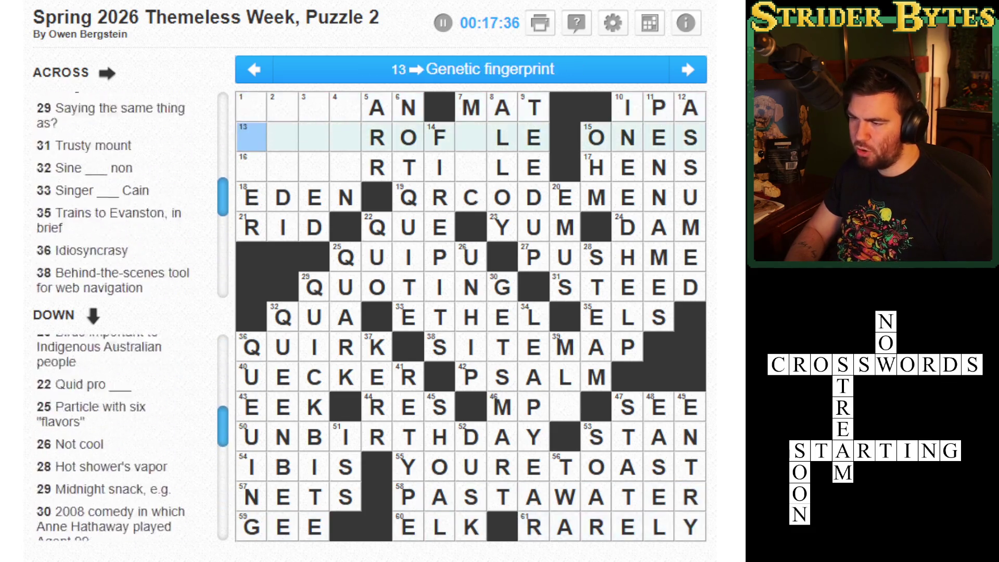
pyautogui.press('Up')
pyautogui.write('ONLO')
# Type IS into 7 Down's empty squares, completing FIRE PITS at 14 Down
pyautogui.press('space')
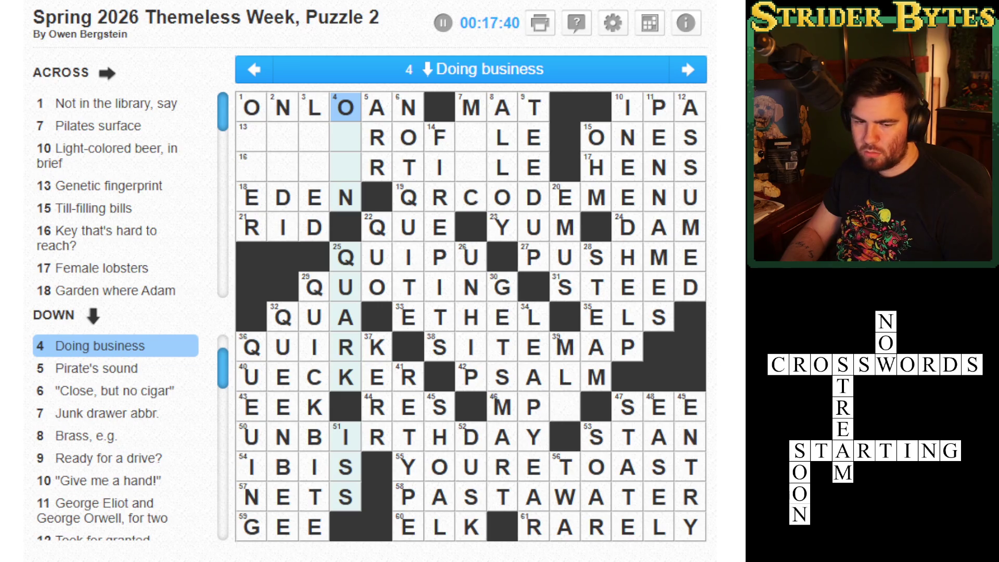
pyautogui.press('Left')
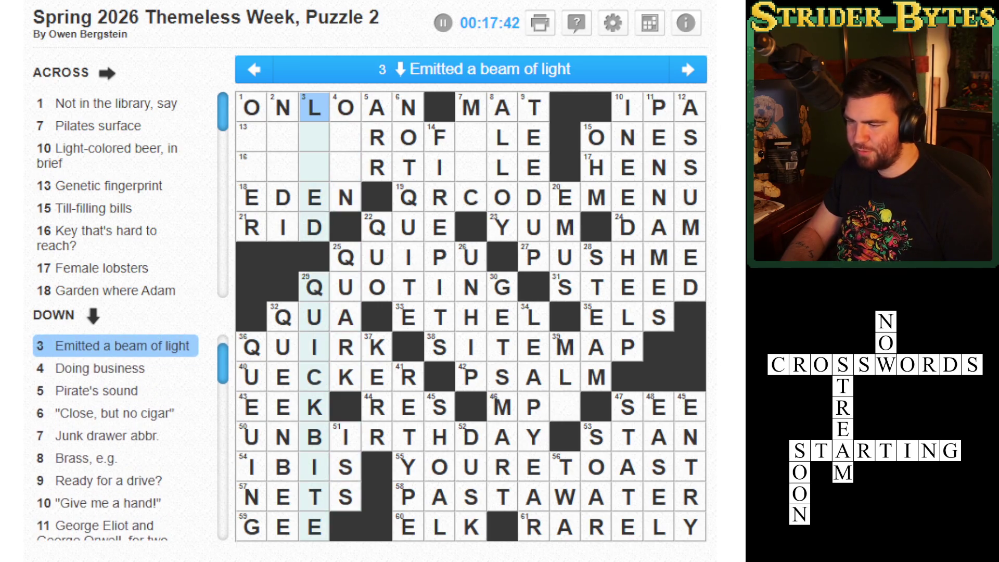
pyautogui.press('Down')
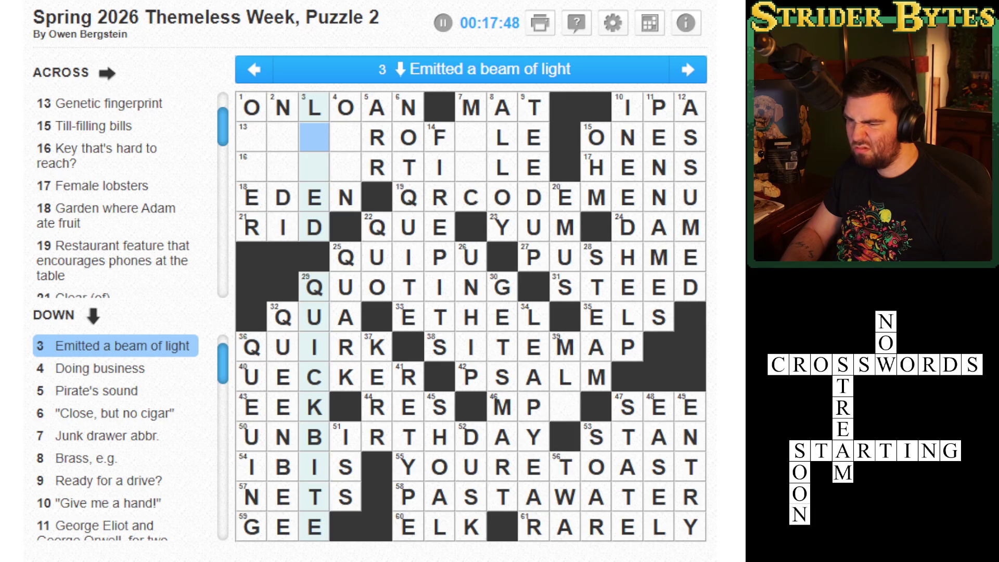
pyautogui.press('Right')
pyautogui.press('Right')
pyautogui.press('Right')
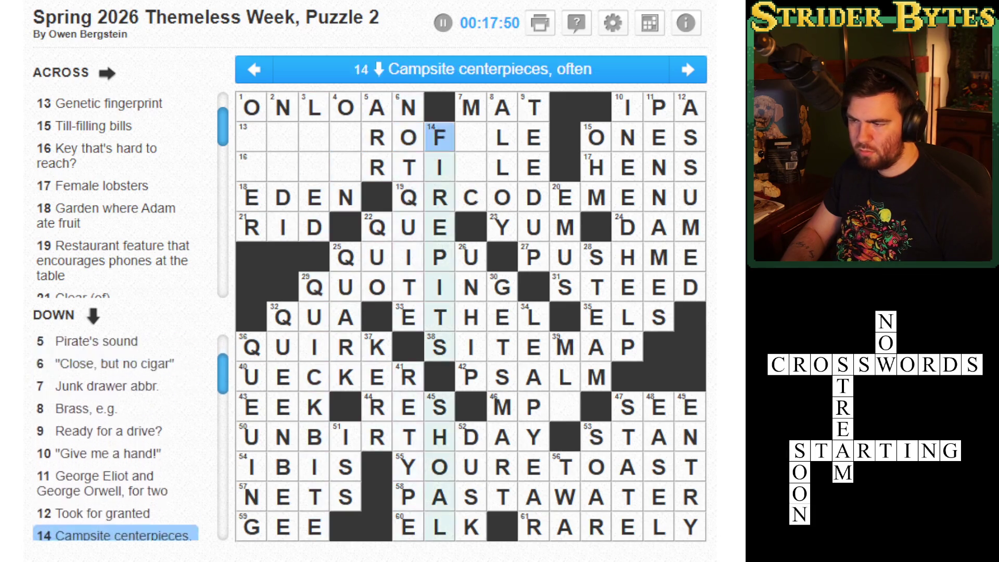
pyautogui.write('IS')
pyautogui.press('Up')
pyautogui.press('Right')
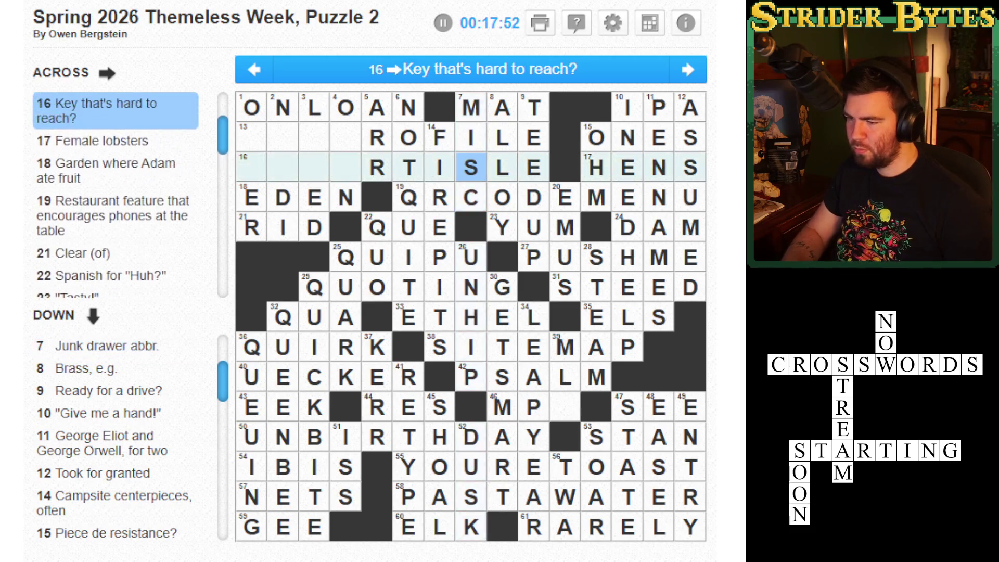
pyautogui.click(408, 137)
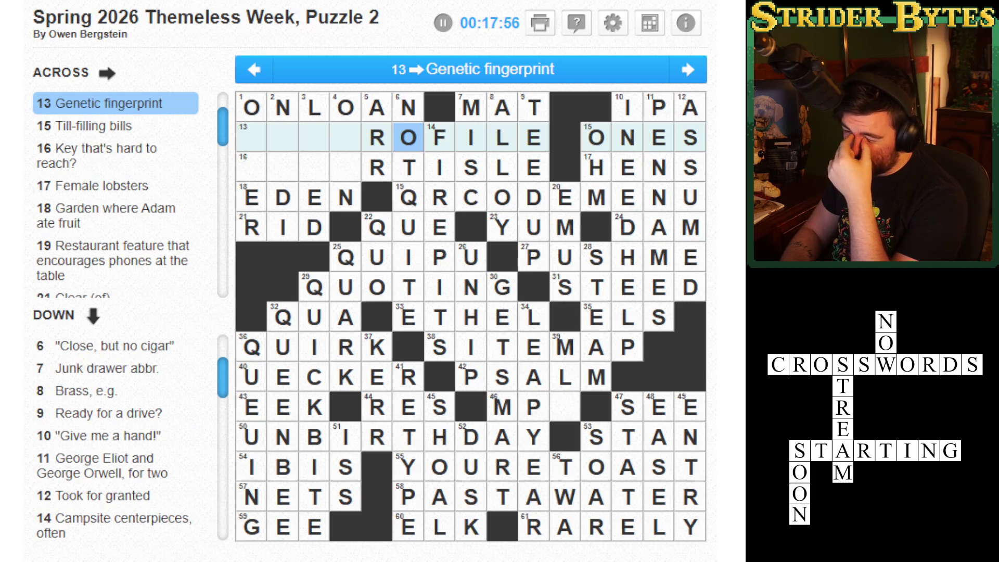
# Type DNAP to complete DNAPROFILE at 13 Across, fixing a stray entry and adding E in 4 Down
pyautogui.press('Left')
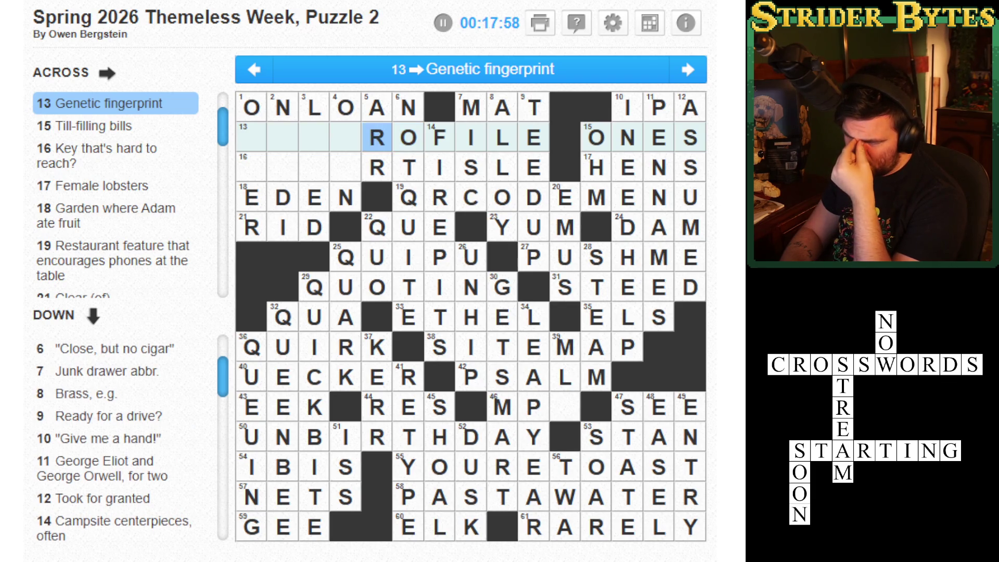
pyautogui.press('Left')
pyautogui.press('Left')
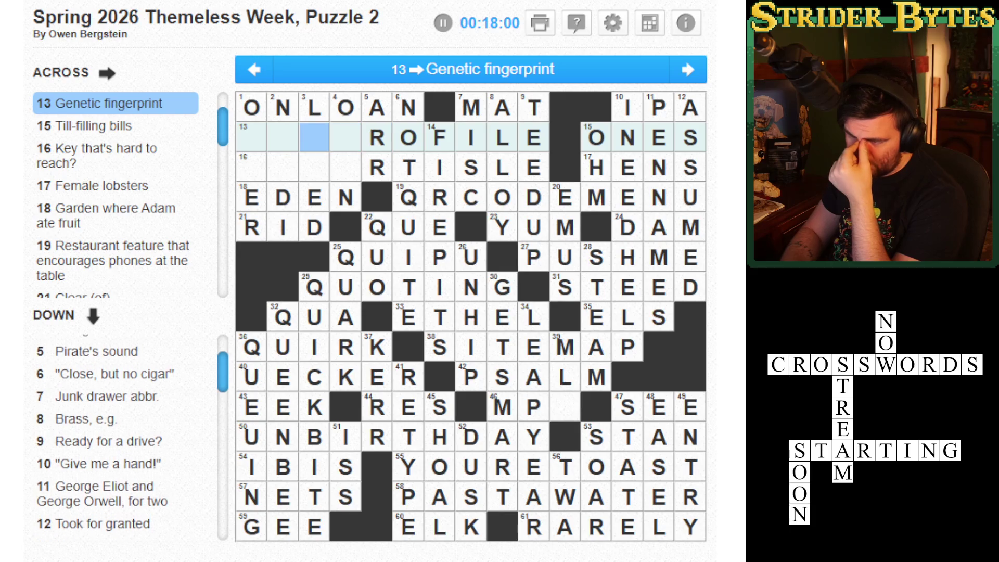
pyautogui.press('Left')
pyautogui.press('Left')
pyautogui.press('Left')
pyautogui.write('dn')
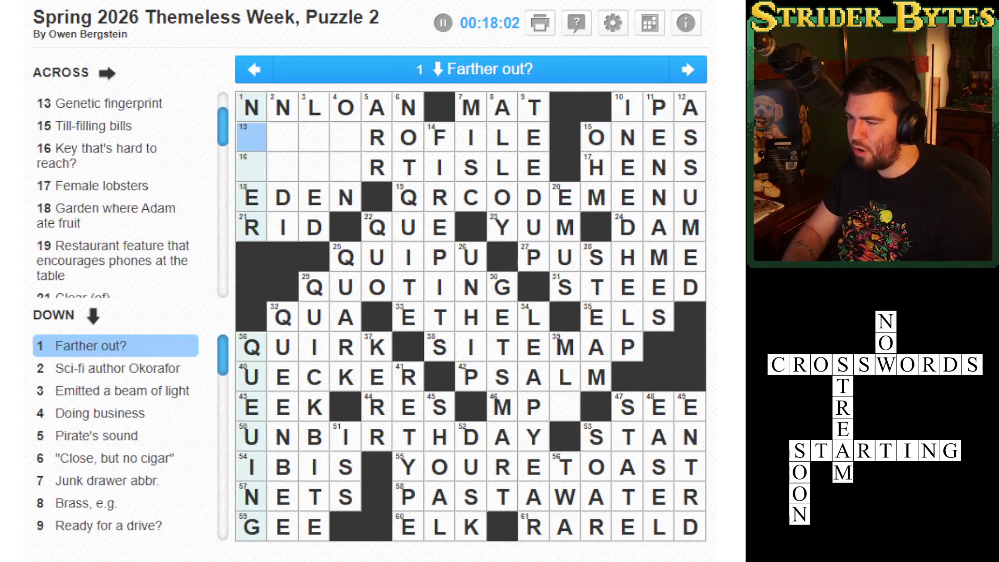
pyautogui.press('Left')
pyautogui.press('Left')
pyautogui.write('y')
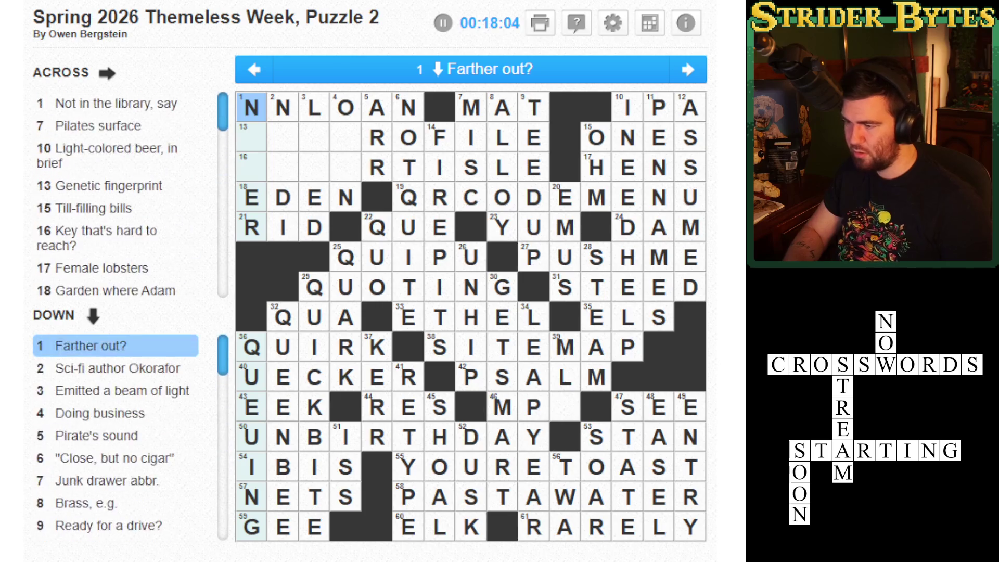
pyautogui.write('o')
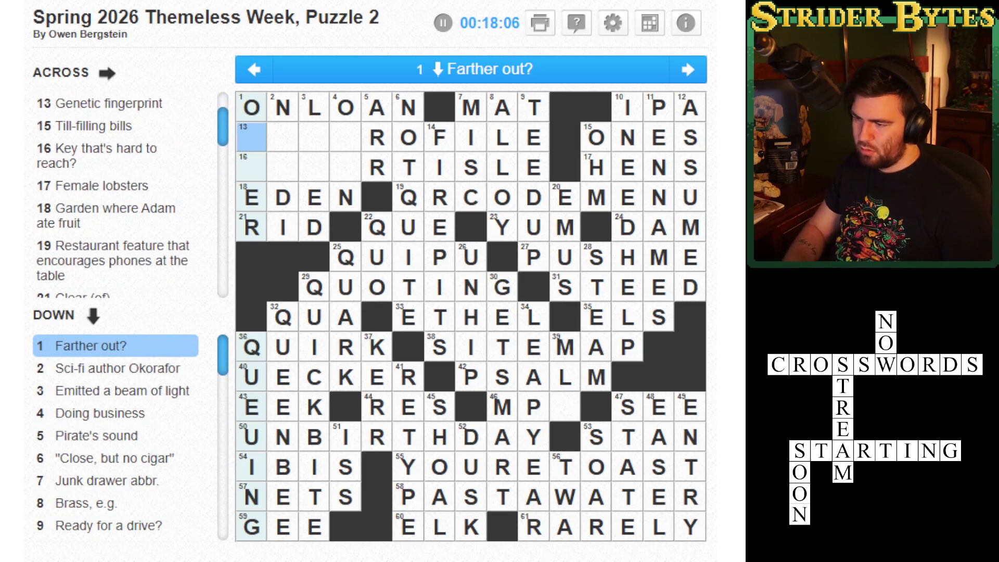
pyautogui.press('Right')
pyautogui.write('dnap')
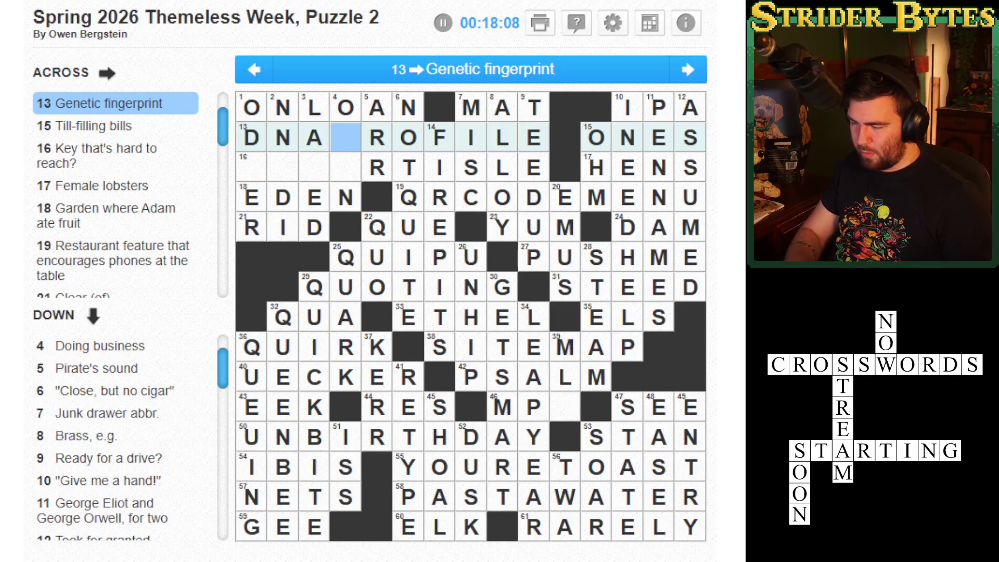
pyautogui.press('Left')
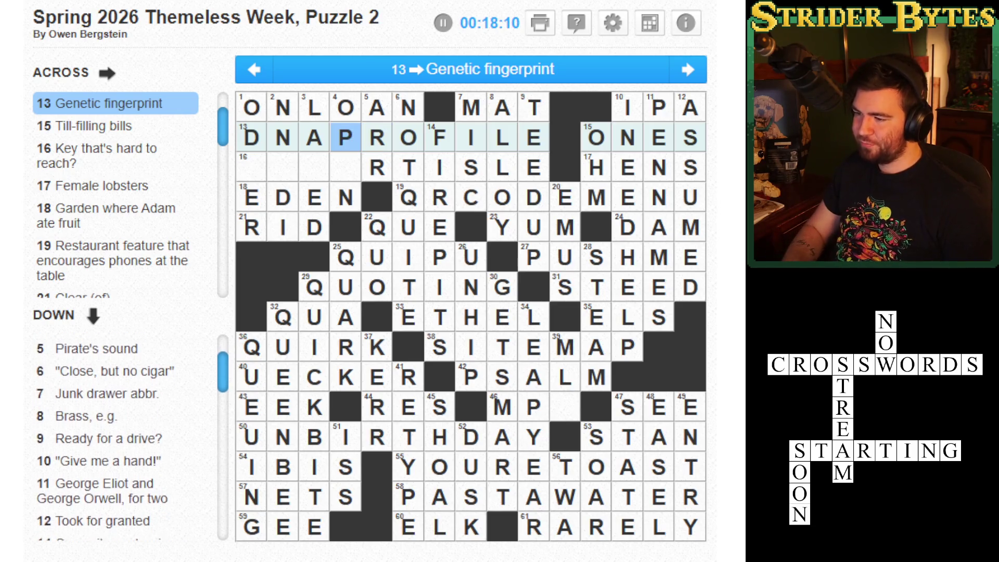
pyautogui.press('Down')
pyautogui.press('Down')
pyautogui.write('e')
# Enter D and ES in 16 Across to complete DESERTISLE
pyautogui.hotkey('shift', 'Tab')
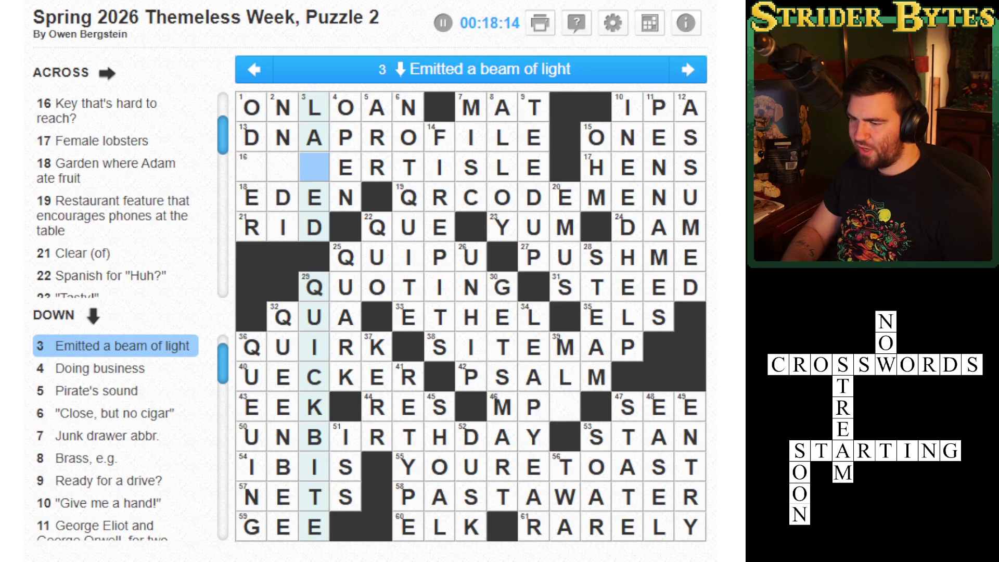
pyautogui.hotkey('shift', 'Tab')
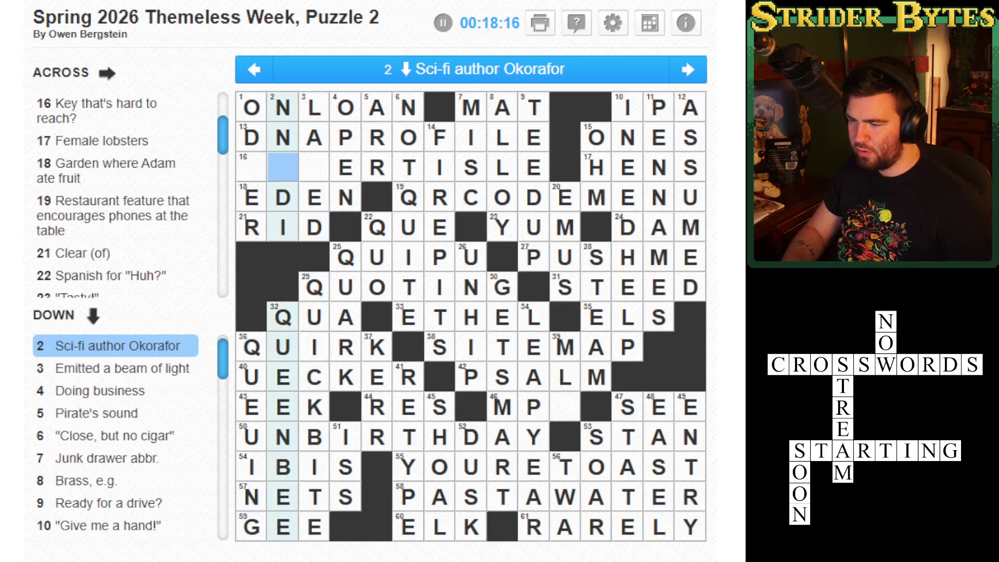
pyautogui.hotkey('shift', 'Tab')
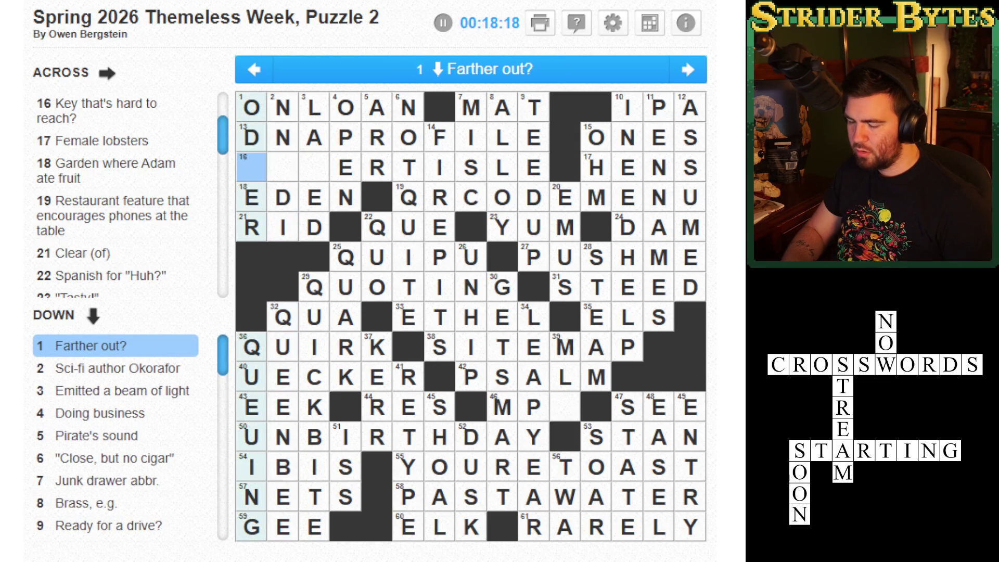
pyautogui.write('D')
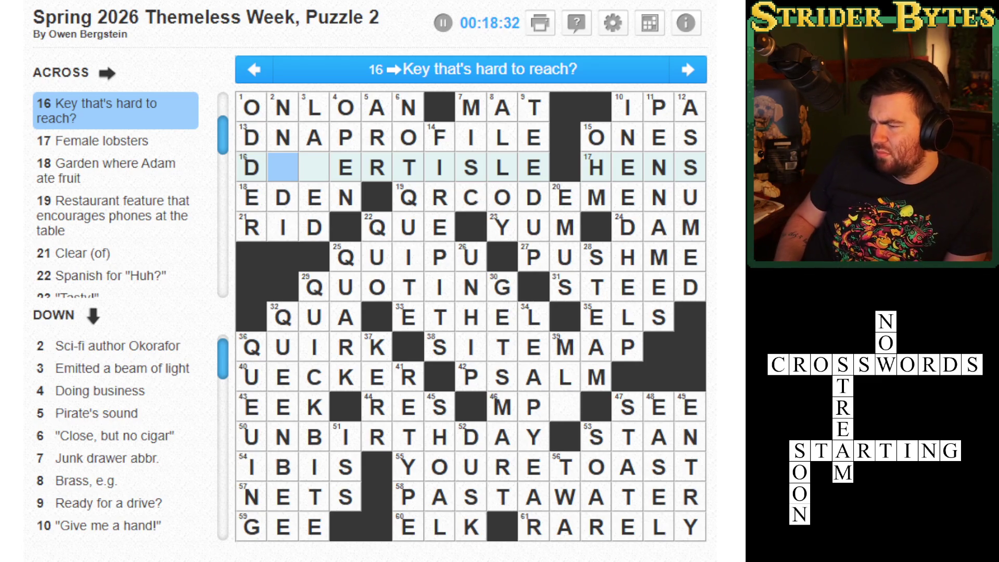
pyautogui.write('ES')
pyautogui.press('Left')
pyautogui.press('Left')
pyautogui.press('Down')
# Check the middle crossings and type S in 39 Down's last square to solve the puzzle
pyautogui.click(314, 167)
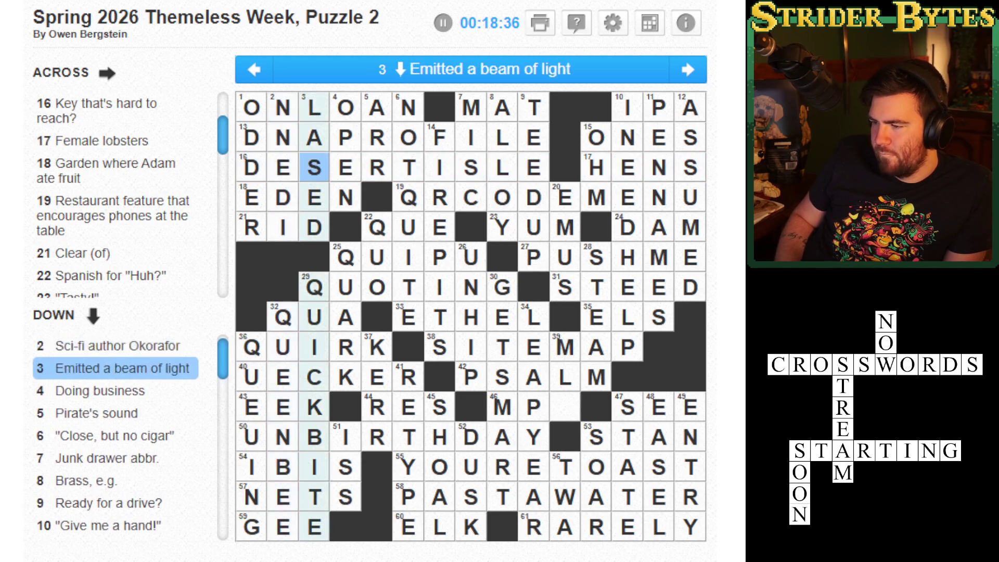
pyautogui.click(408, 167)
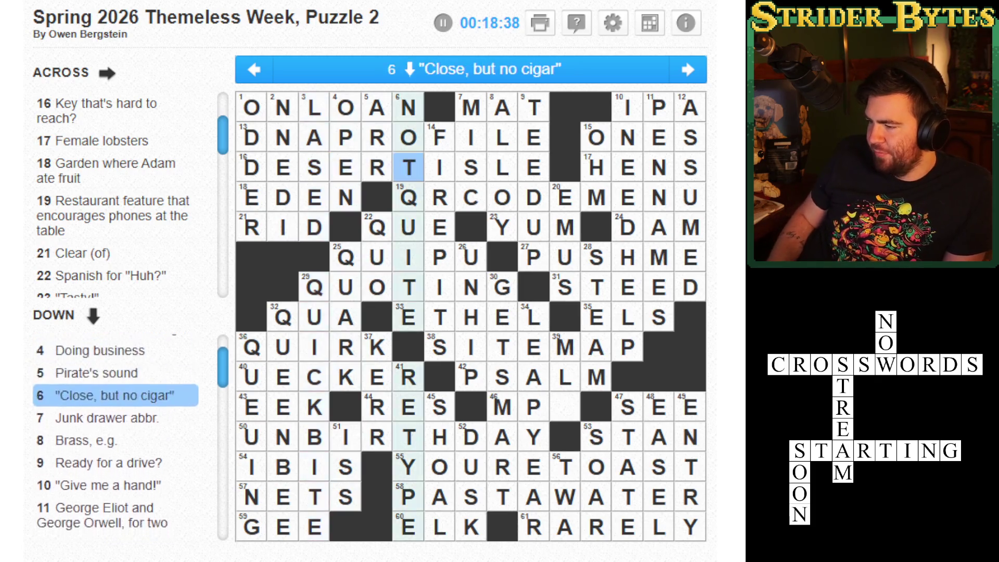
pyautogui.click(471, 197)
pyautogui.click(471, 257)
pyautogui.click(408, 168)
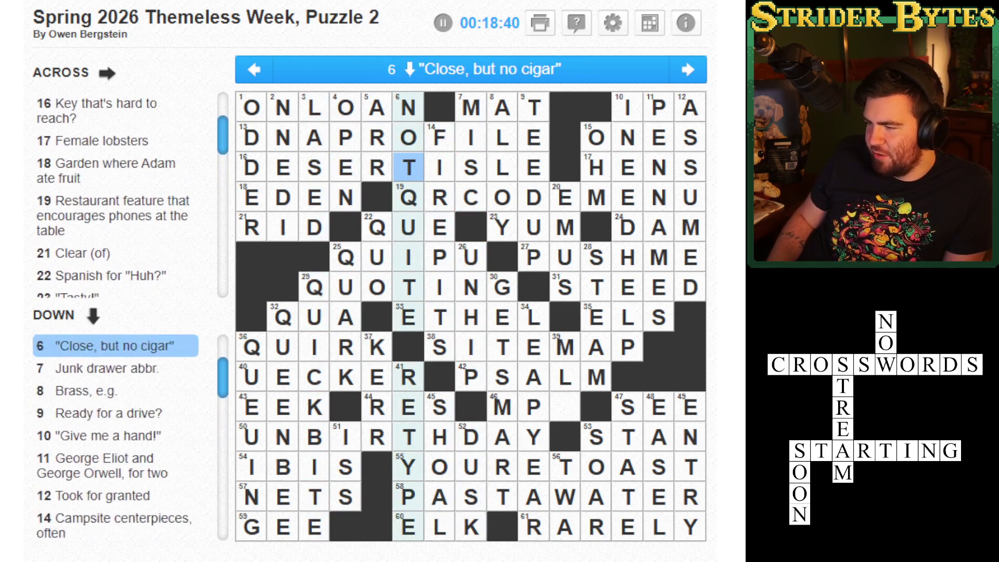
pyautogui.click(471, 257)
pyautogui.click(471, 377)
pyautogui.click(565, 377)
pyautogui.click(565, 407)
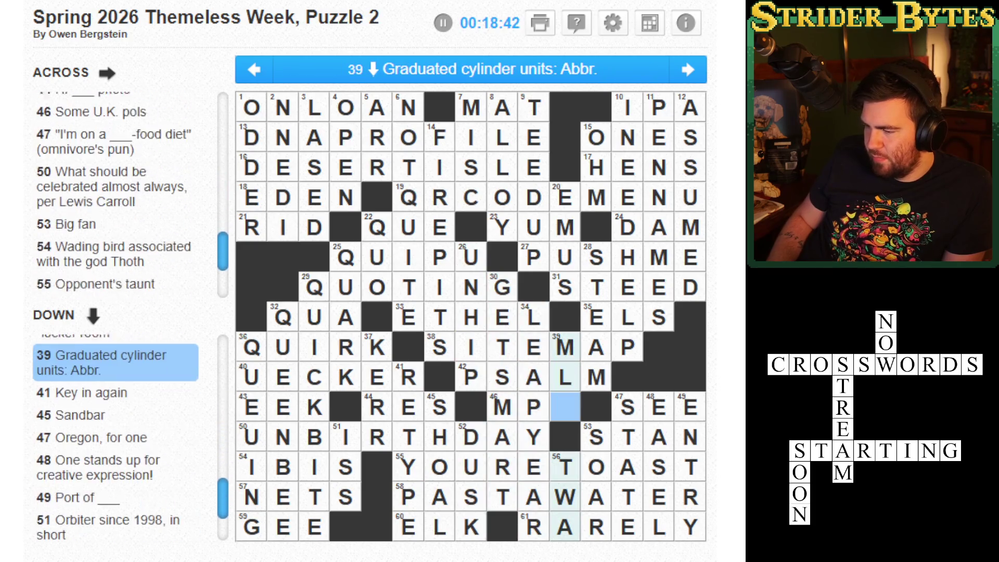
pyautogui.click(565, 406)
pyautogui.click(564, 407)
pyautogui.write('s')
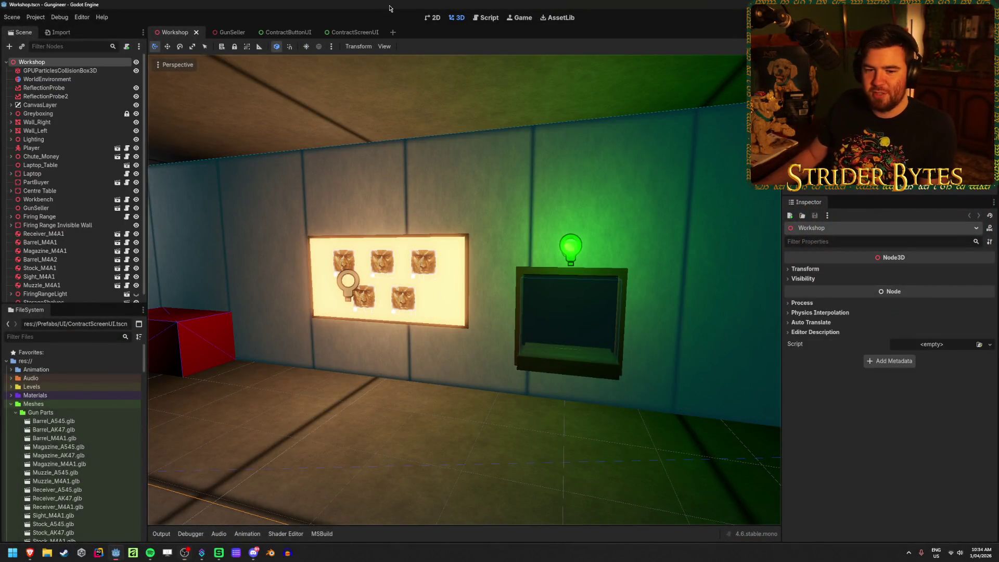
# Save the Workshop scene with Ctrl+S, zoom toward the contract board, and run the game with F5
pyautogui.hotkey('ctrl', 's')
pyautogui.scroll(6, 409, 226)
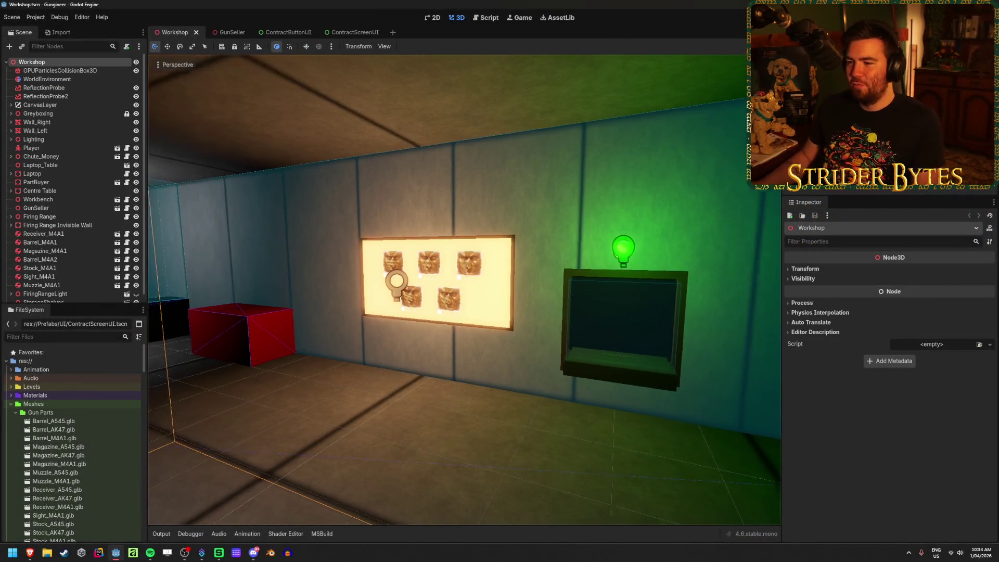
pyautogui.press('d')
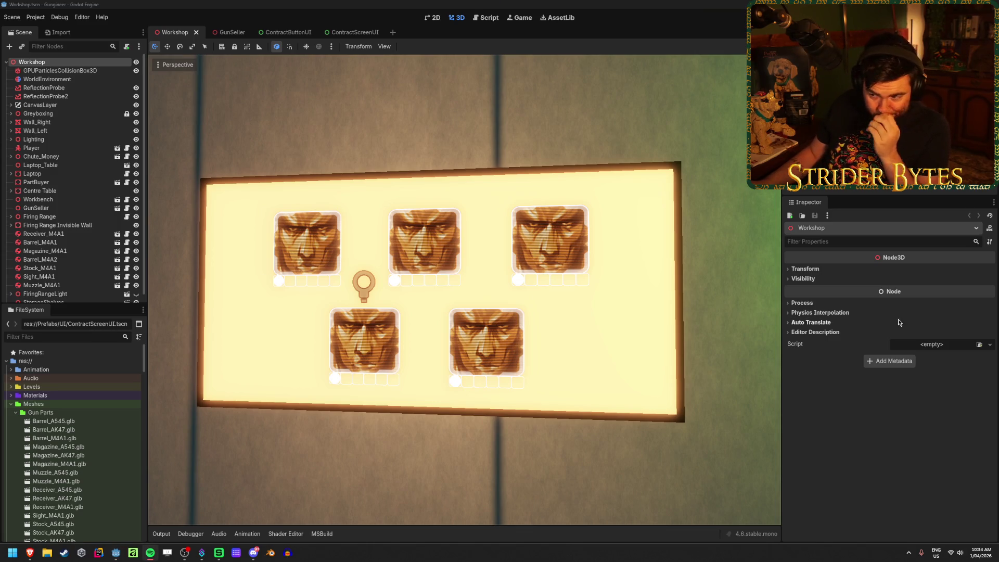
pyautogui.click(401, 3)
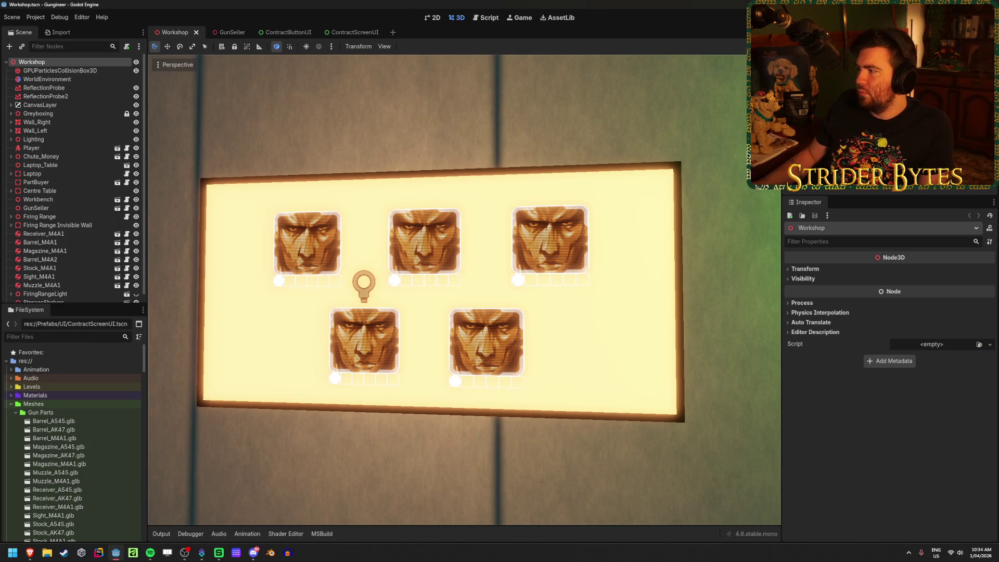
pyautogui.press('F5')
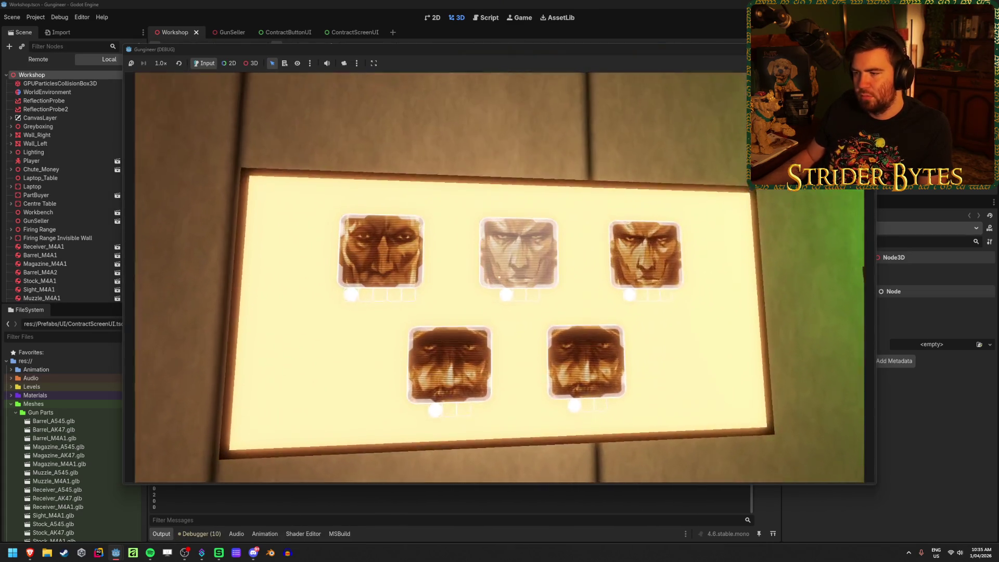
# Open and close the Gas Snake and Cpt. Cost contract panels in-game, then stop with F8
pyautogui.click(500, 277)
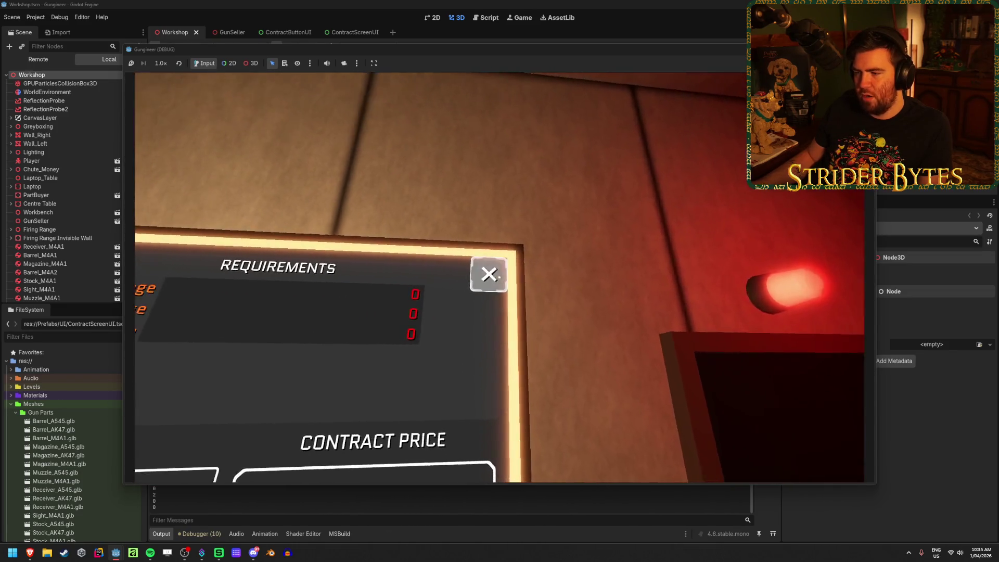
pyautogui.click(499, 277)
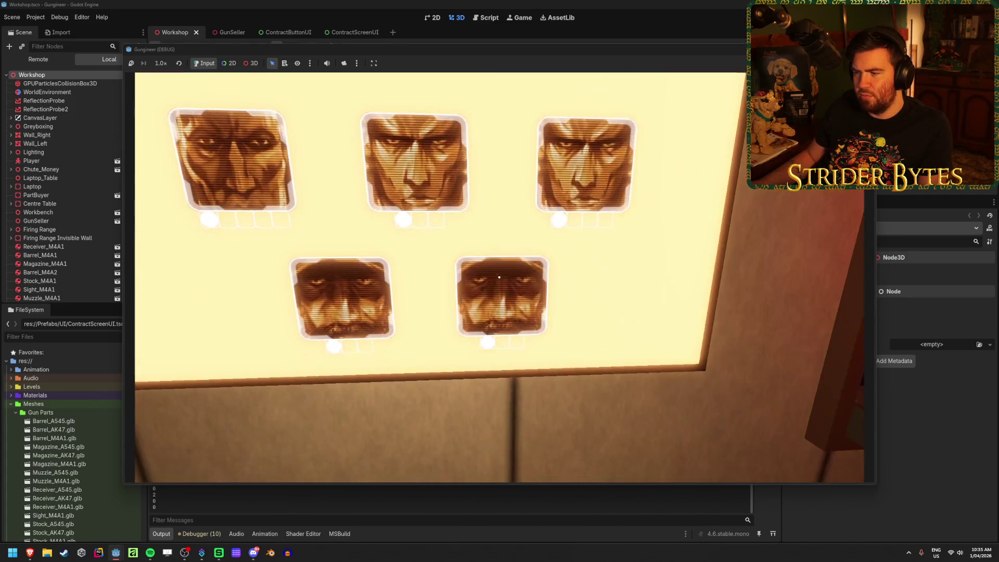
pyautogui.click(499, 277)
pyautogui.press('s')
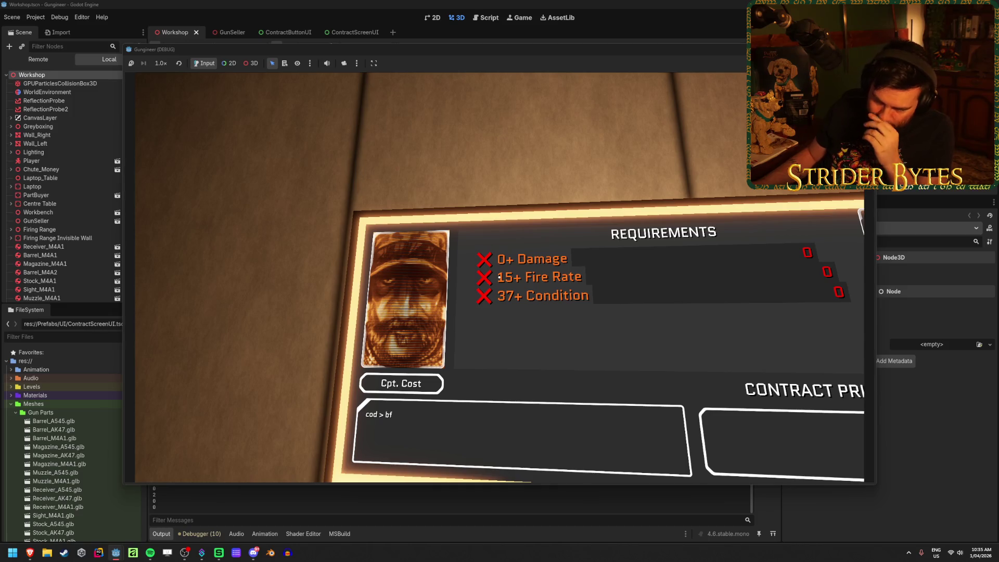
pyautogui.press('d')
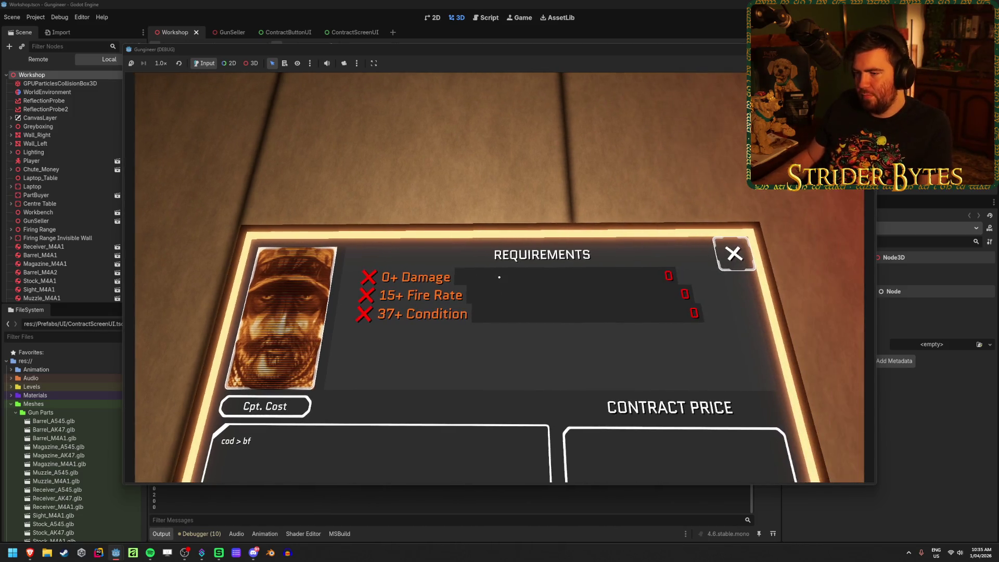
pyautogui.press('d')
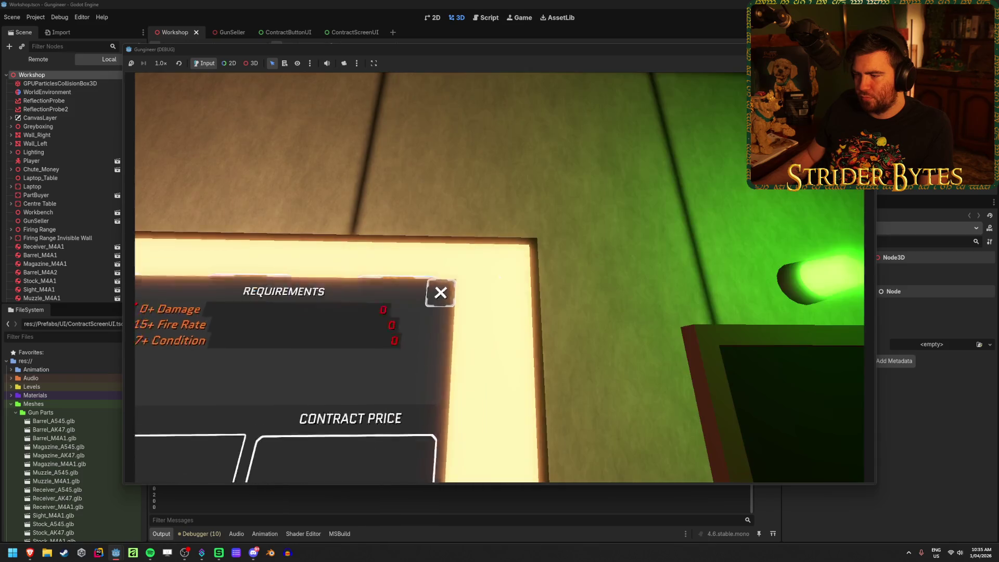
pyautogui.click(500, 278)
pyautogui.click(500, 277)
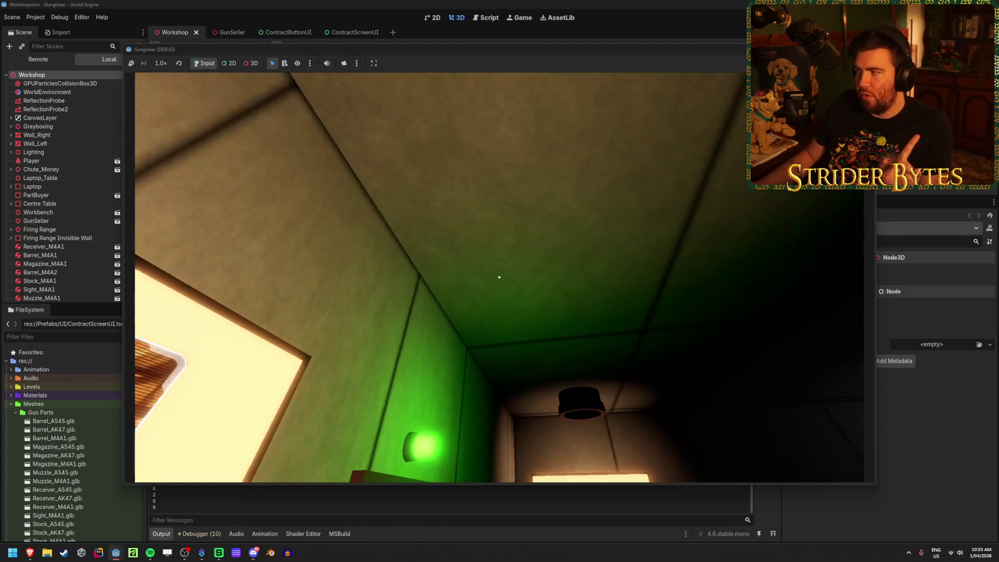
pyautogui.press('F8')
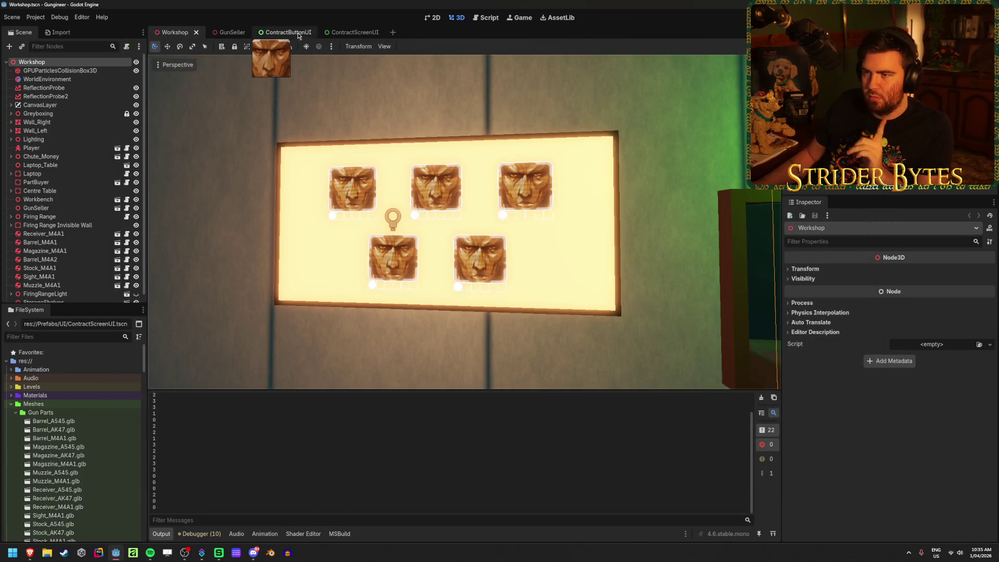
# Open RequirementUI.tscn from the Prefabs/UI folder in the FileSystem dock
pyautogui.moveTo(353, 38)
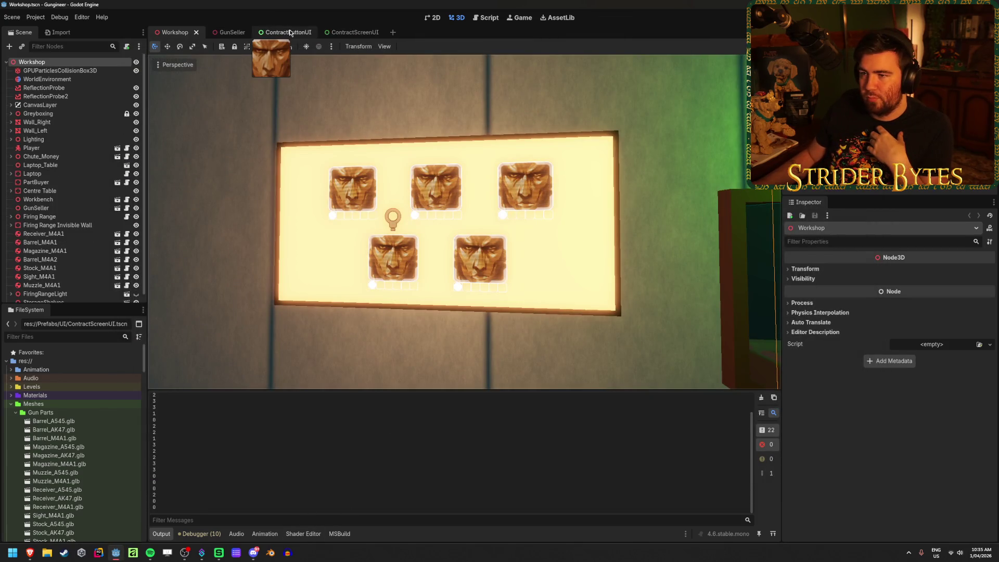
pyautogui.scroll(-15, 98, 390)
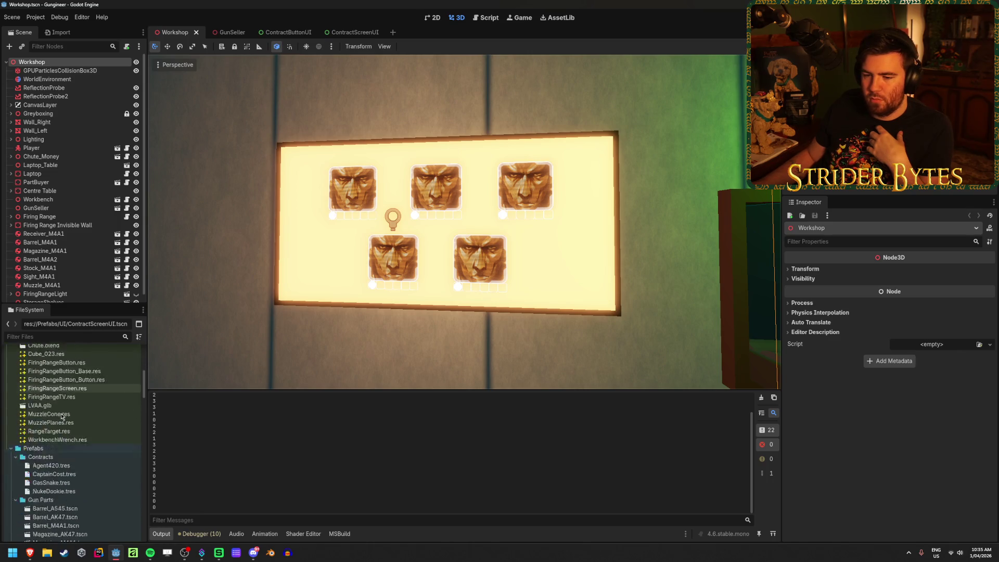
pyautogui.scroll(-3, 98, 390)
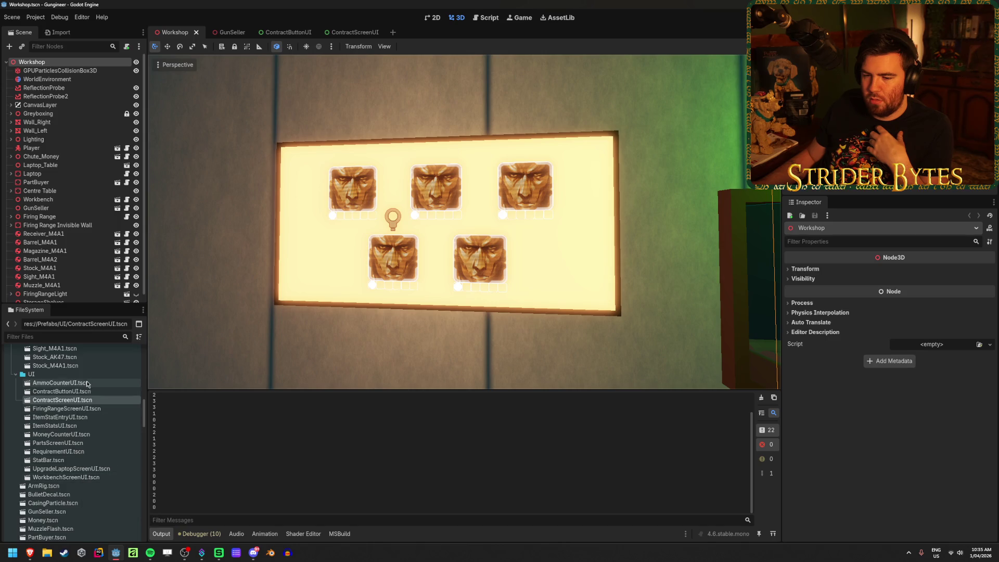
pyautogui.doubleClick(77, 454)
pyautogui.scroll(-3, 335, 274)
pyautogui.scroll(1, 332, 276)
pyautogui.scroll(2, 334, 280)
pyautogui.scroll(-3, 379, 260)
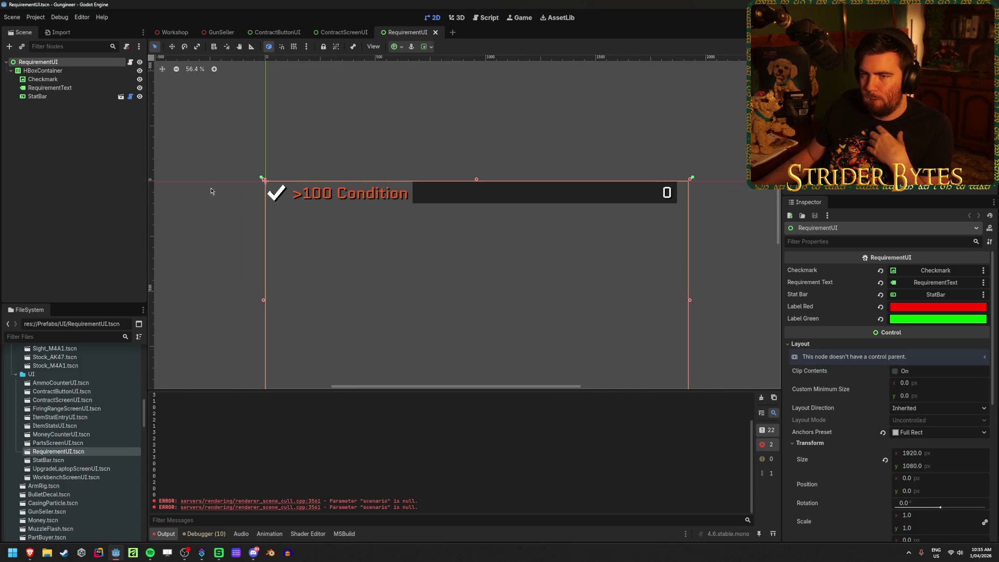
pyautogui.scroll(-5, 859, 442)
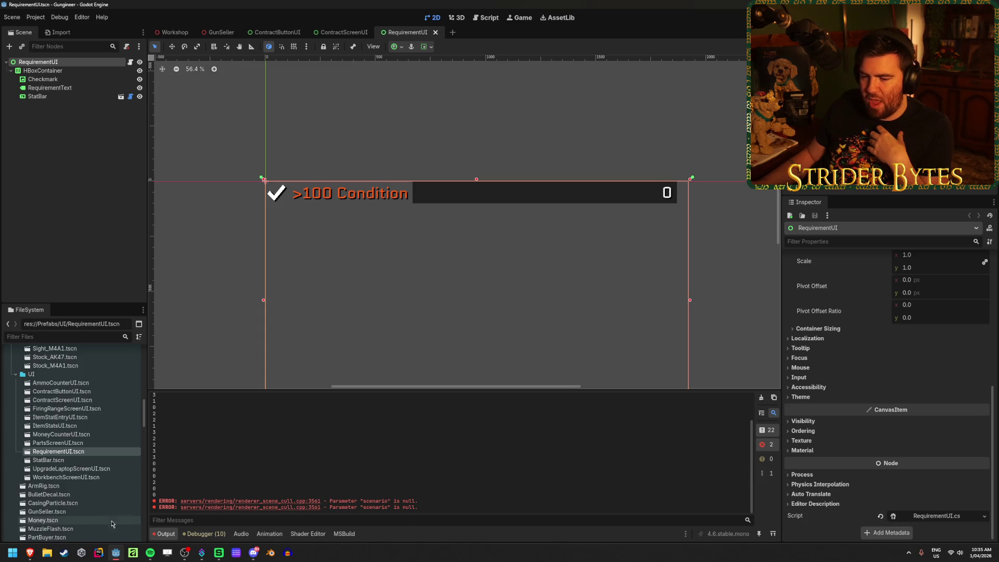
# Search the Windows Start menu for 'visual'
pyautogui.click(14, 553)
pyautogui.write('visual Studio')
pyautogui.press('capslock')
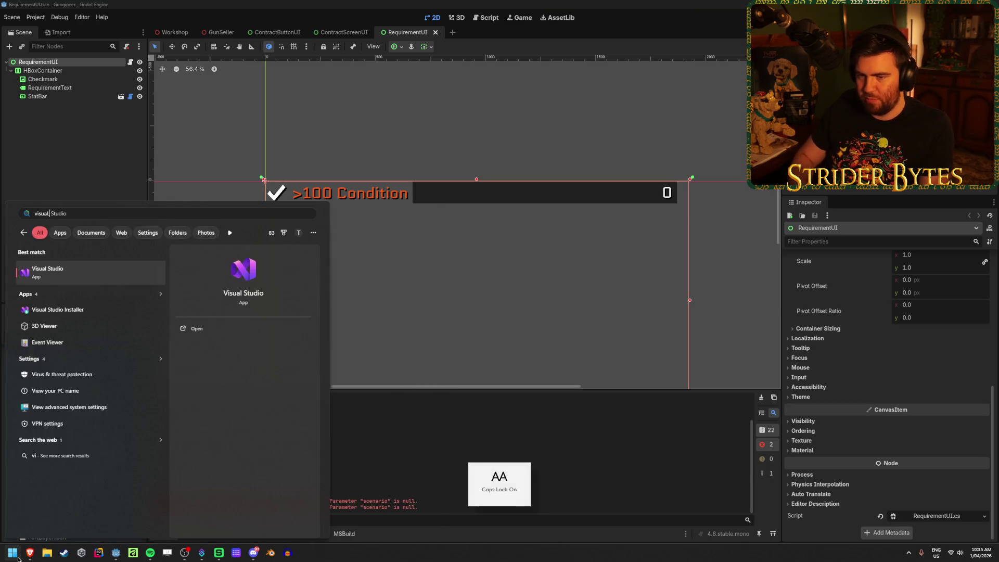
# Launch Visual Studio and open the recent Gungineer project
pyautogui.press('capslock')
pyautogui.press('Return')
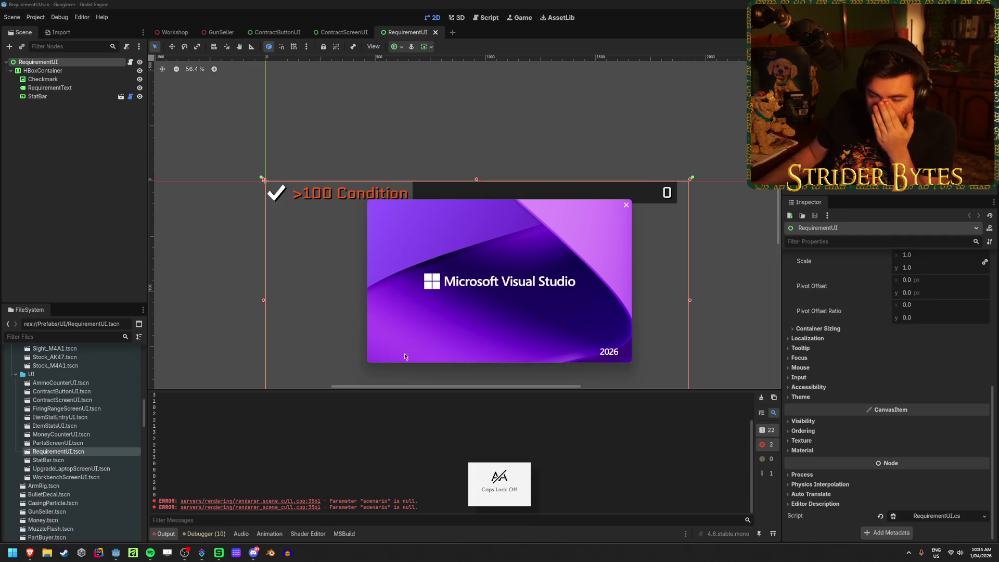
pyautogui.click(423, 224)
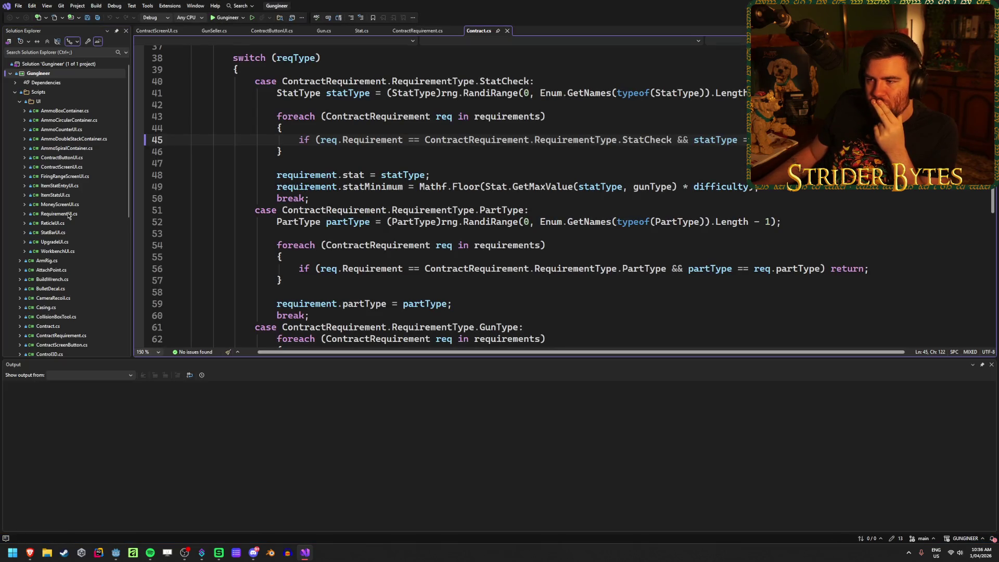
# Close the Output panel and the Gun.cs, Stat.cs, Contract.cs and ContractRequirement.cs tabs
pyautogui.click(991, 365)
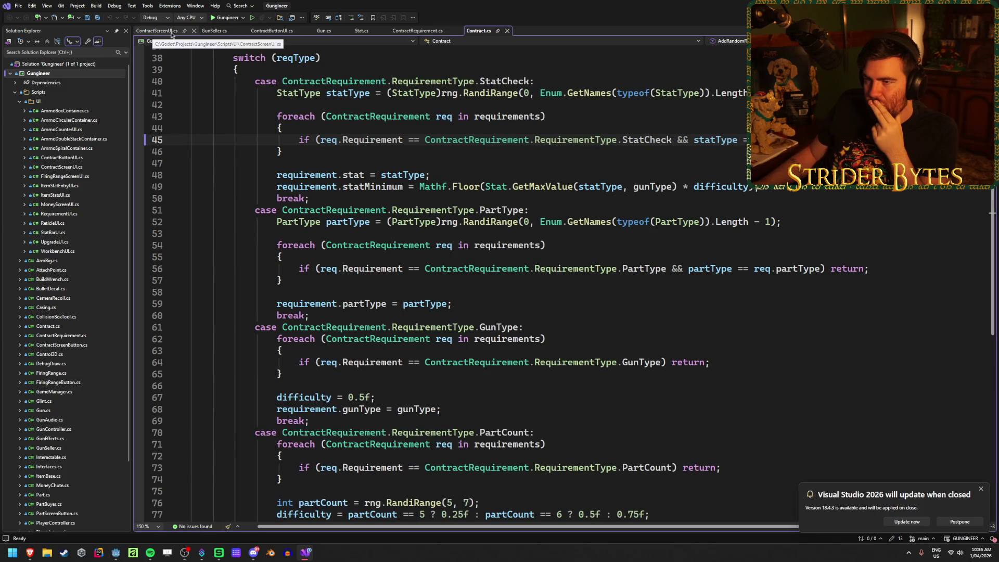
pyautogui.middleClick(323, 32)
pyautogui.middleClick(324, 32)
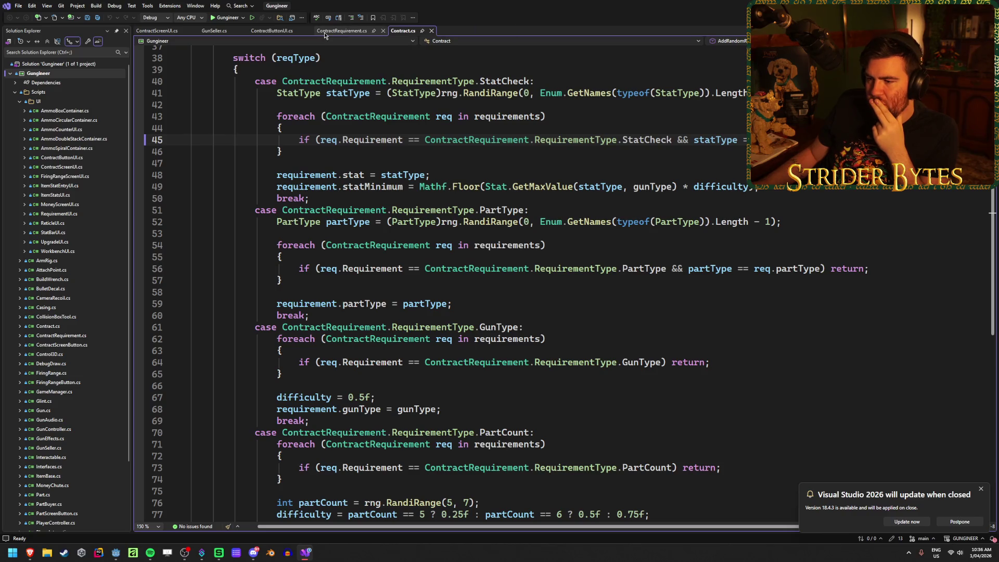
pyautogui.scroll(2, 364, 52)
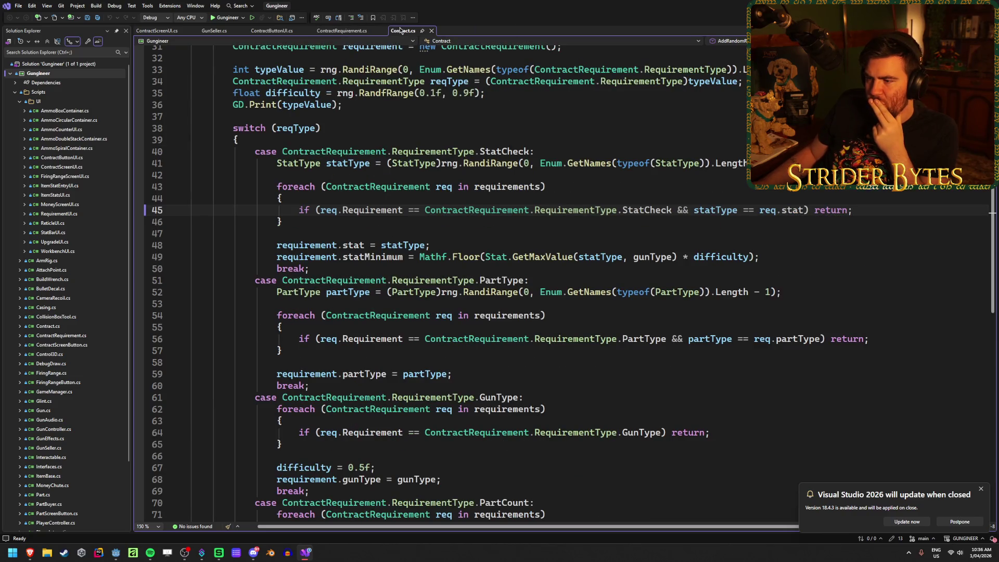
pyautogui.middleClick(401, 31)
pyautogui.middleClick(333, 33)
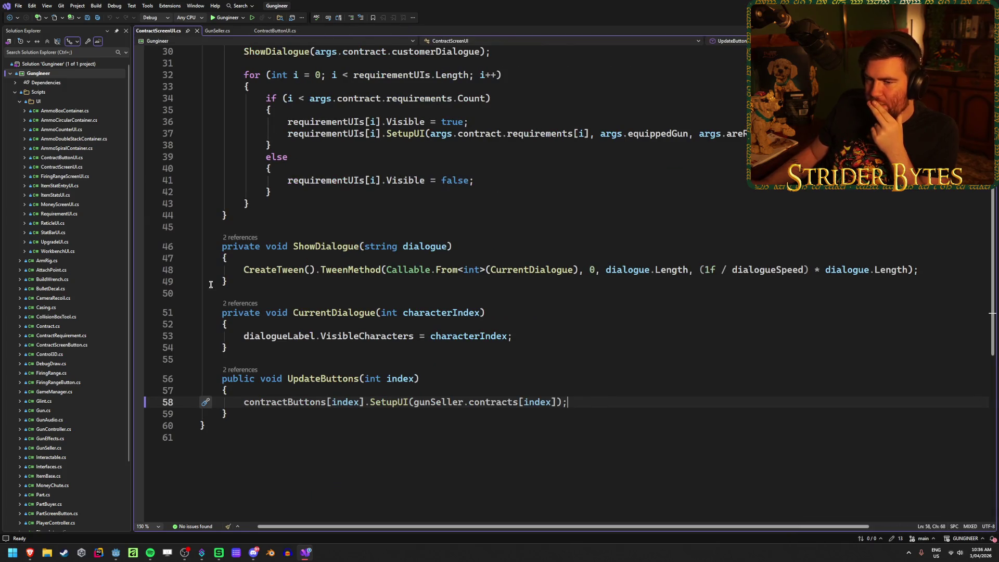
# Open RequirementUI.cs and review the SetupUI switch statement and its StatCheck case
pyautogui.doubleClick(59, 214)
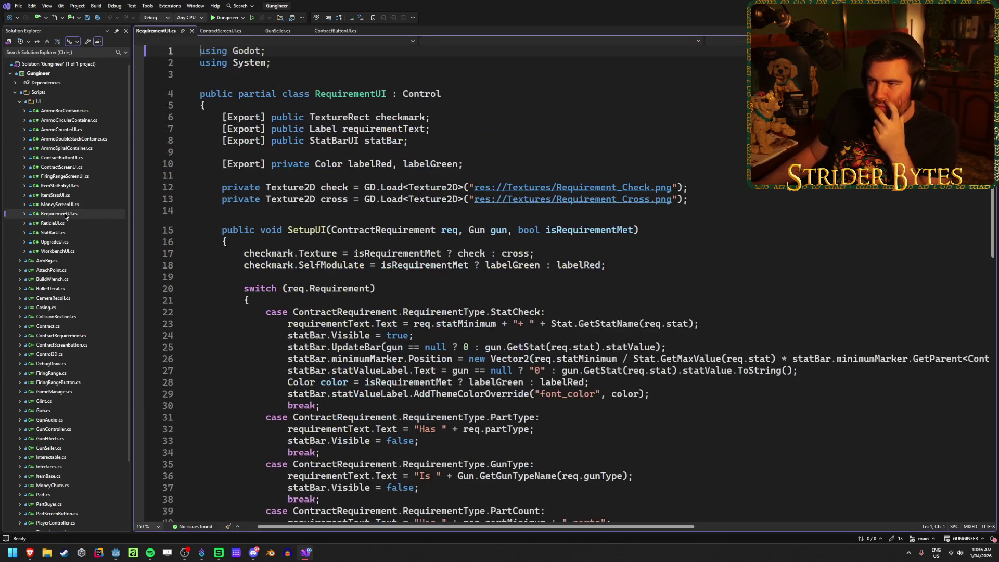
pyautogui.scroll(-2, 366, 208)
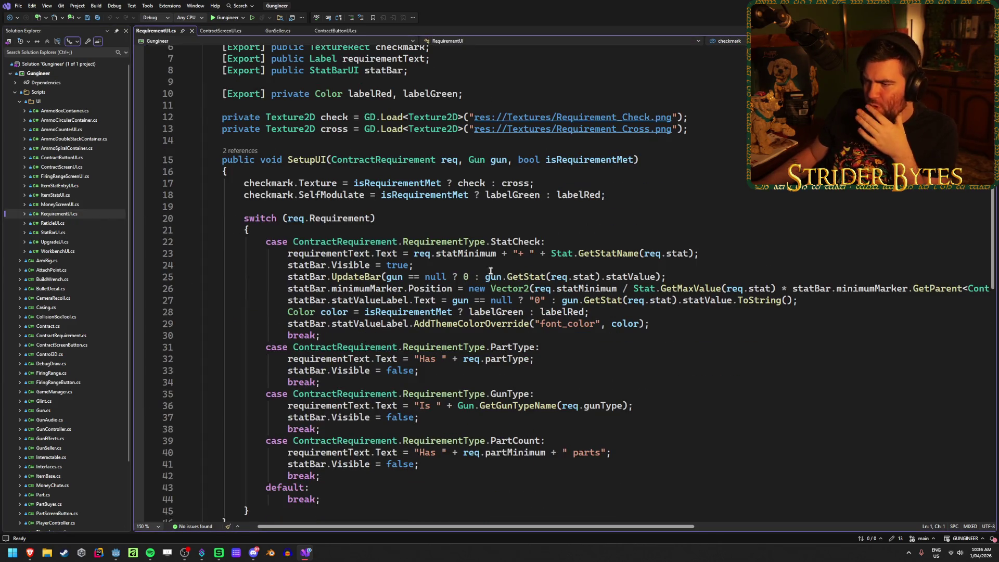
pyautogui.tripleClick(412, 218)
pyautogui.click(412, 220)
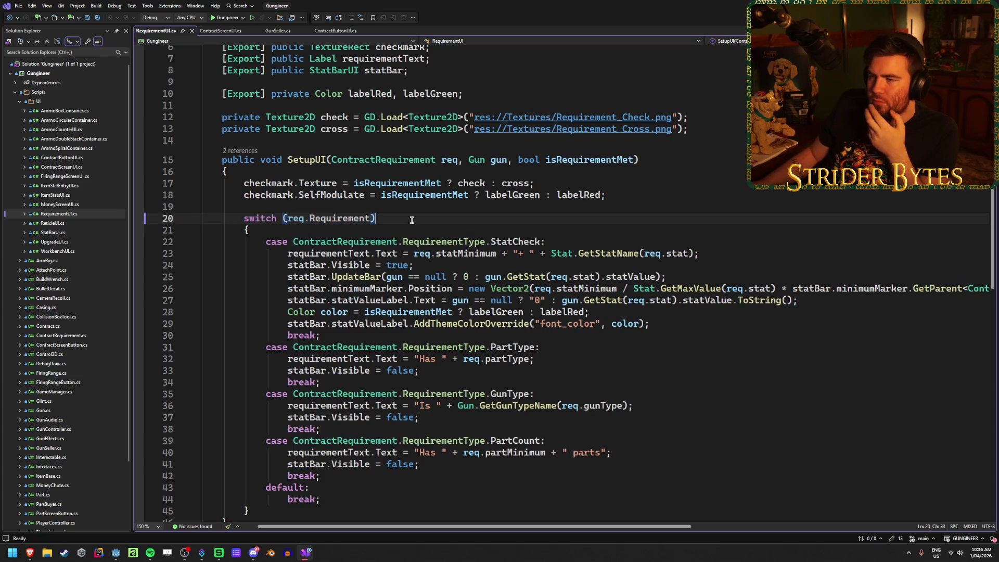
pyautogui.scroll(2, 404, 222)
pyautogui.scroll(-2, 401, 223)
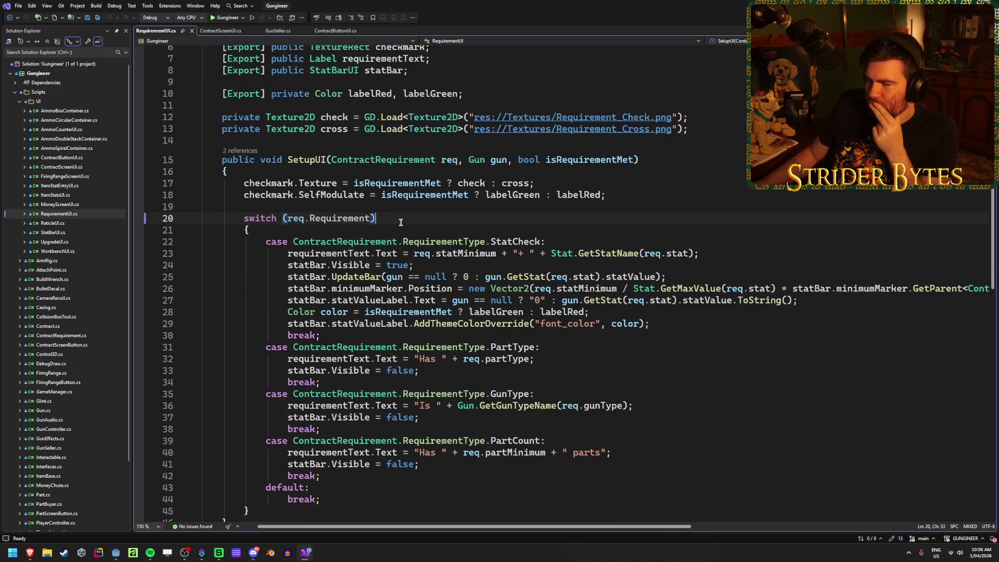
pyautogui.scroll(-1, 401, 223)
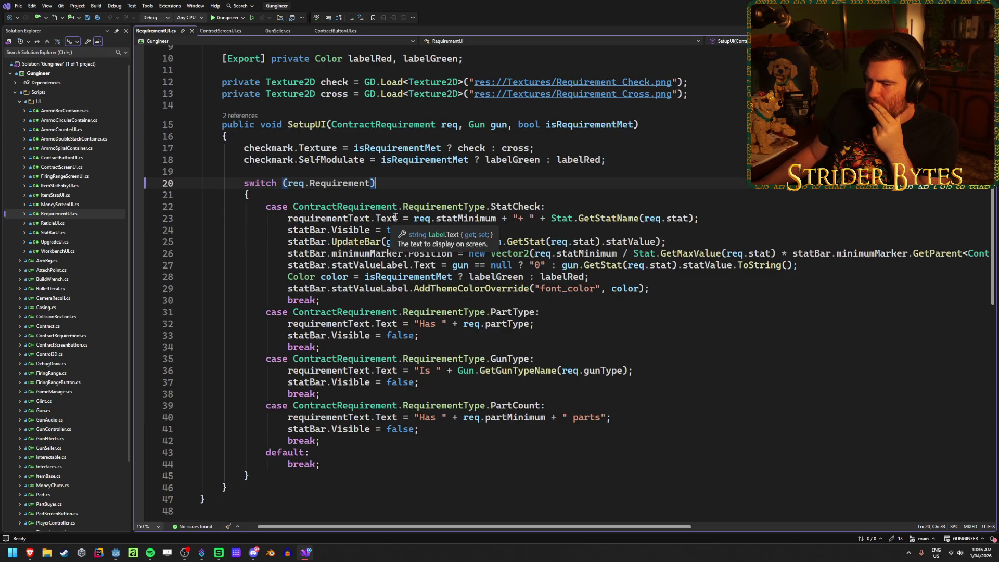
pyautogui.doubleClick(516, 207)
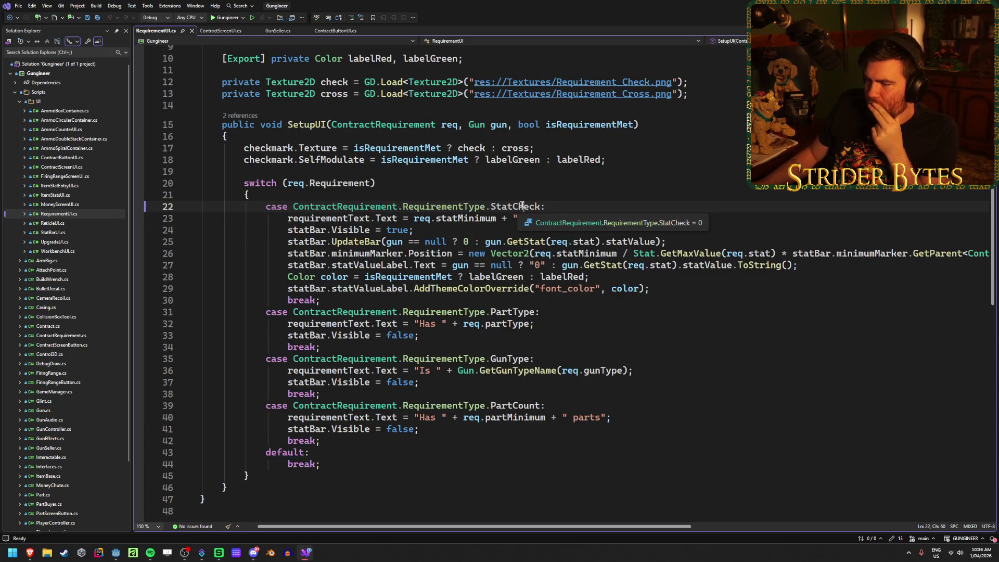
pyautogui.click(731, 221)
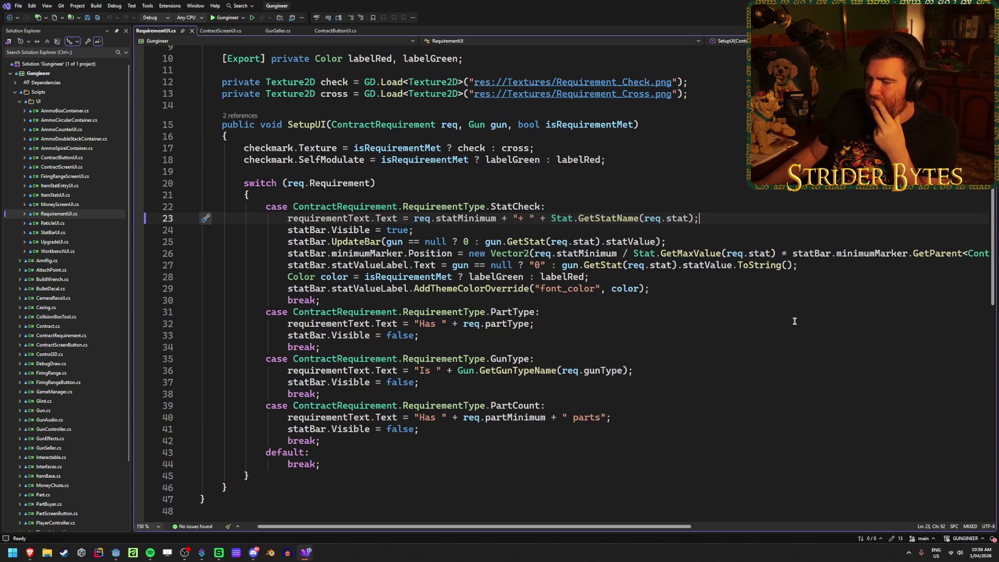
# Replace the PartType, GunType and PartCount statBar.Visible = false lines with one line before the switch, and save
pyautogui.click(450, 336)
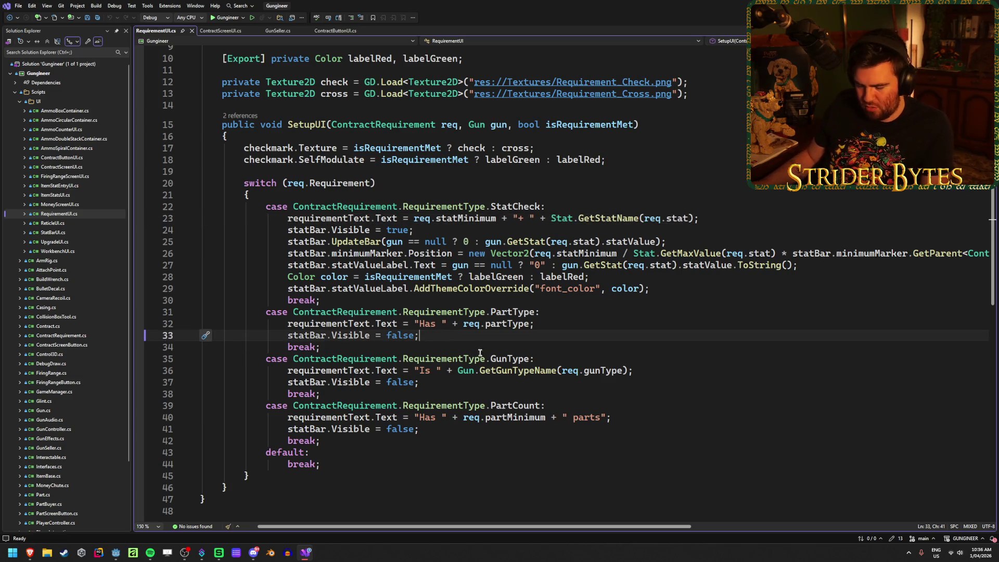
pyautogui.hotkey('ctrl', 'x')
pyautogui.click(436, 370)
pyautogui.hotkey('ctrl', 'x')
pyautogui.click(436, 402)
pyautogui.hotkey('ctrl', 'x')
pyautogui.click(640, 163)
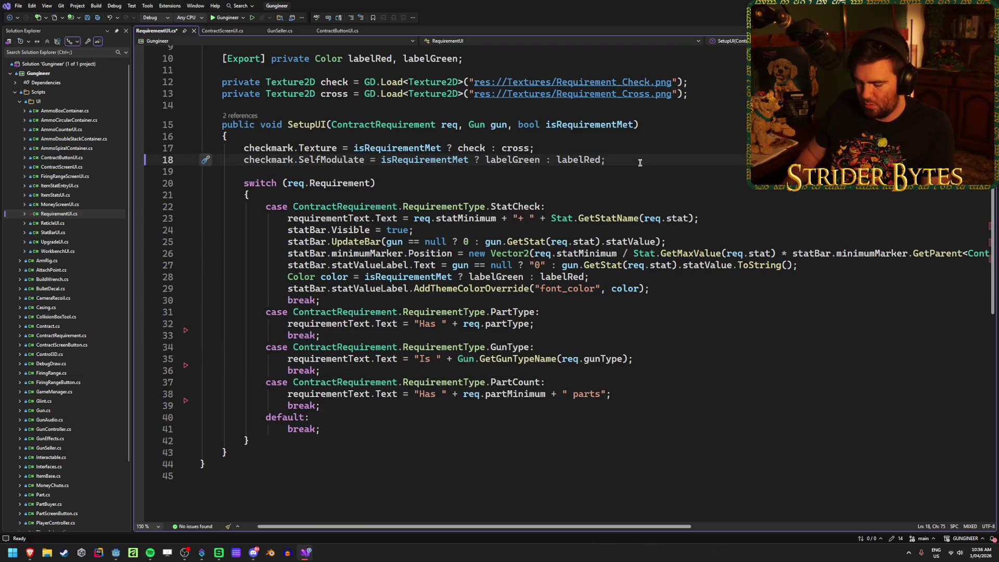
pyautogui.press('Return')
pyautogui.hotkey('ctrl', 'v')
pyautogui.press('BackSpace')
pyautogui.hotkey('ctrl', 's')
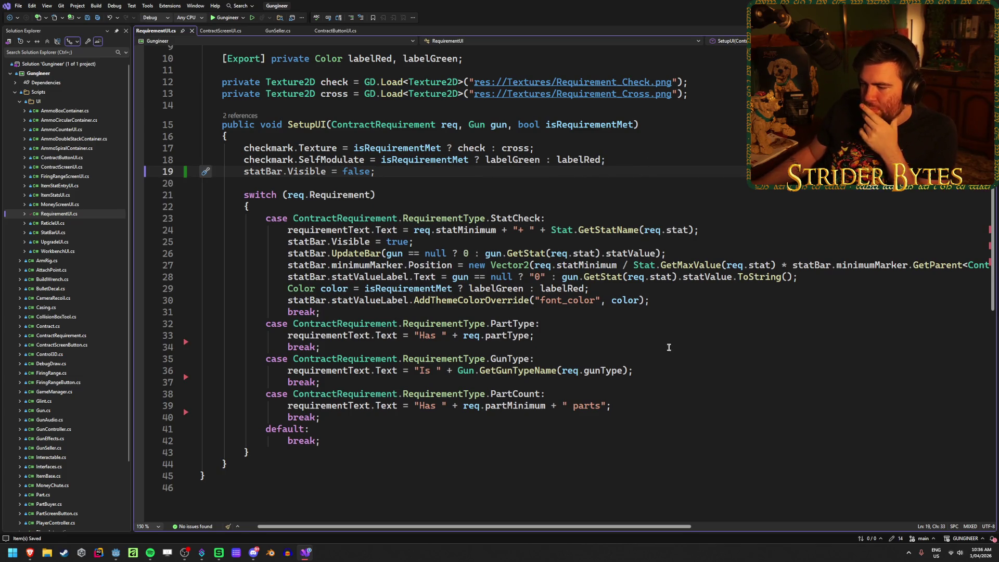
# List the two references to SetupUI
pyautogui.scroll(3, 671, 351)
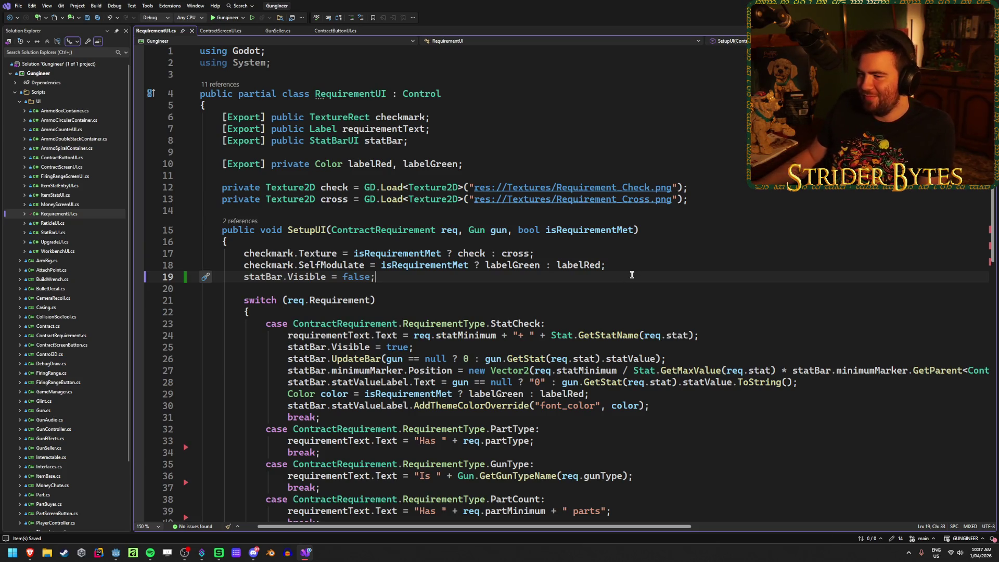
pyautogui.scroll(-2, 632, 275)
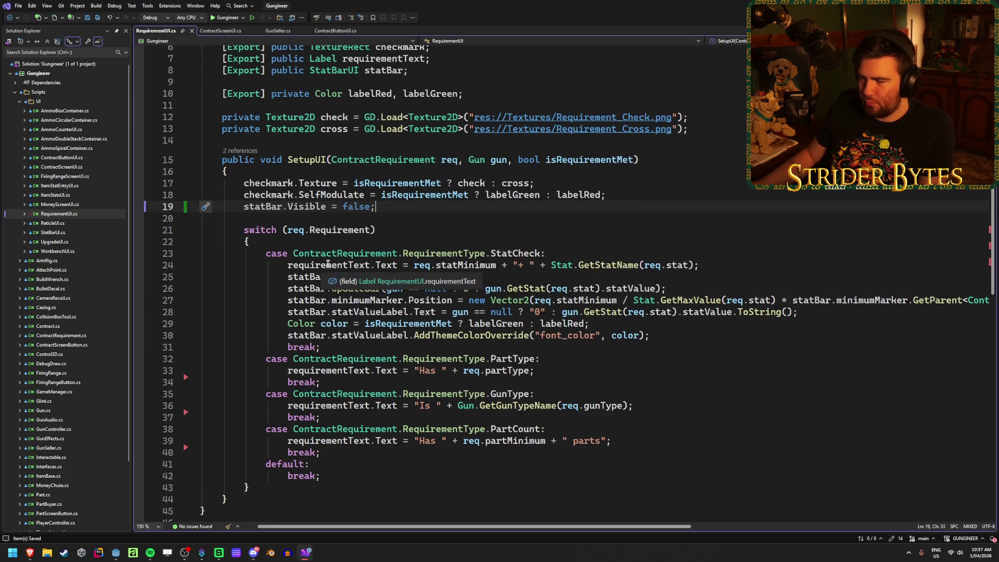
pyautogui.scroll(-1, 398, 204)
pyautogui.scroll(3, 404, 201)
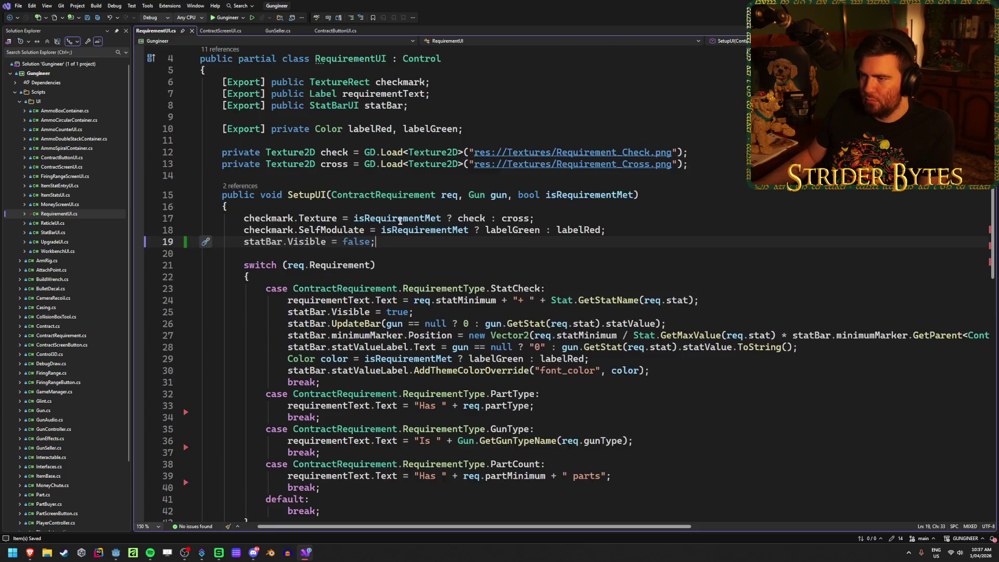
pyautogui.click(240, 221)
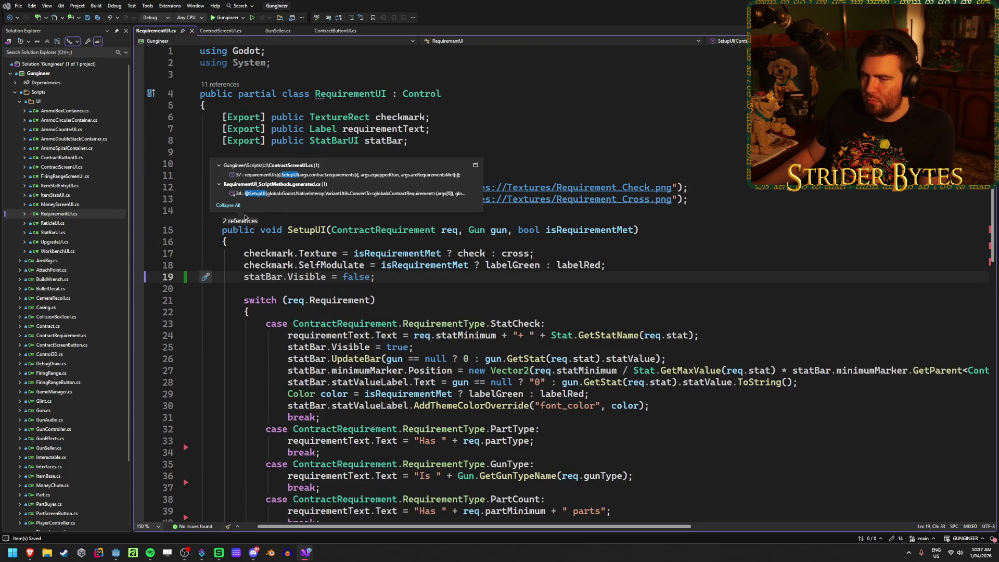
pyautogui.doubleClick(283, 175)
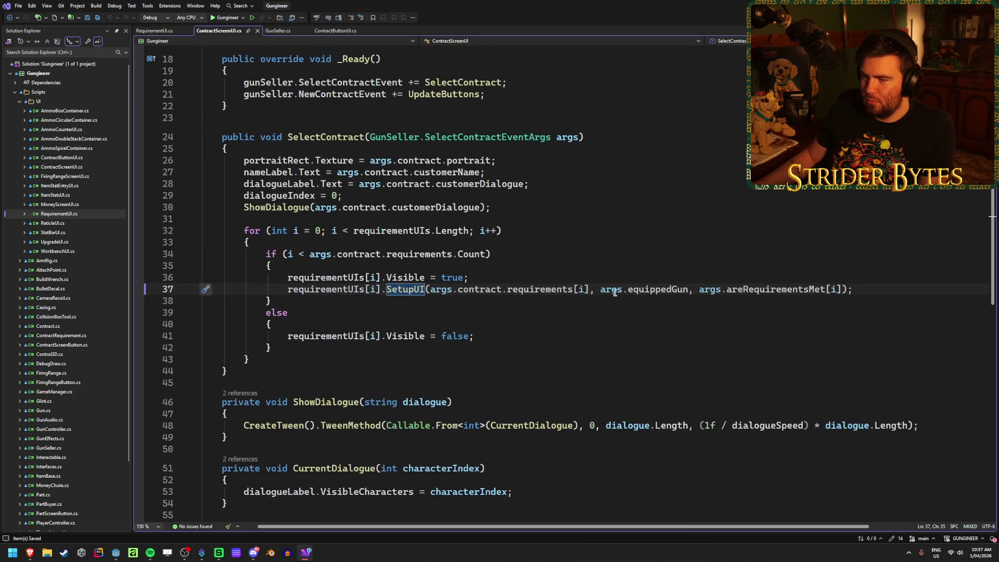
pyautogui.click(393, 315)
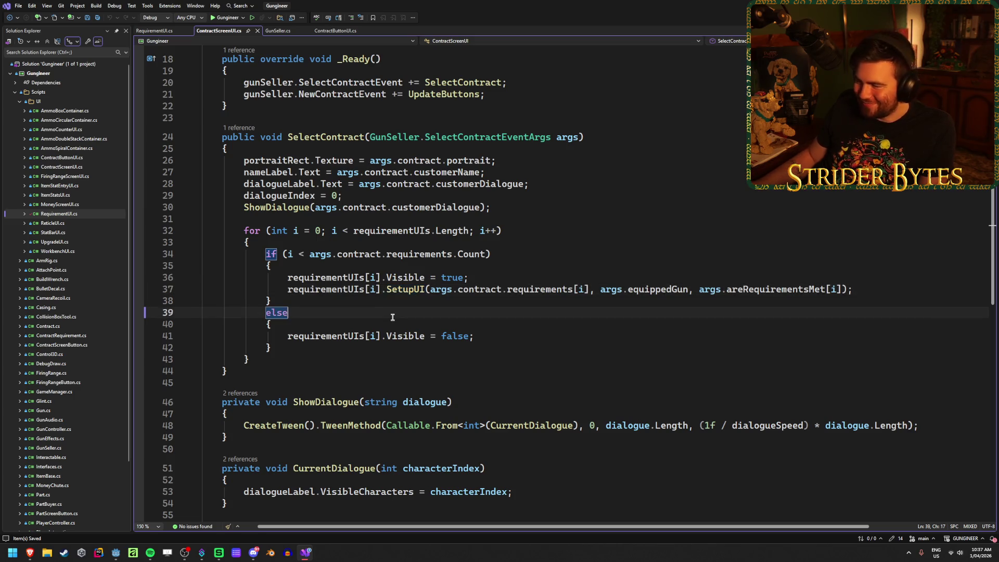
pyautogui.click(877, 289)
pyautogui.click(363, 312)
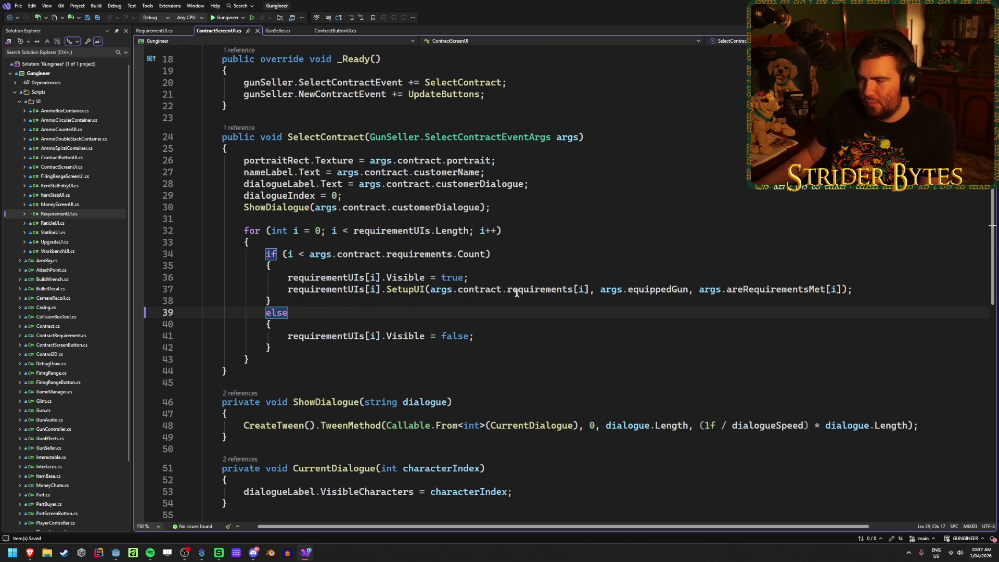
pyautogui.click(554, 289)
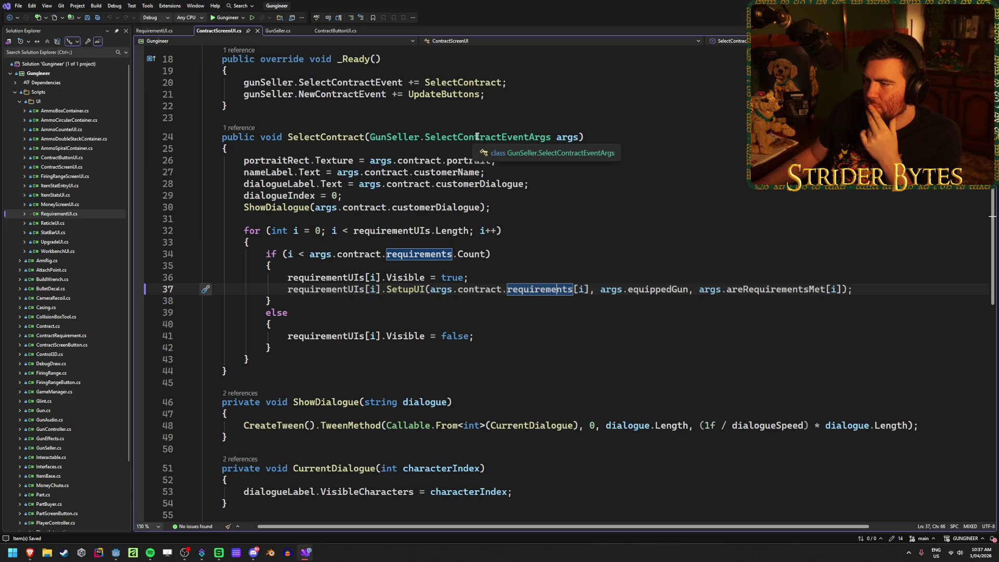
pyautogui.scroll(5, 474, 287)
pyautogui.scroll(-3, 474, 287)
pyautogui.scroll(-2, 474, 287)
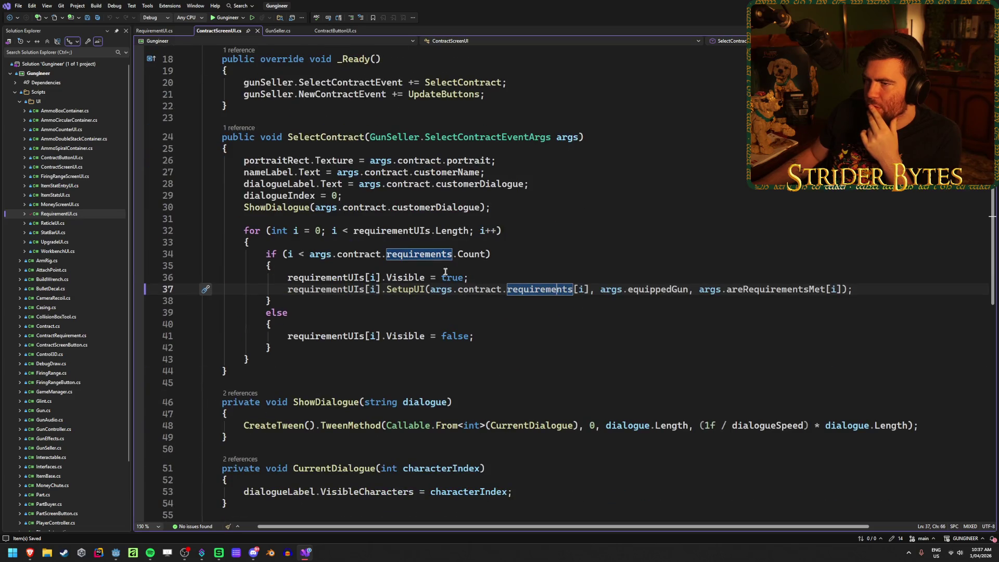
pyautogui.scroll(-3, 52, 262)
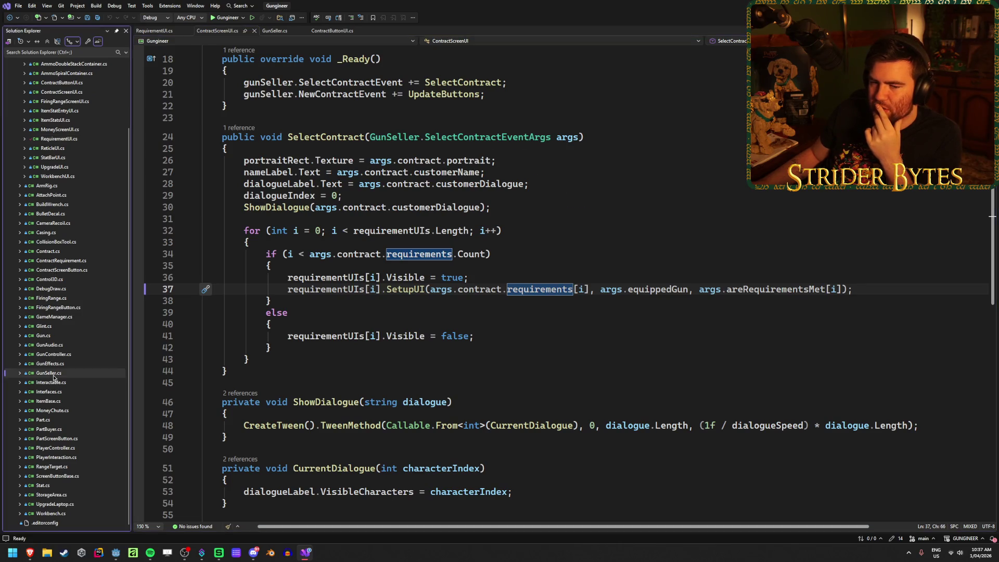
# Review how GunSeller.cs's NewContract copies baseRequirements, then adds random requirements up to numberOfReqs
pyautogui.doubleClick(49, 372)
pyautogui.scroll(-2, 506, 353)
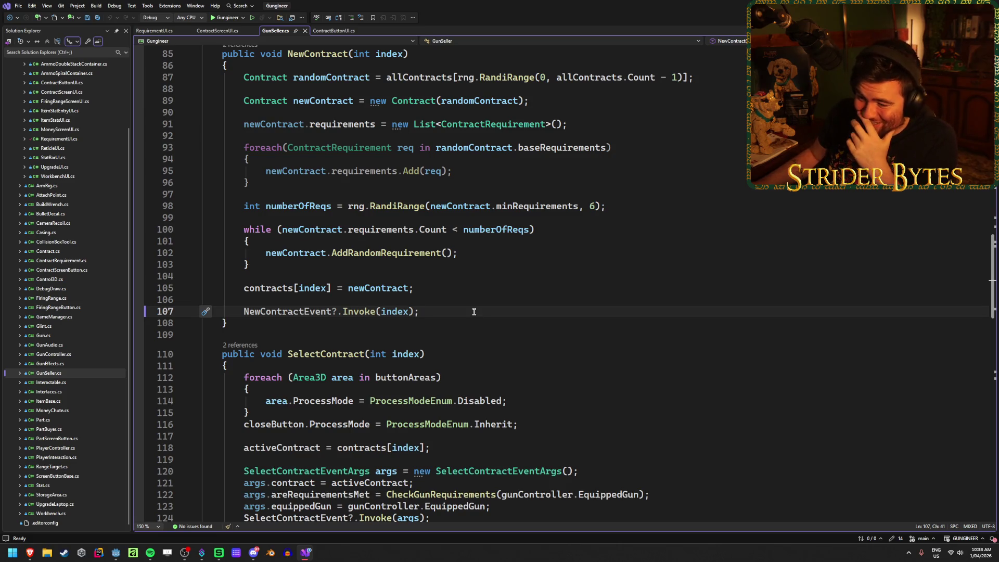
pyautogui.scroll(-3, 474, 312)
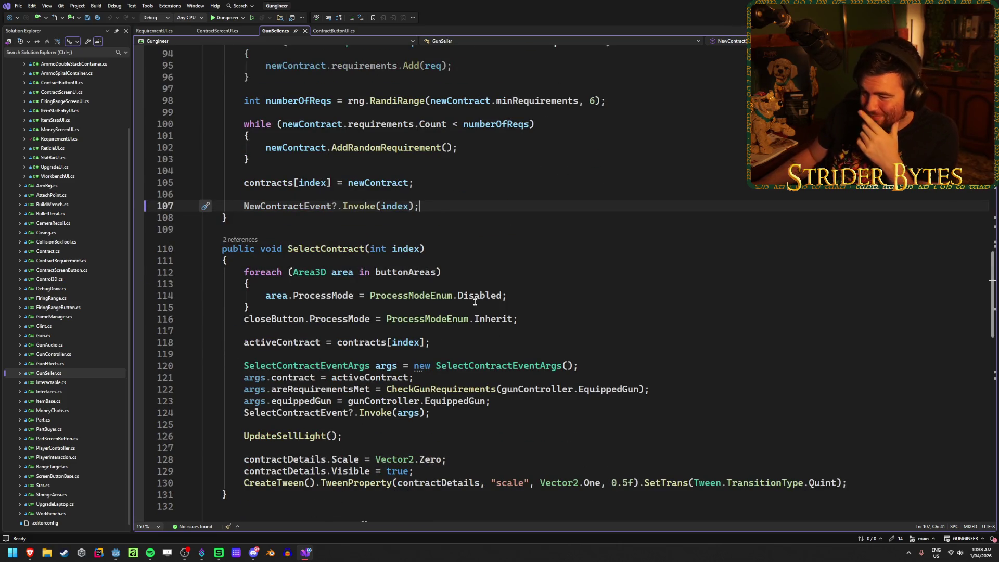
pyautogui.scroll(-1, 475, 299)
pyautogui.scroll(5, 555, 304)
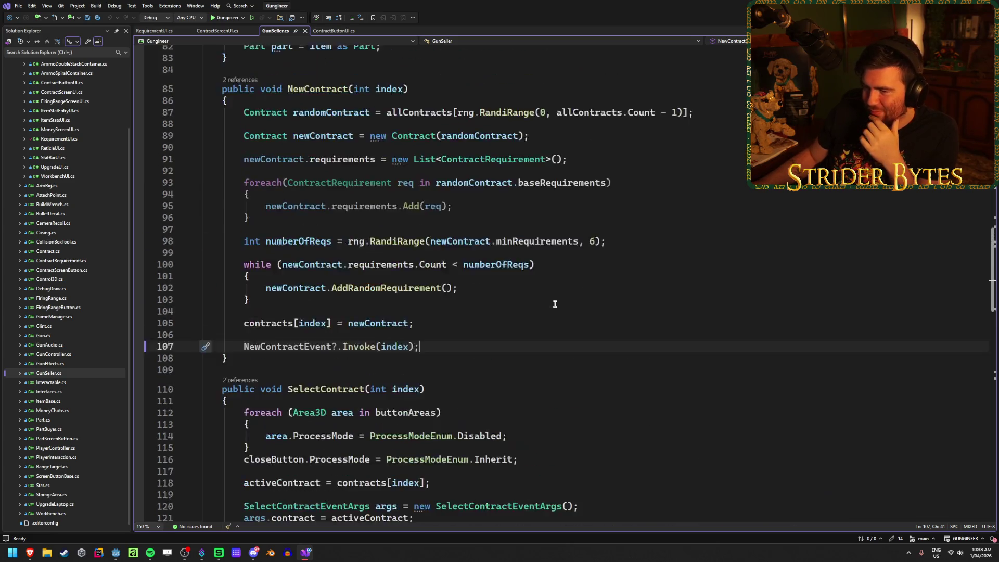
pyautogui.scroll(1, 555, 304)
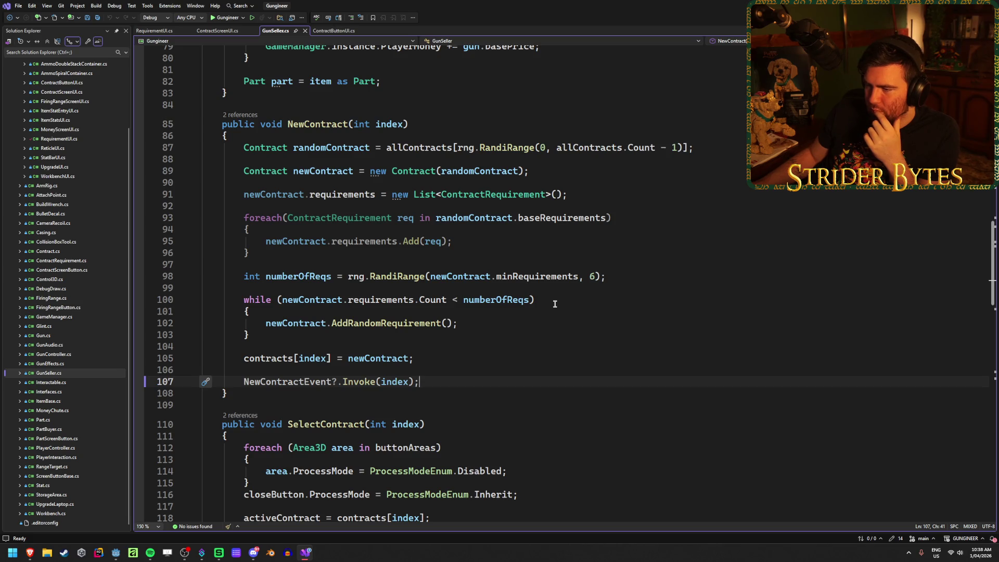
pyautogui.click(371, 241)
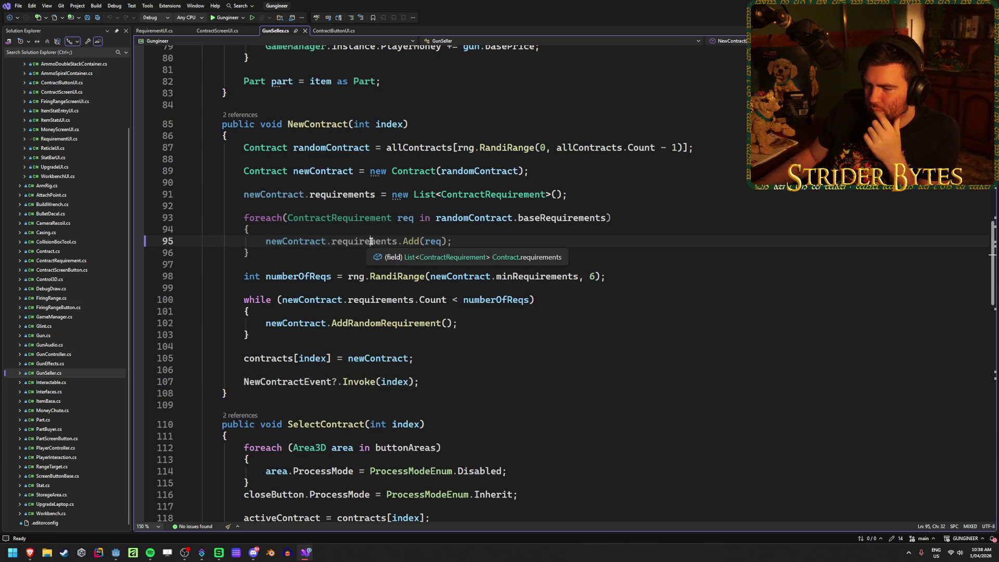
pyautogui.click(433, 242)
pyautogui.press('Down')
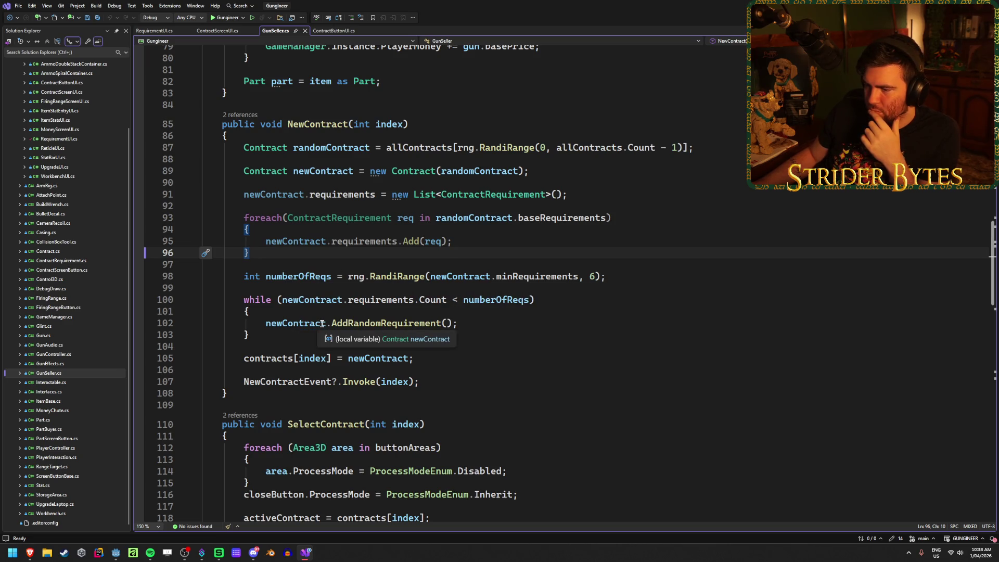
pyautogui.scroll(2, 108, 225)
pyautogui.scroll(-2, 108, 225)
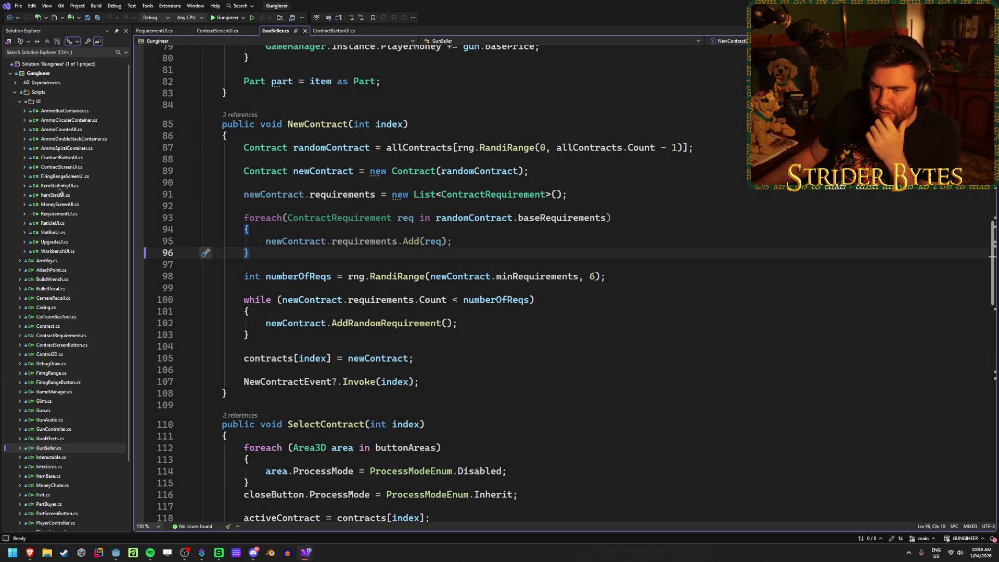
# Open Contract.cs and inspect its copy constructor and AddRandomRequirement's random difficulty line
pyautogui.doubleClick(61, 253)
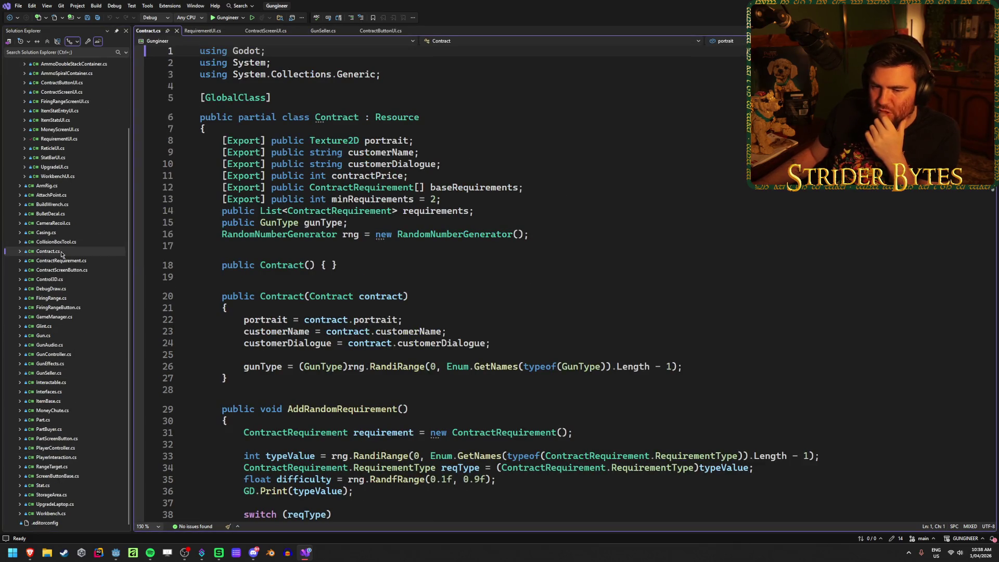
pyautogui.click(440, 296)
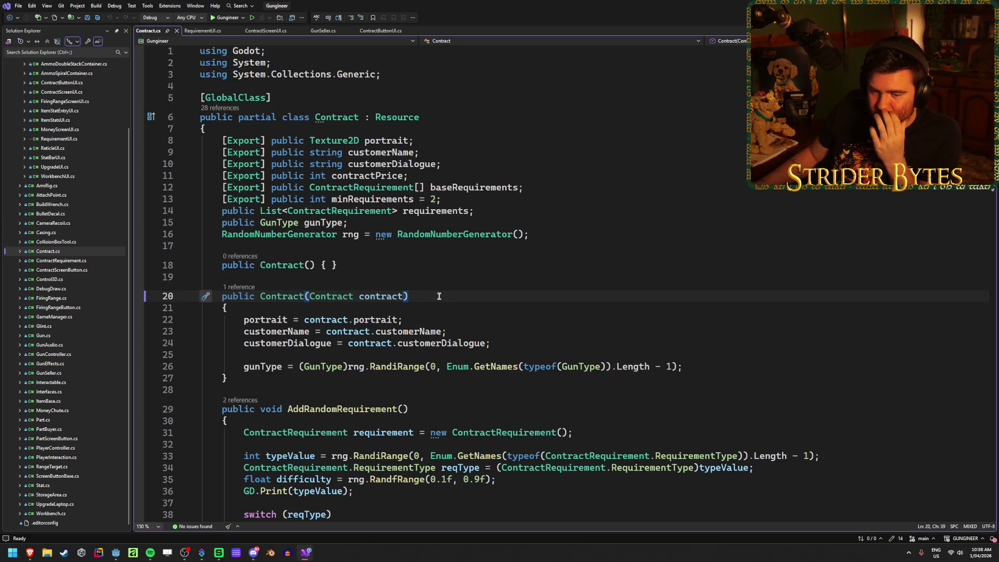
pyautogui.scroll(-4, 438, 296)
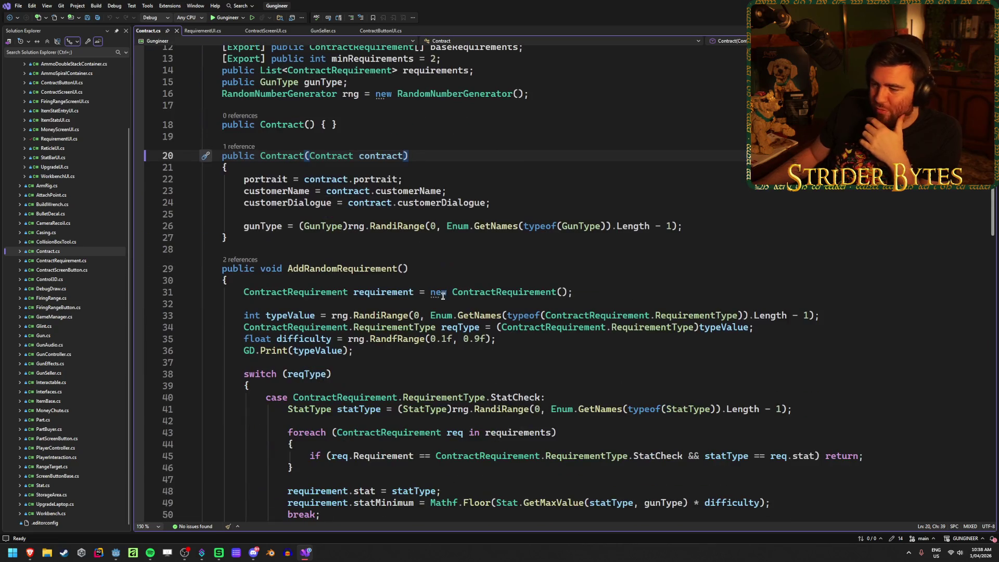
pyautogui.click(501, 340)
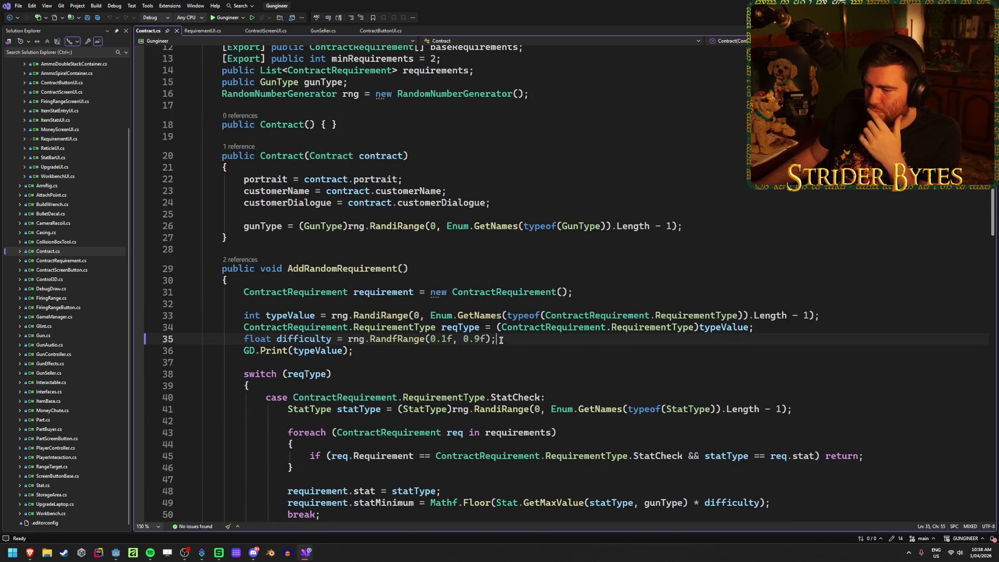
pyautogui.scroll(-6, 503, 338)
pyautogui.scroll(4, 503, 336)
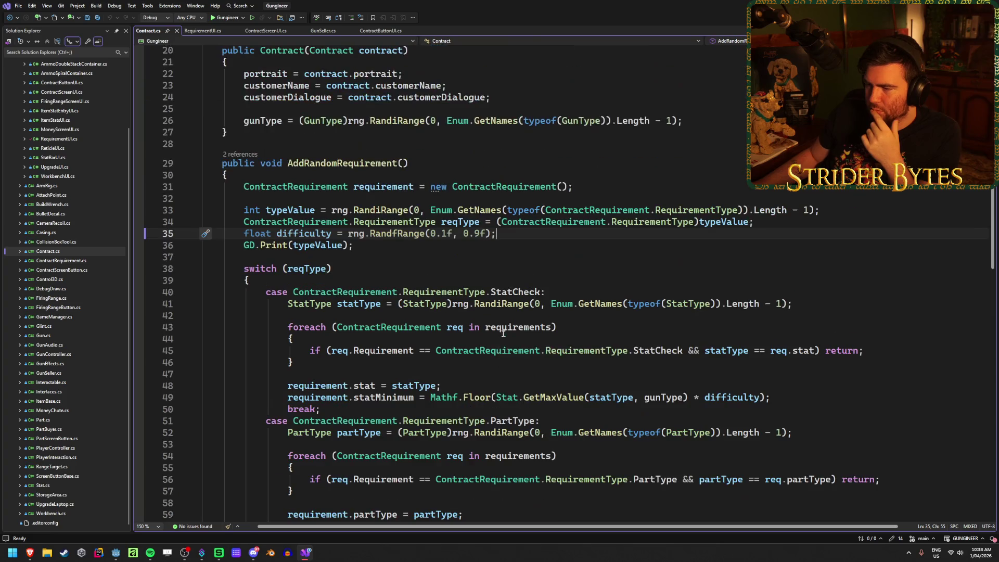
pyautogui.scroll(-12, 504, 328)
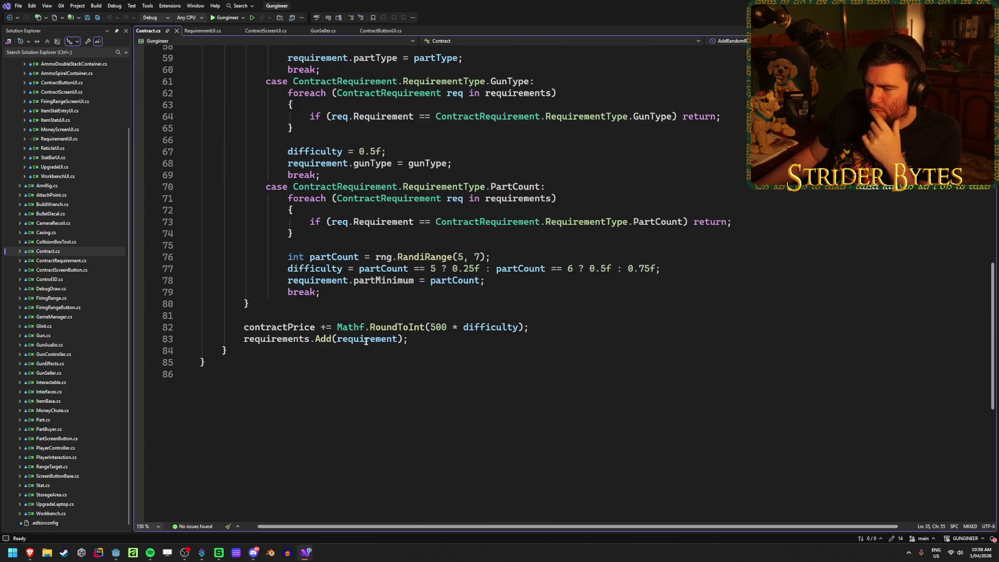
# Find where the new requirement is added to the list and start a new line above requirements.Add(requirement)
pyautogui.click(364, 340)
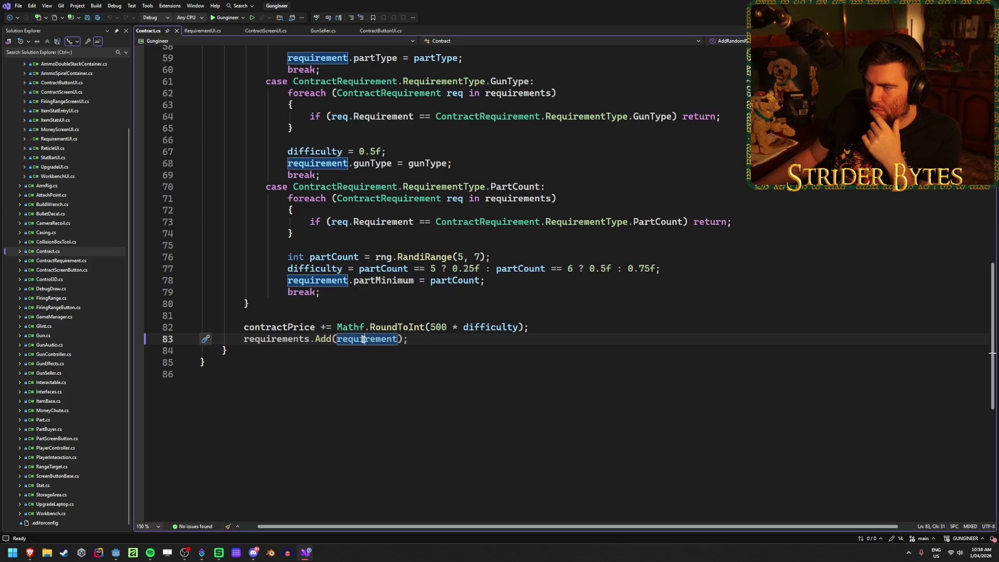
pyautogui.scroll(5, 701, 381)
pyautogui.scroll(8, 701, 381)
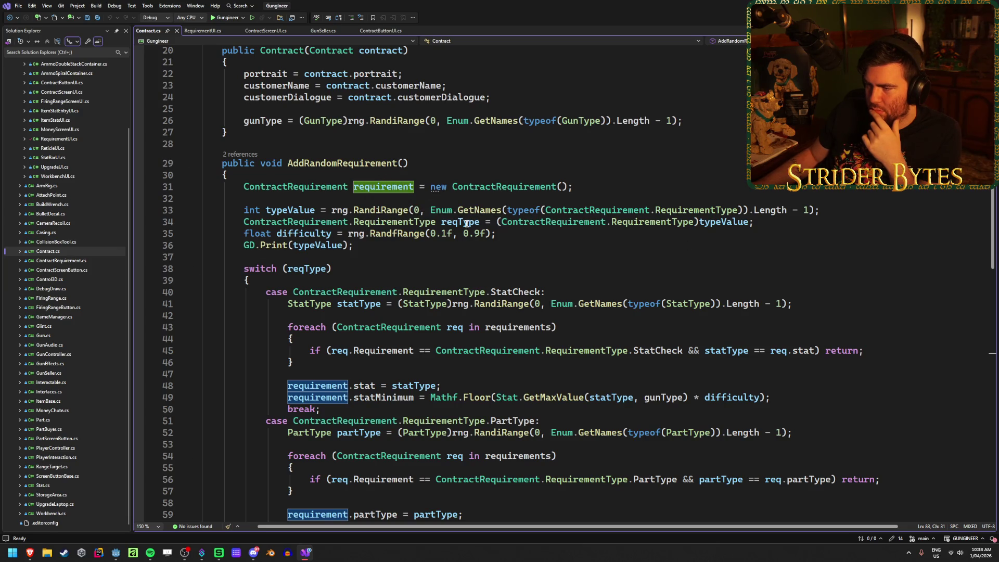
pyautogui.moveTo(466, 223)
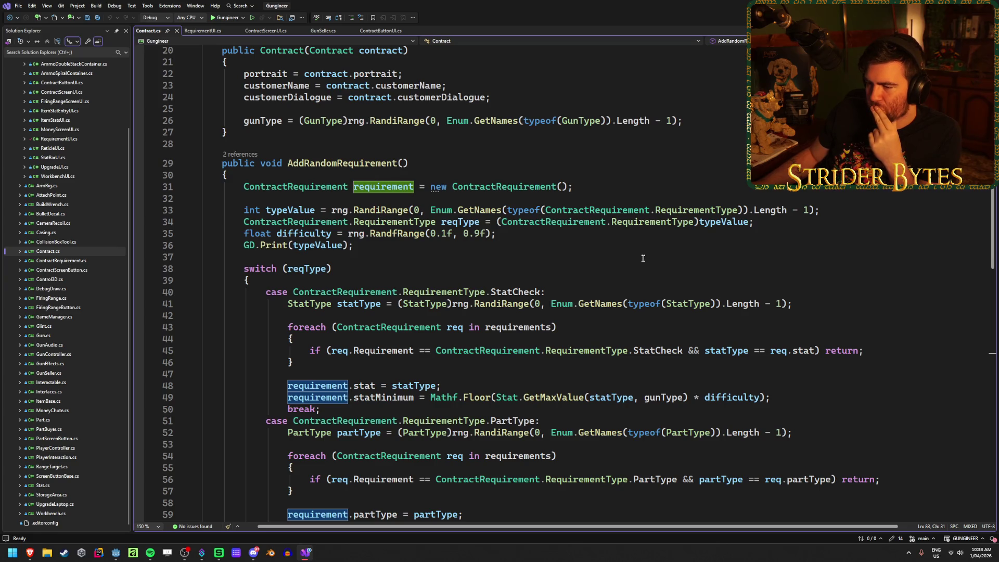
pyautogui.scroll(-10, 643, 258)
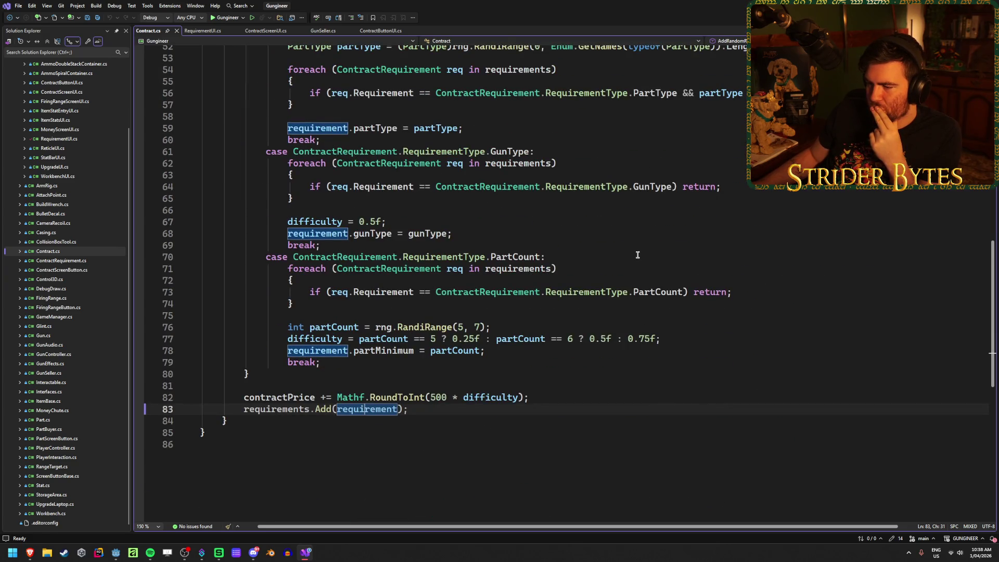
pyautogui.scroll(10, 635, 254)
pyautogui.scroll(-11, 632, 252)
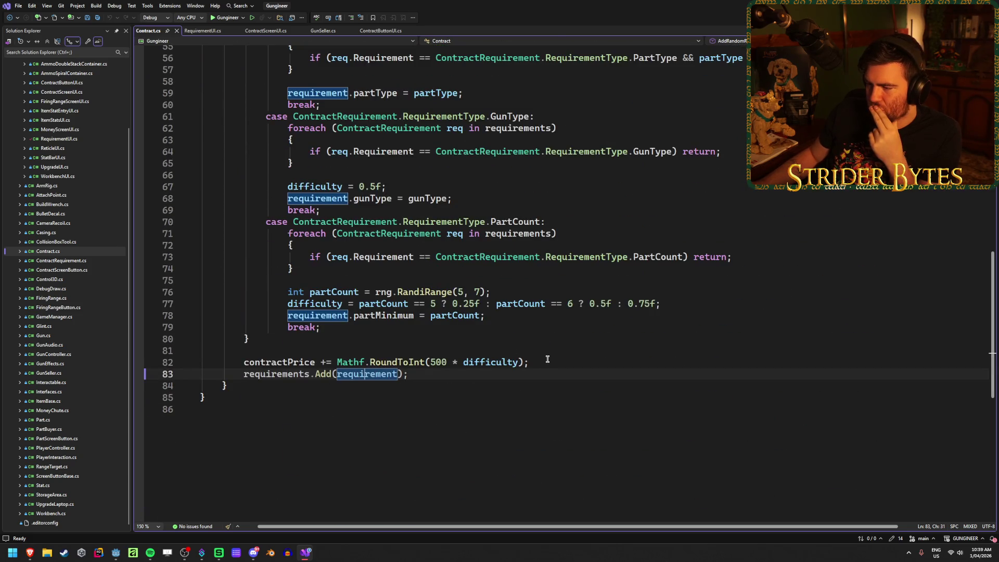
pyautogui.hotkey('ctrl', 'Return')
# Start the line with requirement, then check ContractRequirement.cs for its exported Requirement property
pyautogui.write('requir')
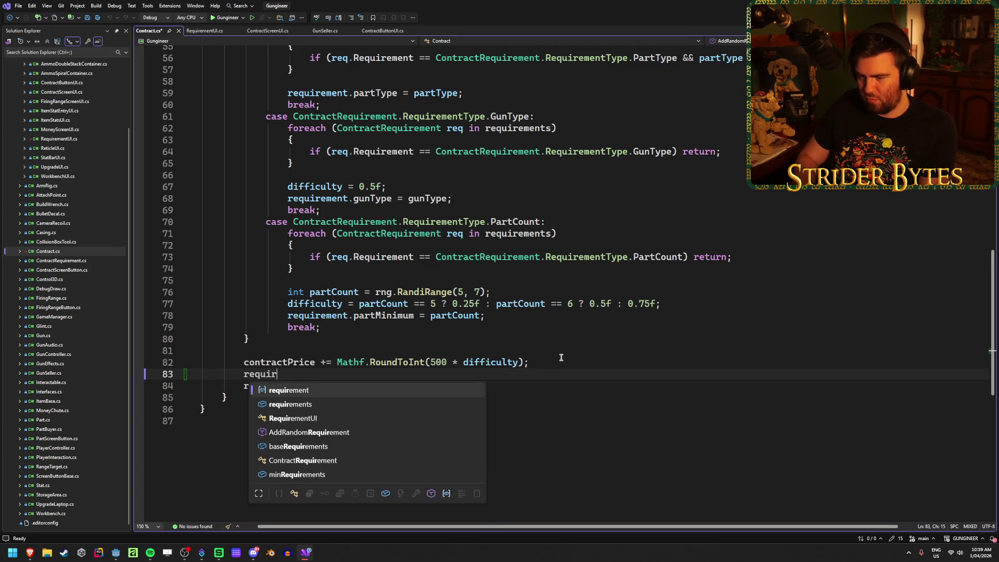
pyautogui.press('Tab')
pyautogui.write('.re')
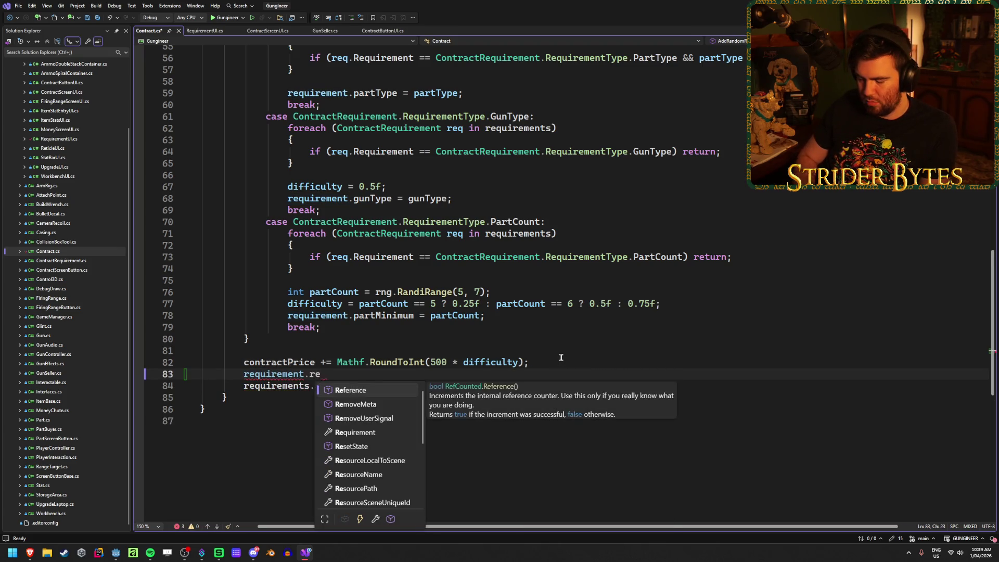
pyautogui.write('q')
pyautogui.press('BackSpace')
pyautogui.press('BackSpace')
pyautogui.press('BackSpace')
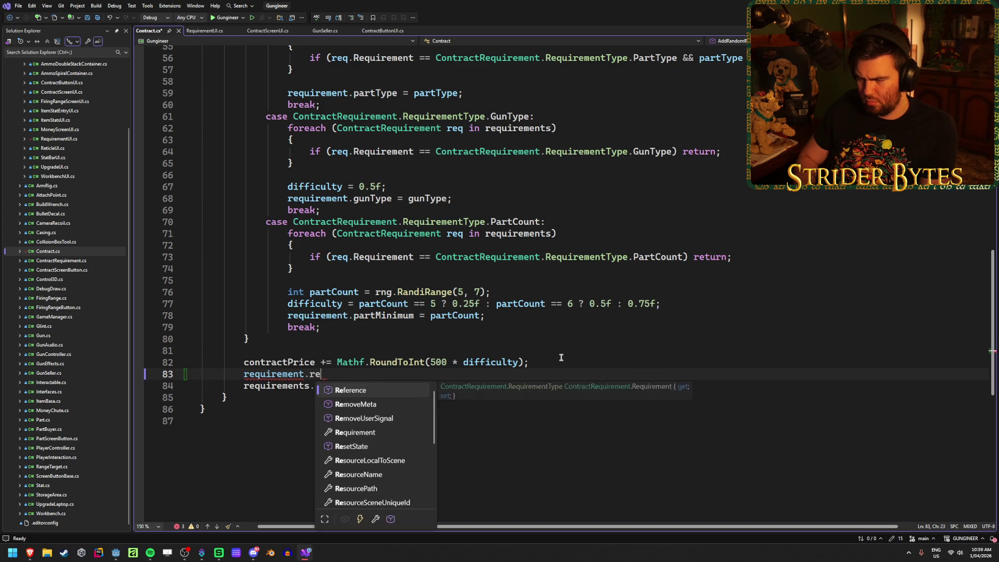
pyautogui.write('ty')
pyautogui.press('BackSpace')
pyautogui.press('BackSpace')
pyautogui.press('BackSpace')
pyautogui.scroll(18, 565, 356)
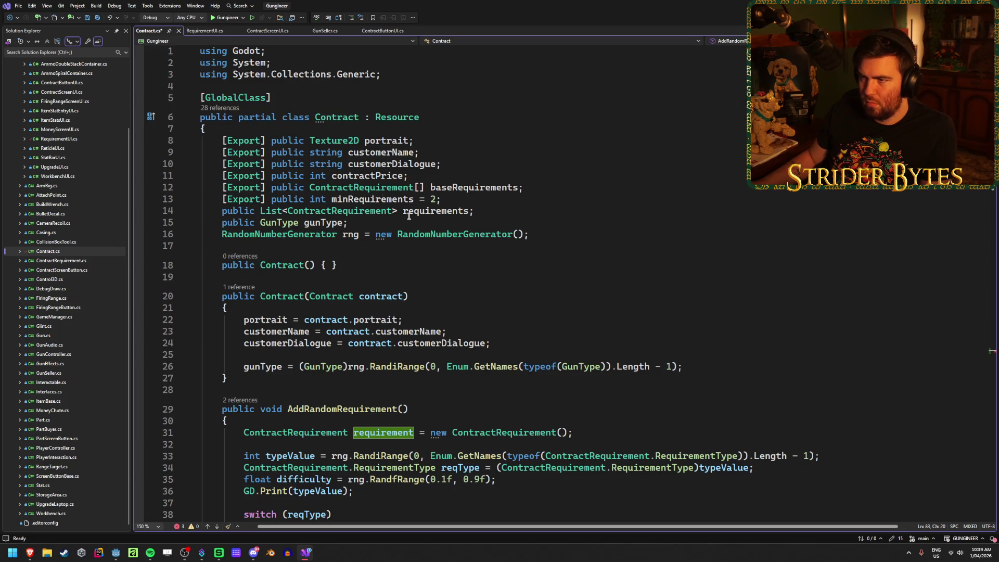
pyautogui.doubleClick(61, 261)
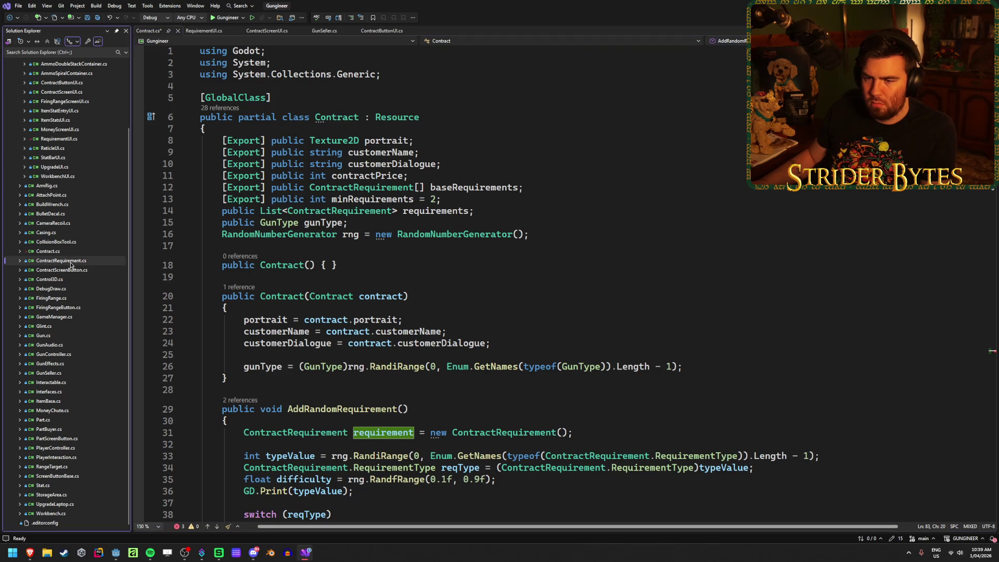
pyautogui.doubleClick(238, 277)
pyautogui.click(481, 308)
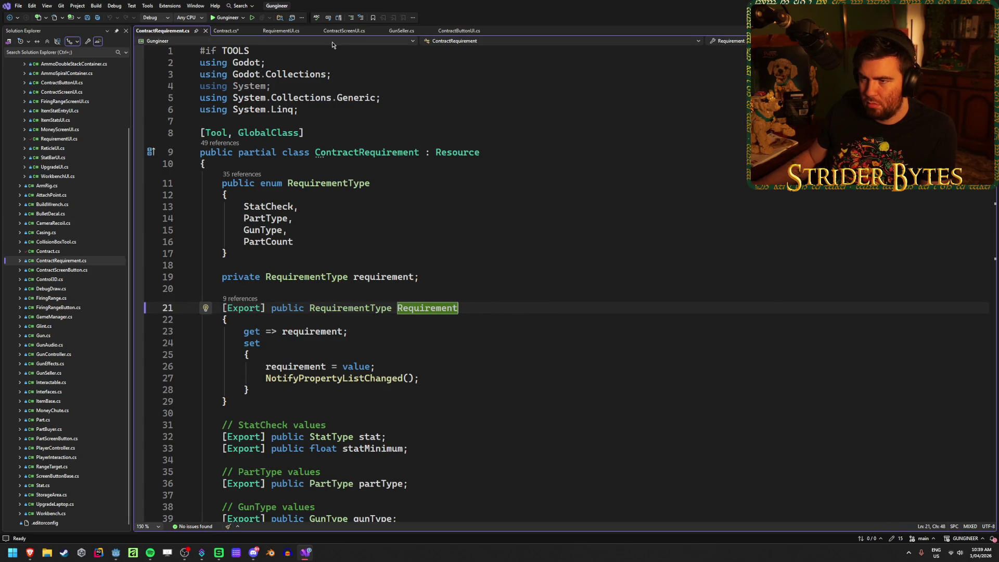
pyautogui.click(223, 30)
pyautogui.scroll(-15, 334, 321)
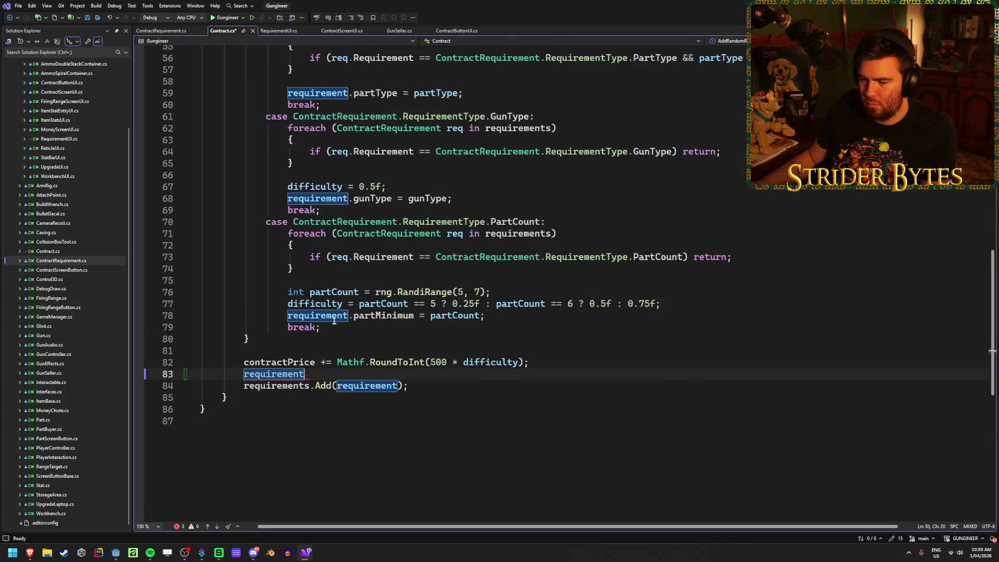
# Complete the line as requirement.Requirement = reqType;, save Contract.cs, and return to Godot
pyautogui.write('.Req')
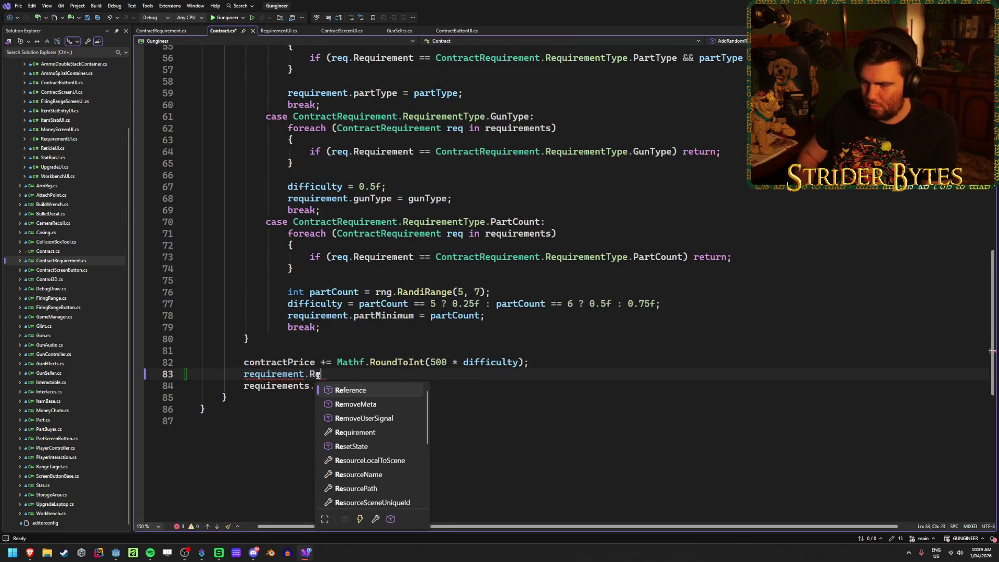
pyautogui.press('Tab')
pyautogui.write('=')
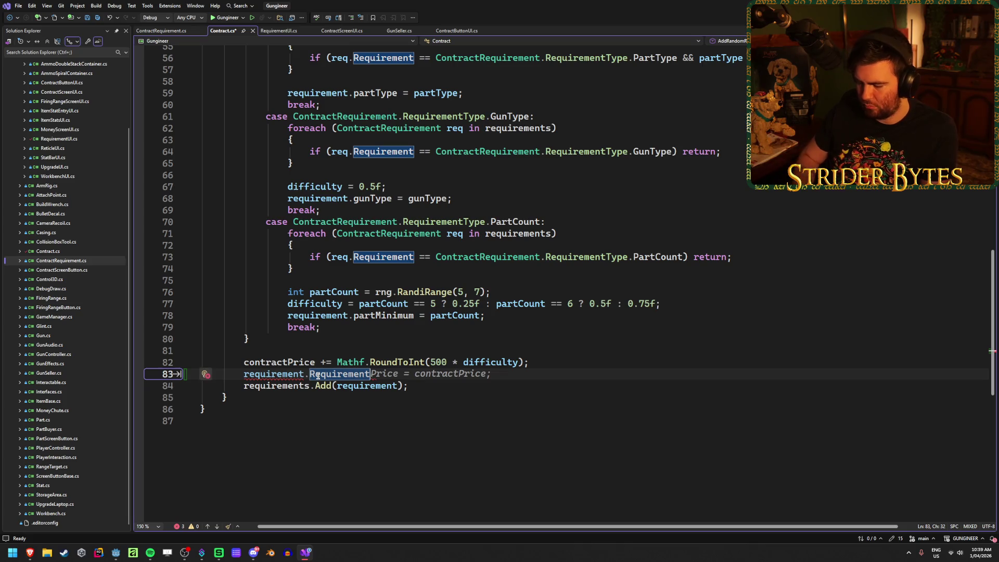
pyautogui.scroll(18, 325, 370)
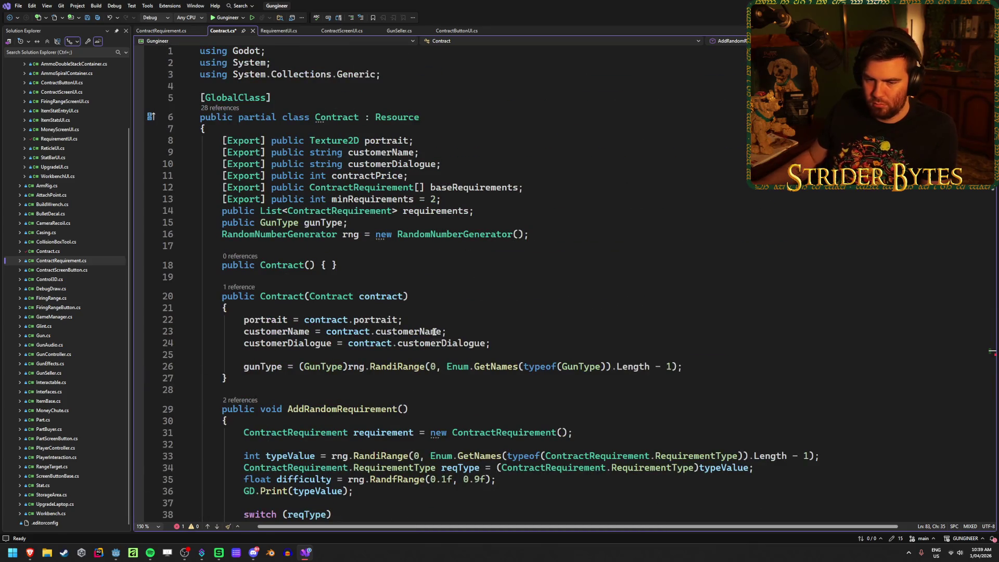
pyautogui.scroll(-3, 434, 331)
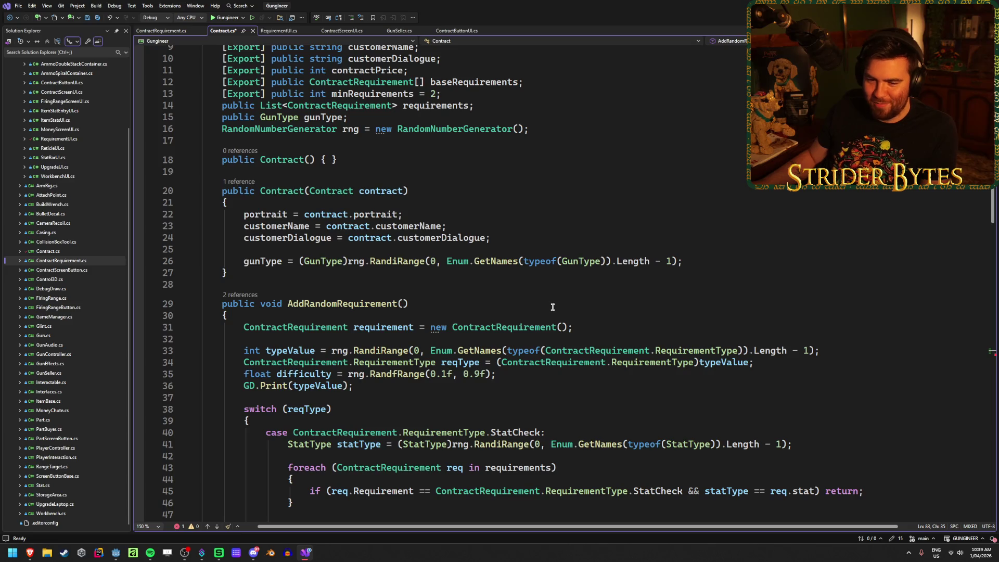
pyautogui.scroll(-3, 580, 309)
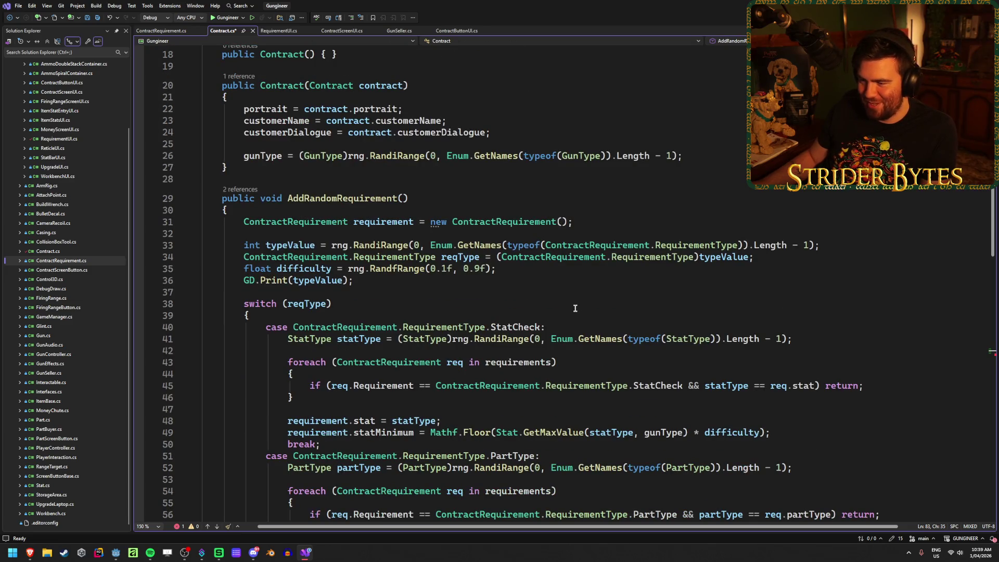
pyautogui.scroll(-20, 411, 276)
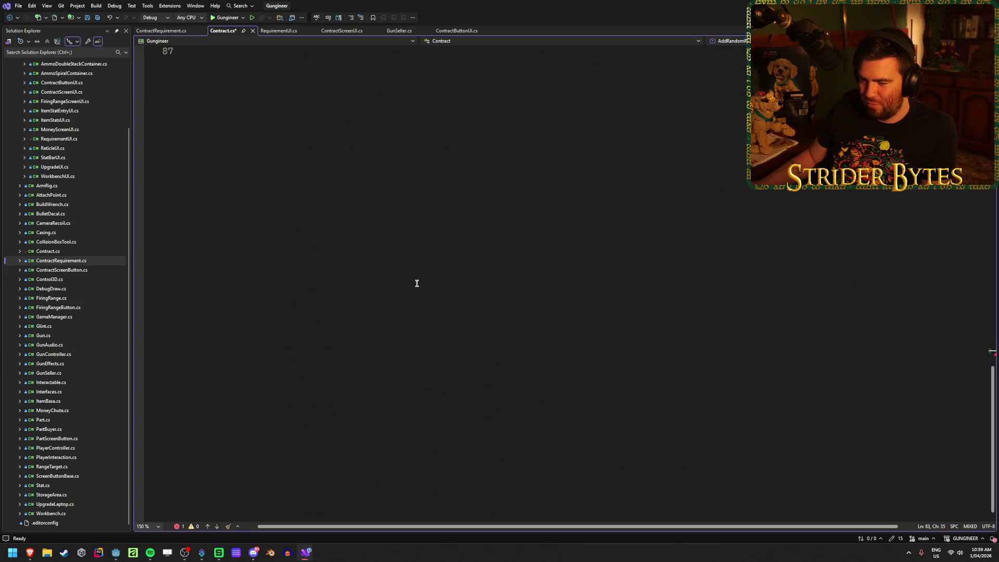
pyautogui.scroll(6, 468, 323)
pyautogui.write('eqType;')
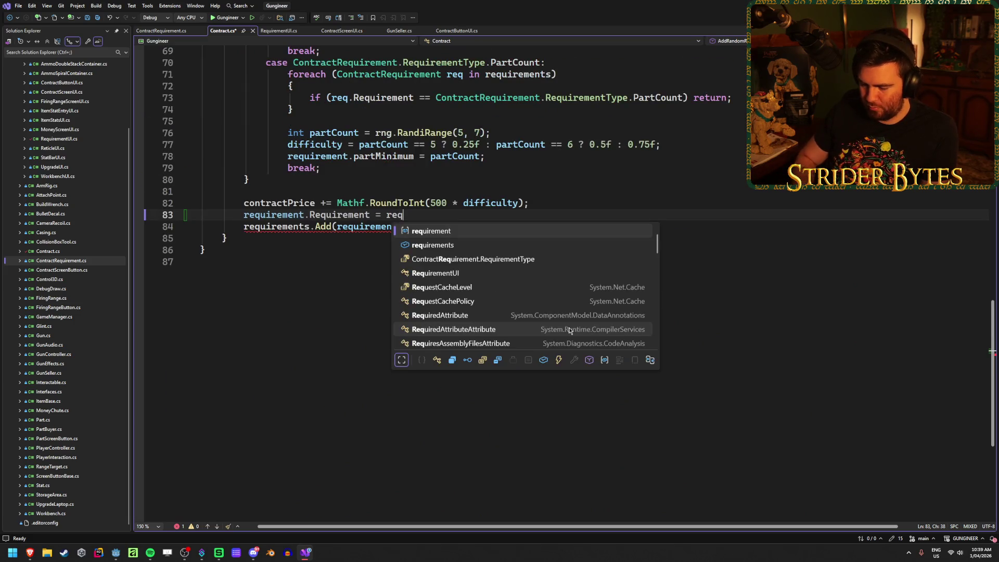
pyautogui.hotkey('ctrl', 's')
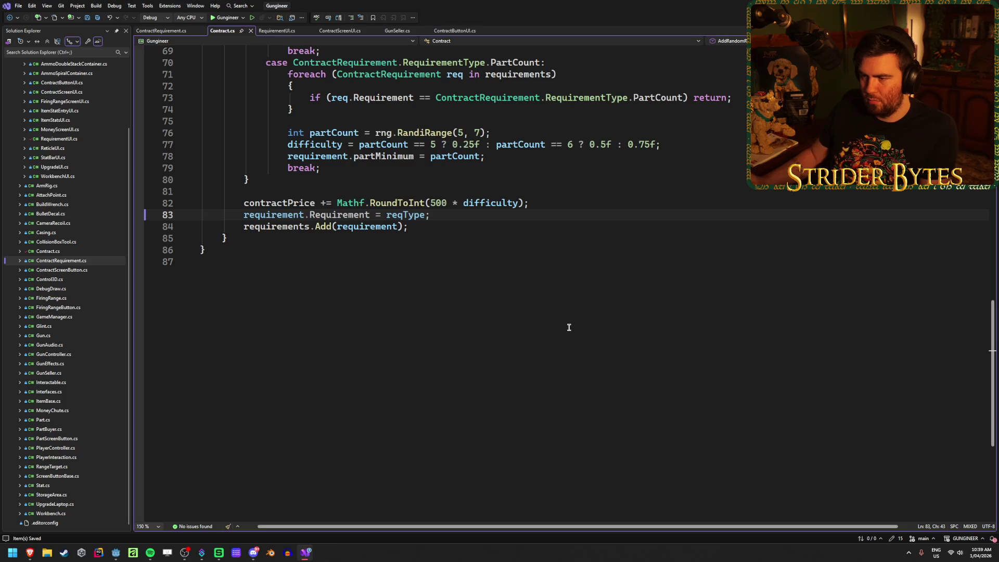
pyautogui.hotkey('alt', 'Tab')
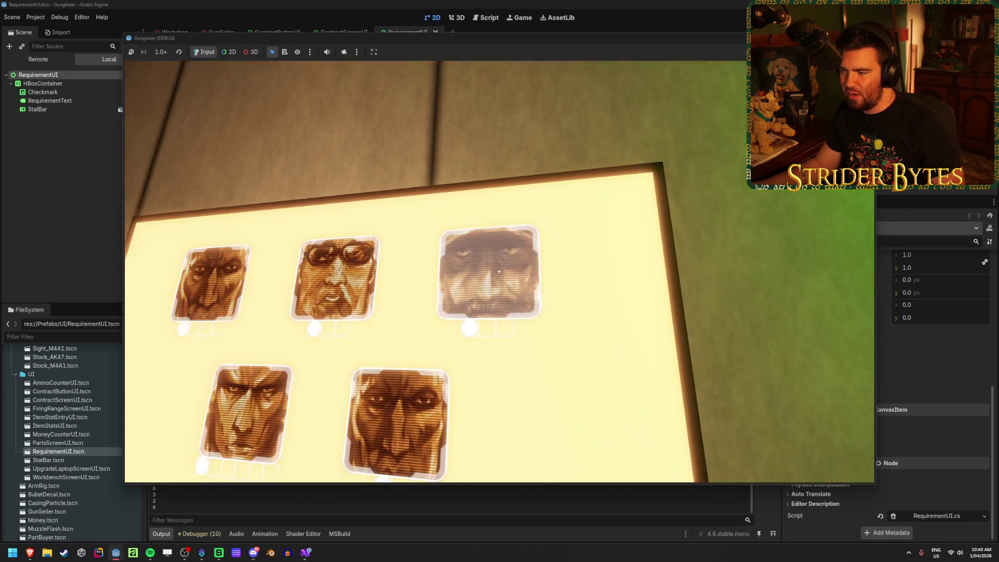
# Open the Gas Snake, Agent 420 and other customers' contracts to check their requirement rows
pyautogui.click(499, 270)
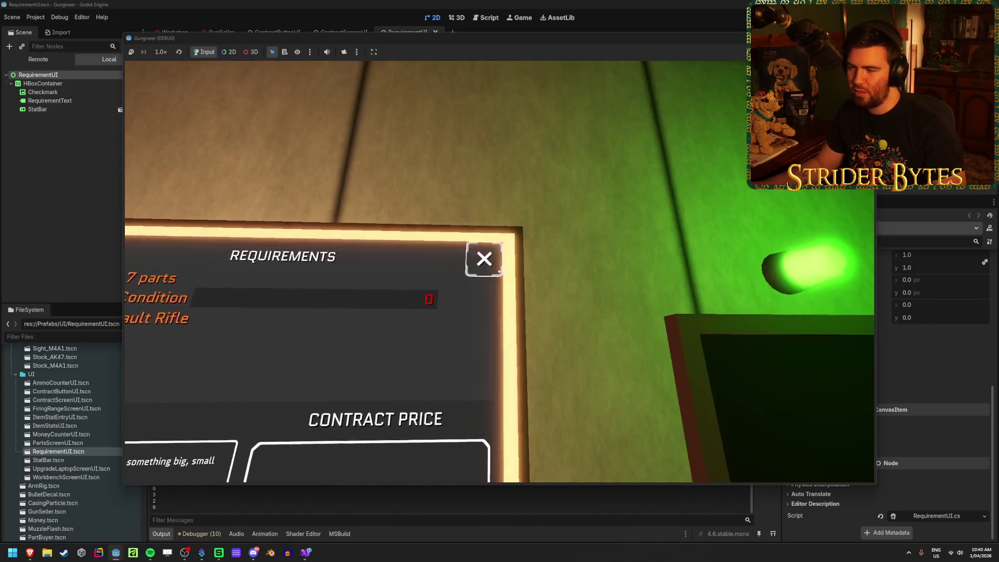
pyautogui.click(499, 271)
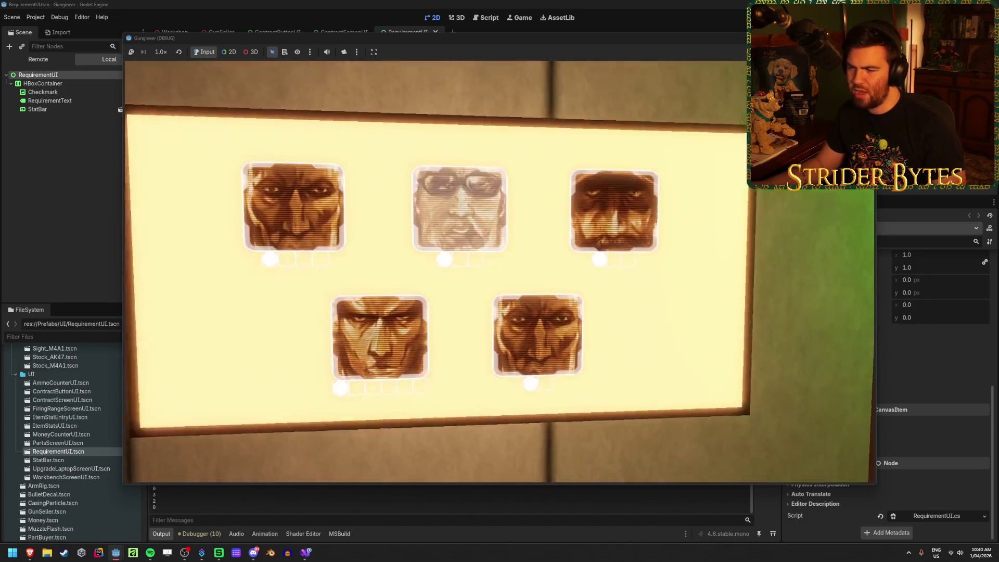
pyautogui.click(499, 271)
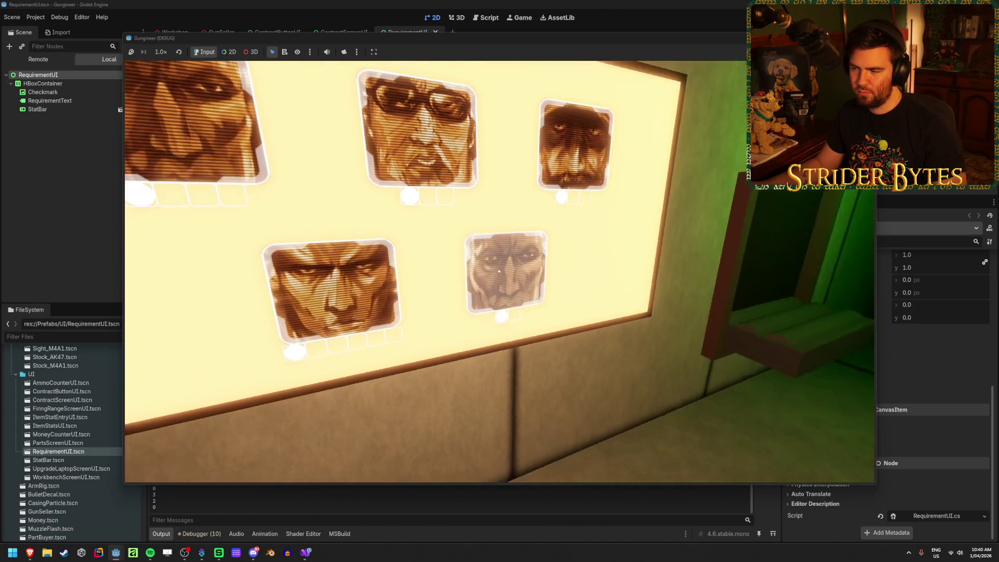
pyautogui.click(499, 272)
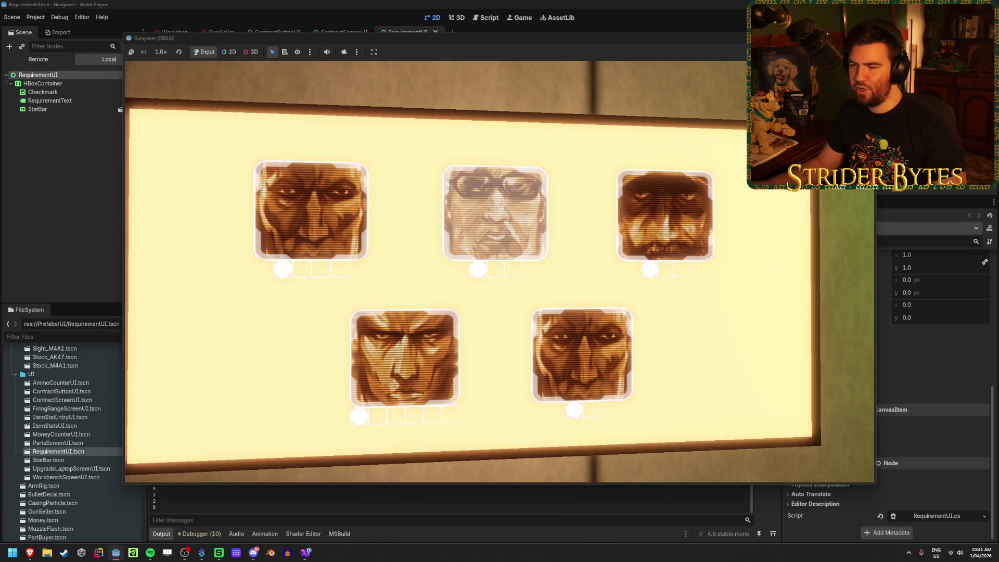
pyautogui.click(499, 271)
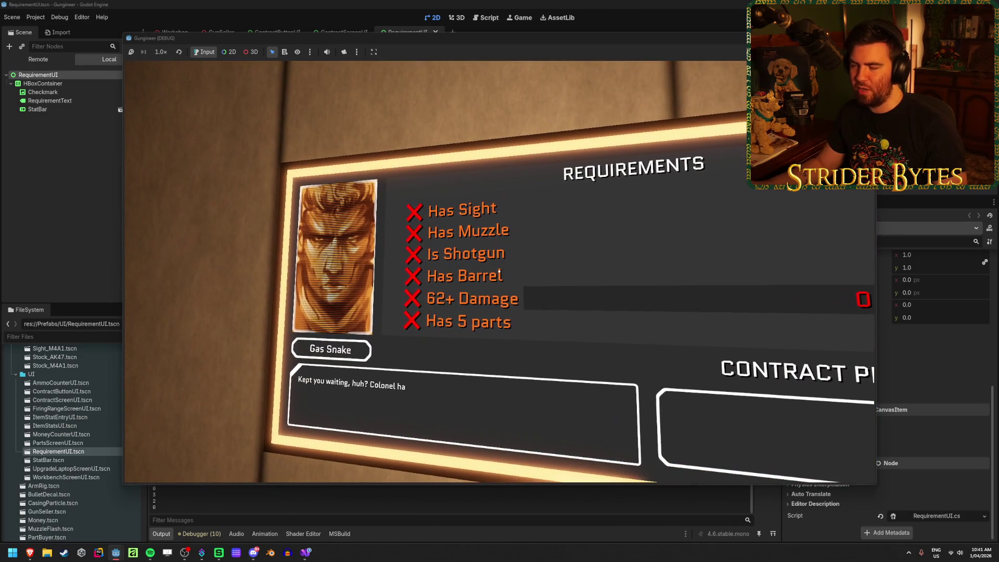
# Open the Agent 420, bald agent, Nuke Dookie and Cpt. Cost contracts, backing out to the board each time
pyautogui.click(499, 271)
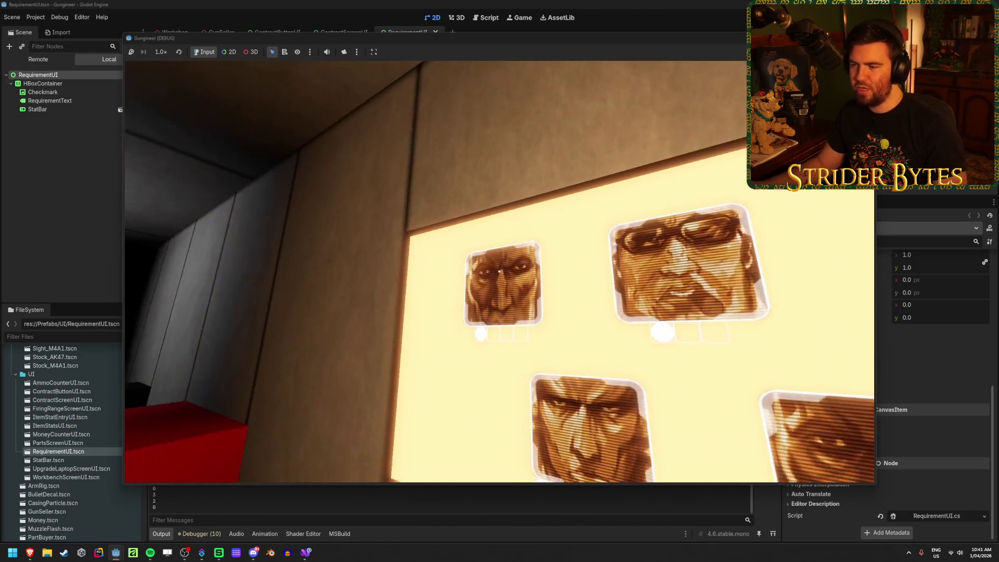
pyautogui.click(498, 270)
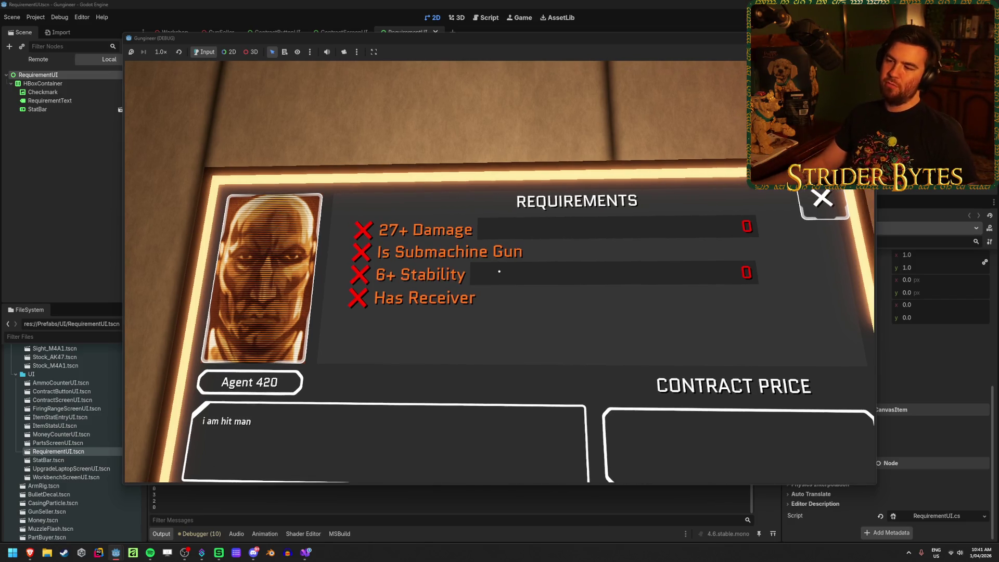
pyautogui.press('Escape')
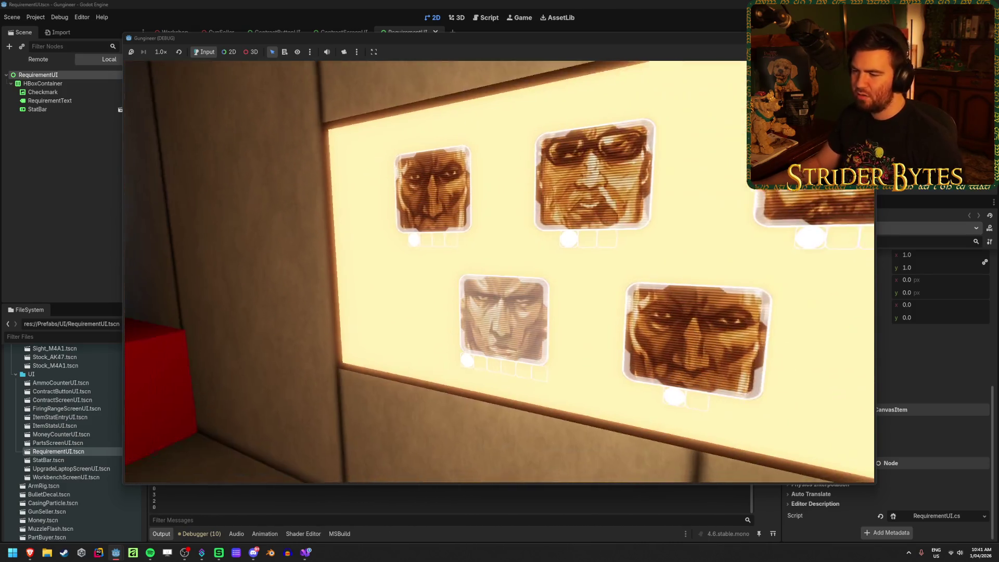
pyautogui.click(503, 318)
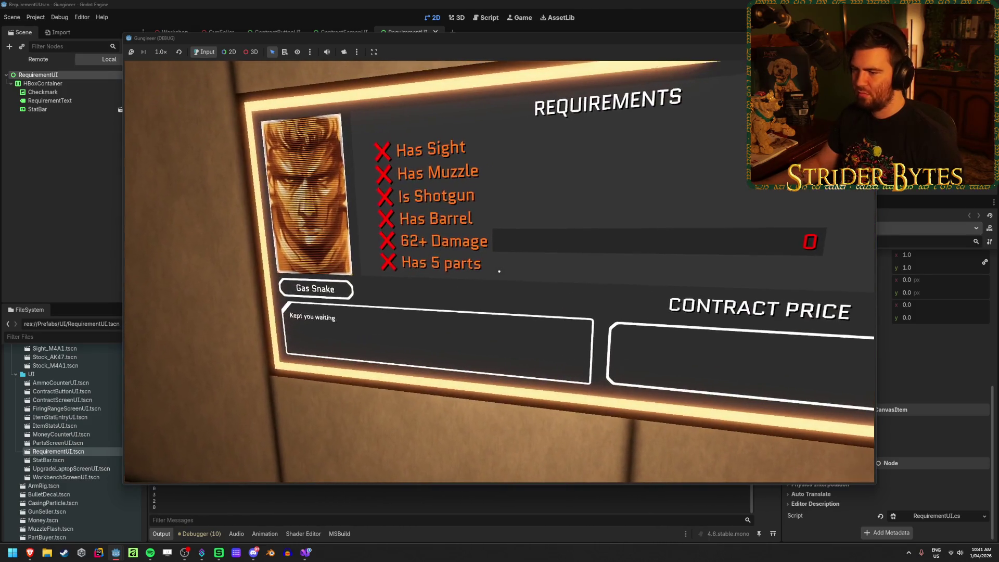
pyautogui.press('Escape')
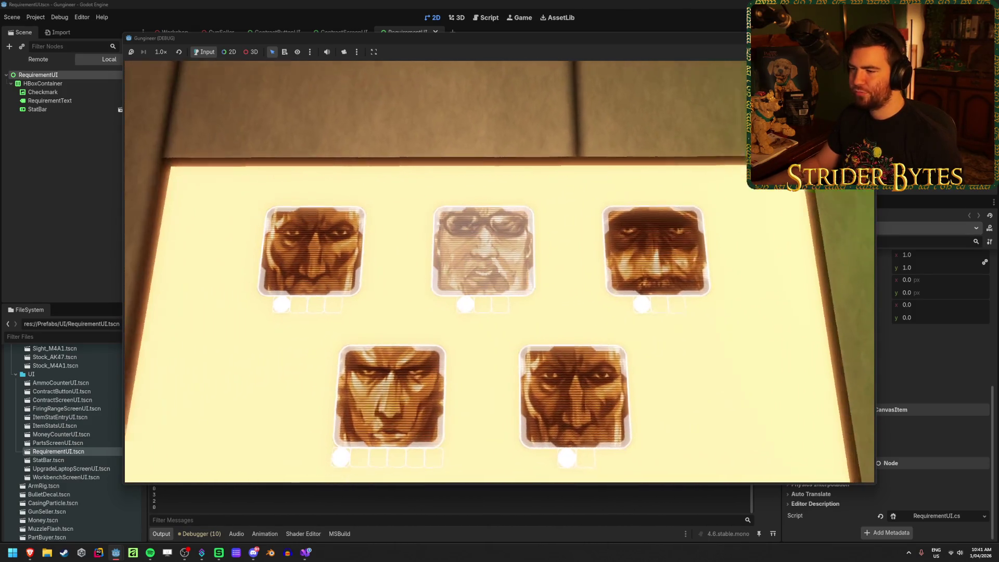
pyautogui.click(499, 271)
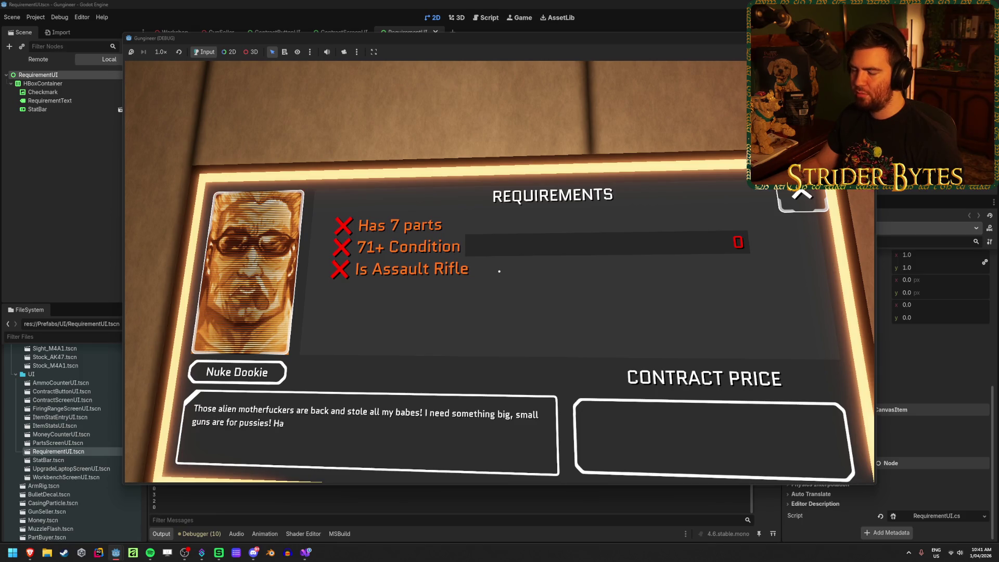
pyautogui.press('Escape')
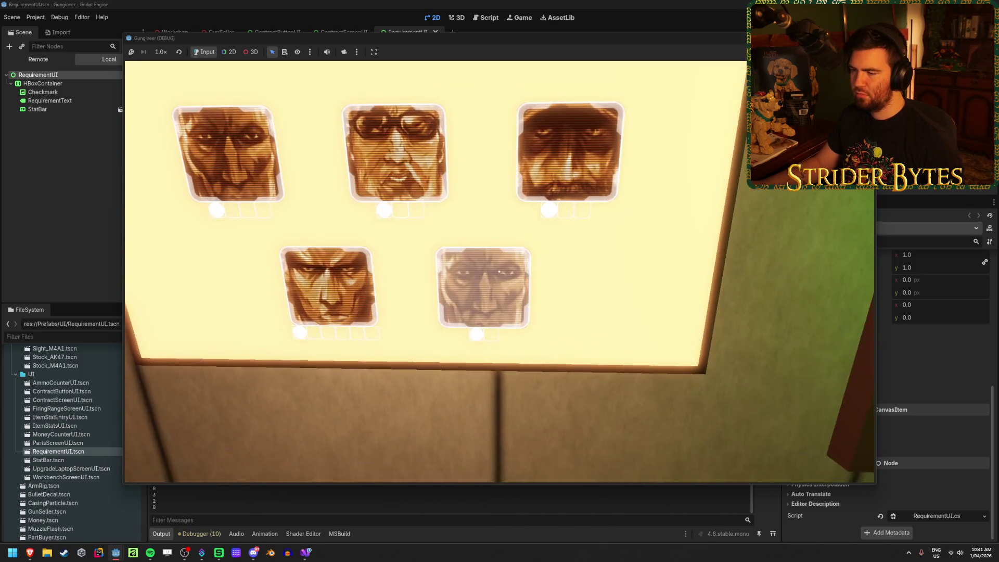
pyautogui.click(499, 271)
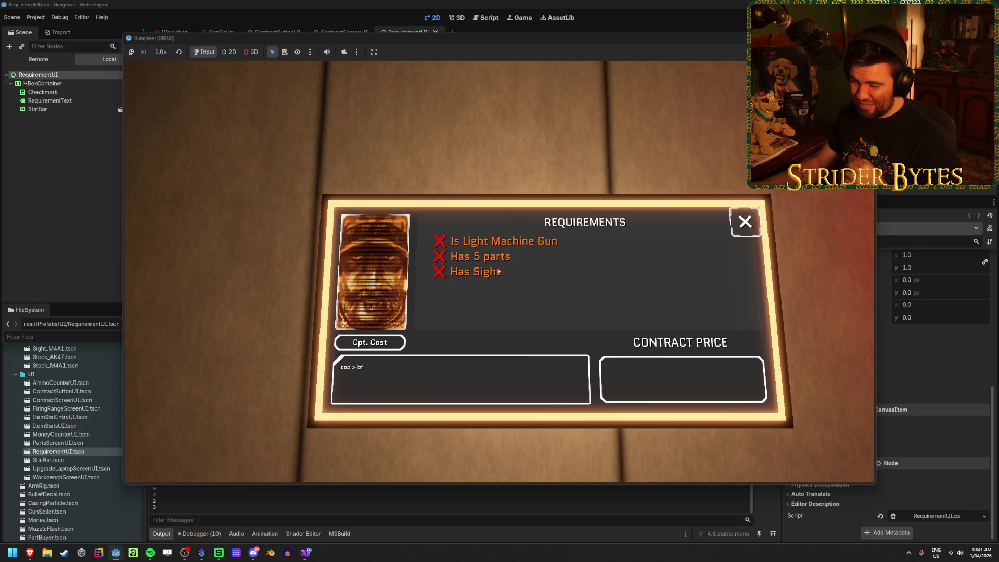
pyautogui.scroll(2, 500, 272)
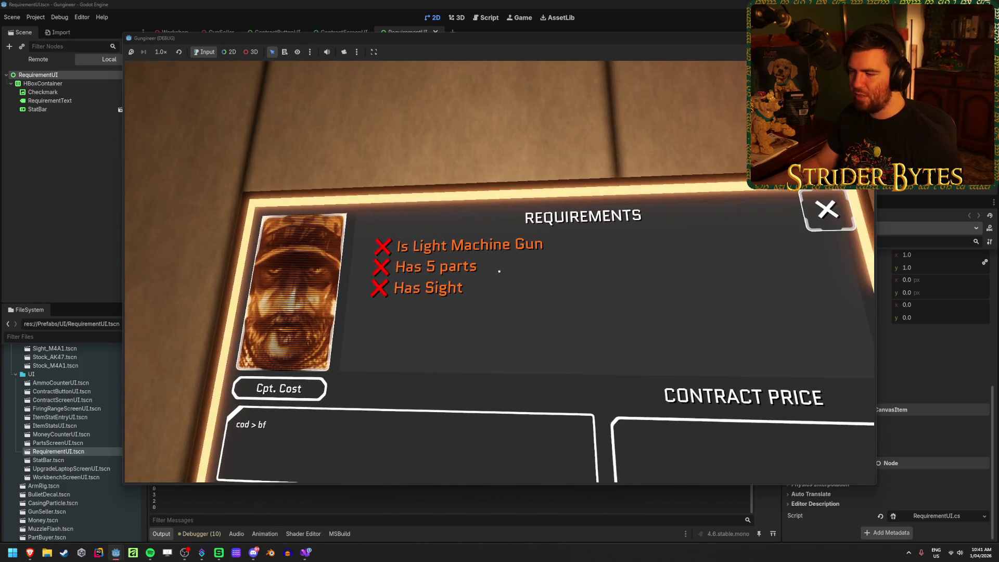
pyautogui.press('Escape')
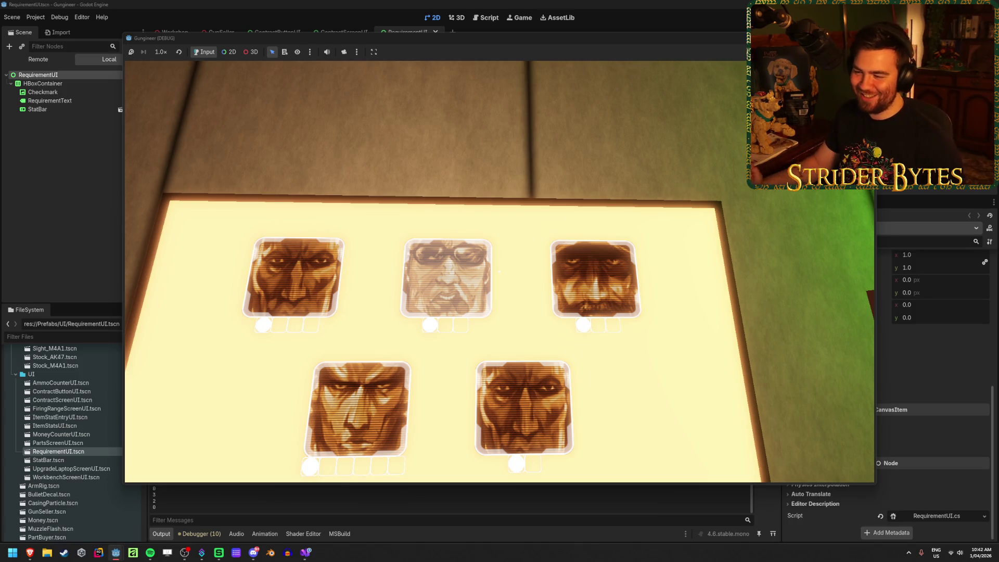
# Refocus the face screen, check the fifth customer's, Light Machine Gun and Agent 420 contracts, then stop the game with F8
pyautogui.press('Escape')
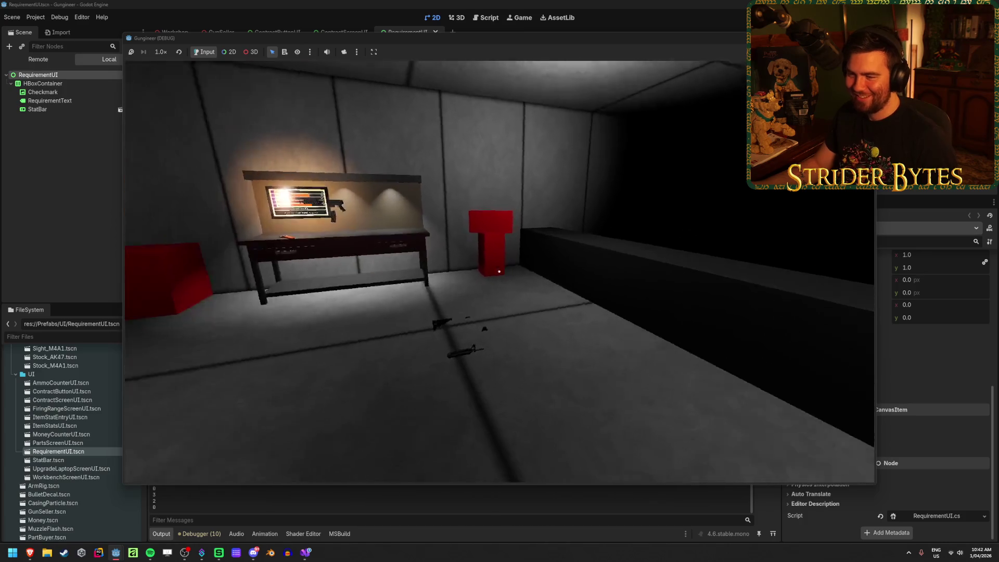
pyautogui.press('e')
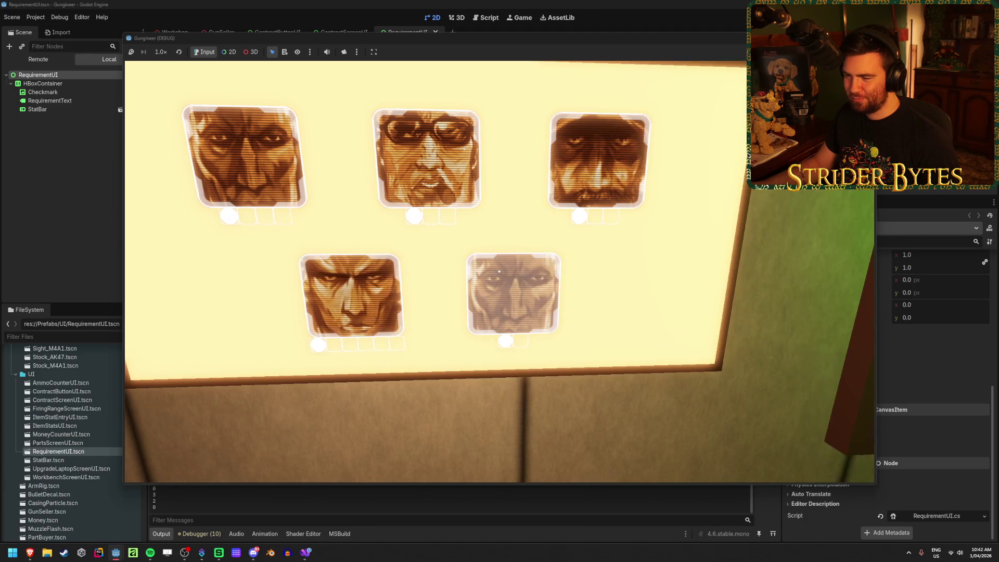
pyautogui.click(499, 271)
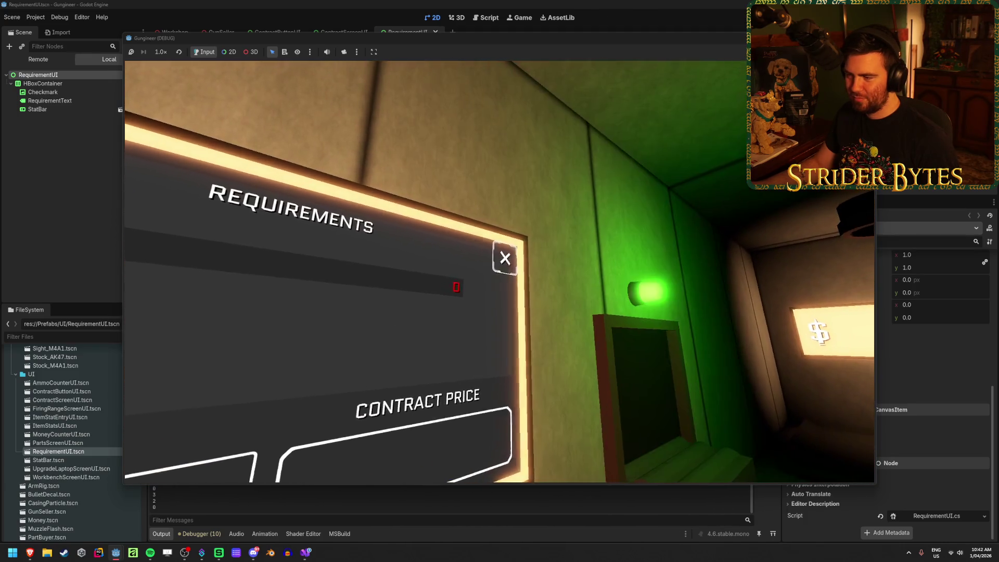
pyautogui.click(499, 272)
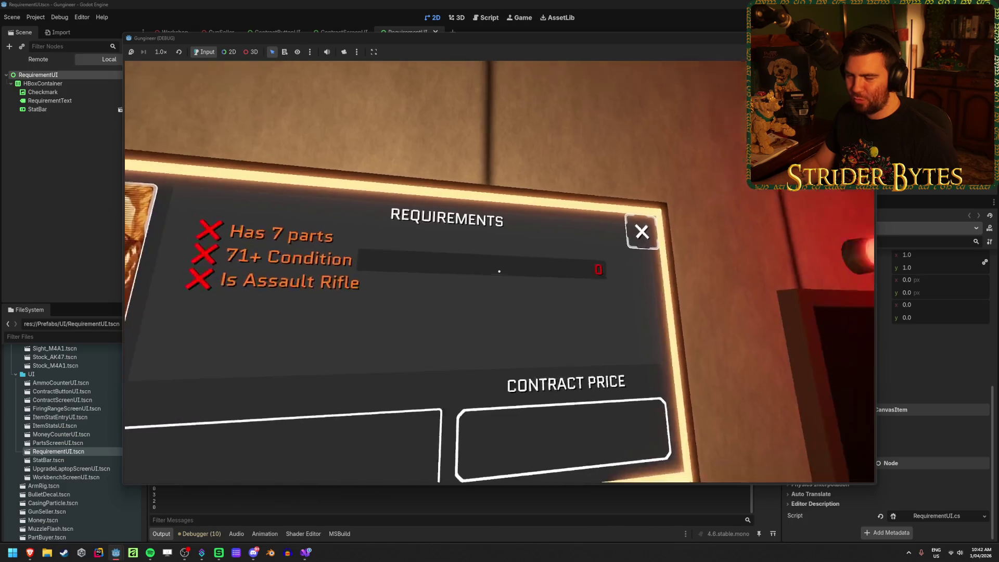
pyautogui.click(499, 271)
pyautogui.click(499, 271)
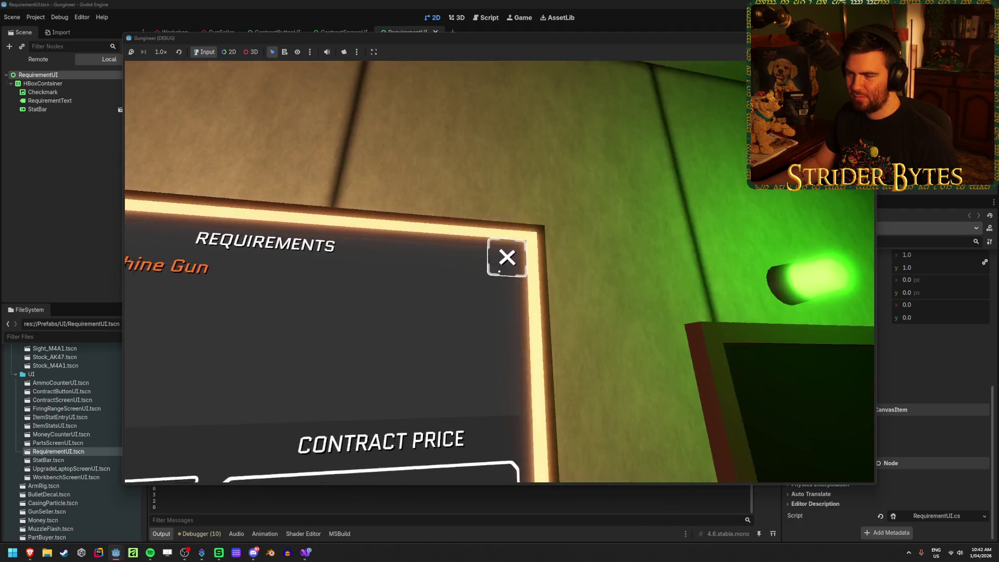
pyautogui.click(499, 271)
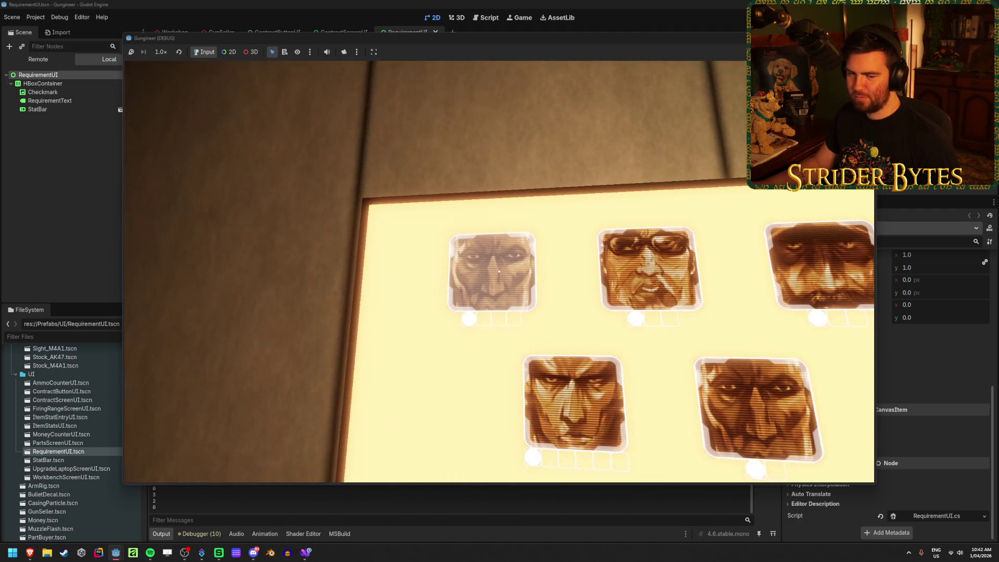
pyautogui.press('Escape')
pyautogui.click(499, 271)
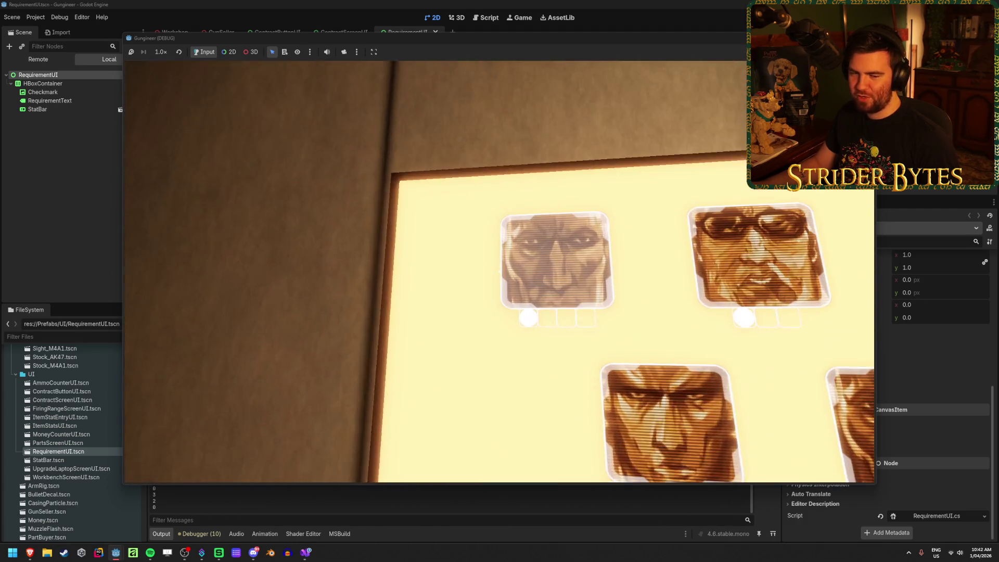
pyautogui.click(499, 271)
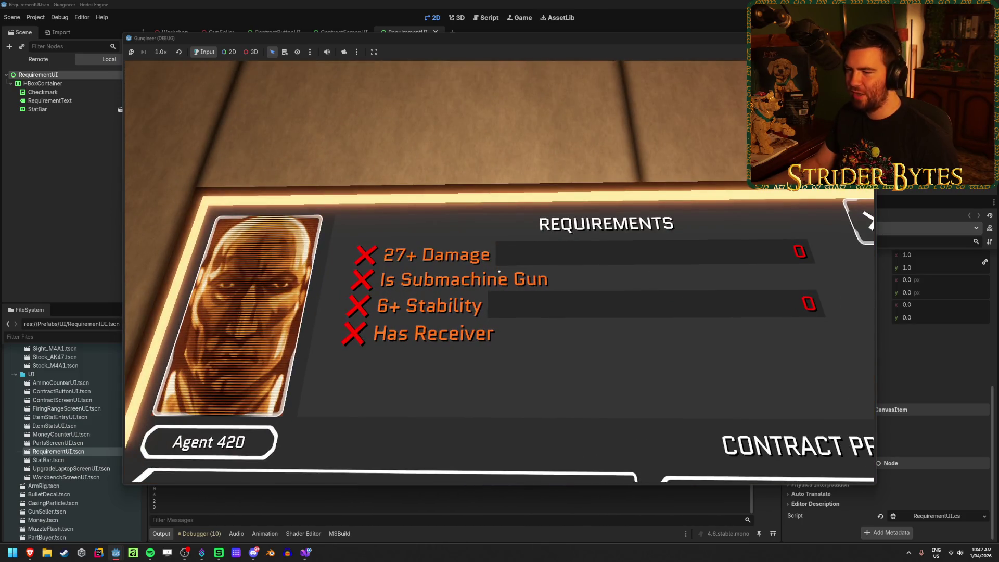
pyautogui.press('F8')
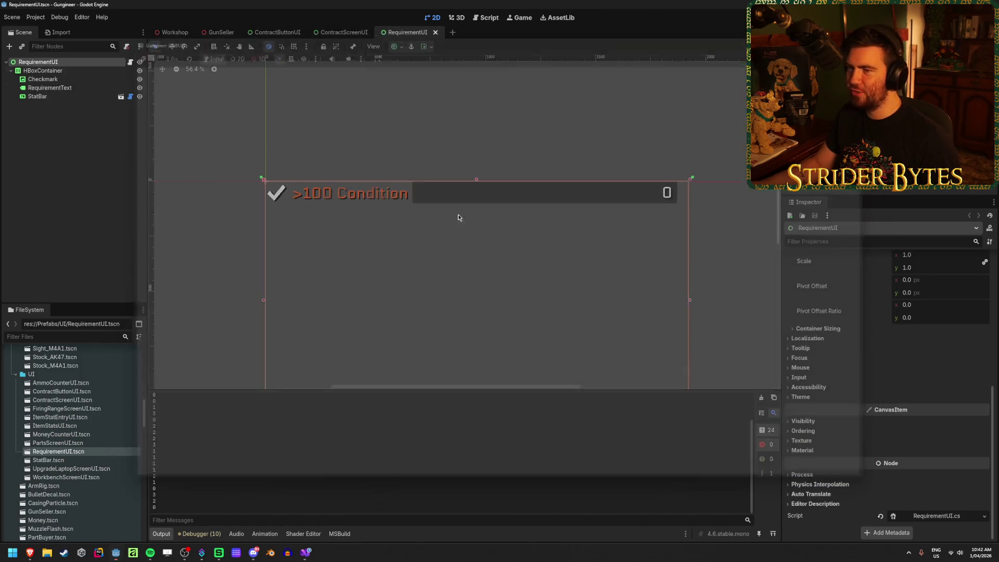
# Check StatBar's sizing options, save the RequirementUI scene, and switch to the ContractScreenUI scene
pyautogui.scroll(2, 462, 166)
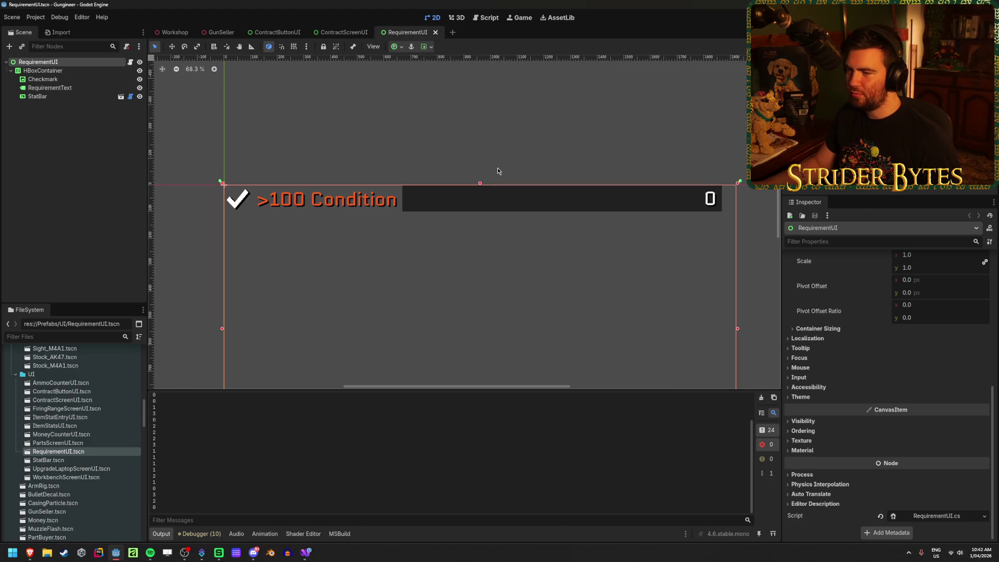
pyautogui.click(34, 96)
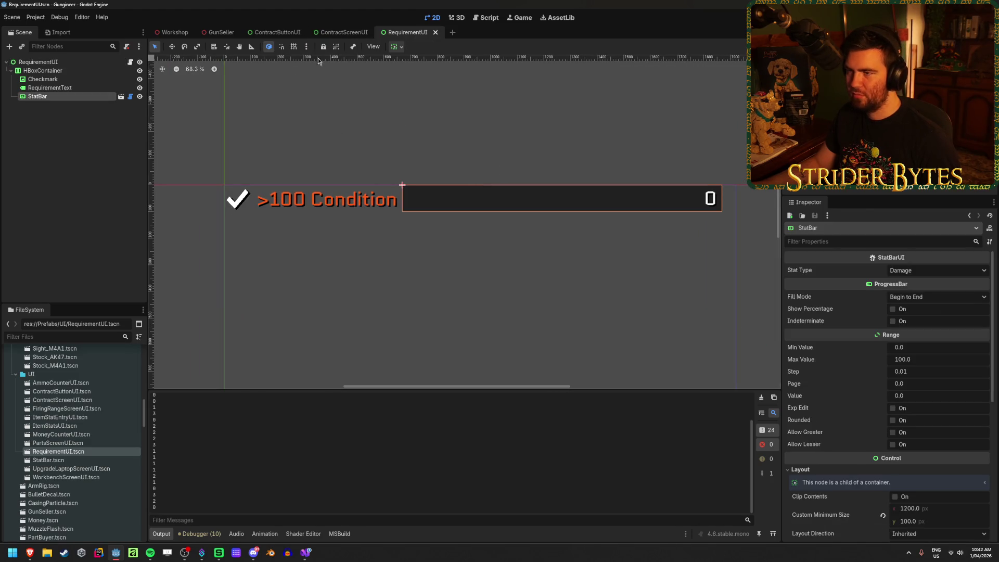
pyautogui.click(403, 48)
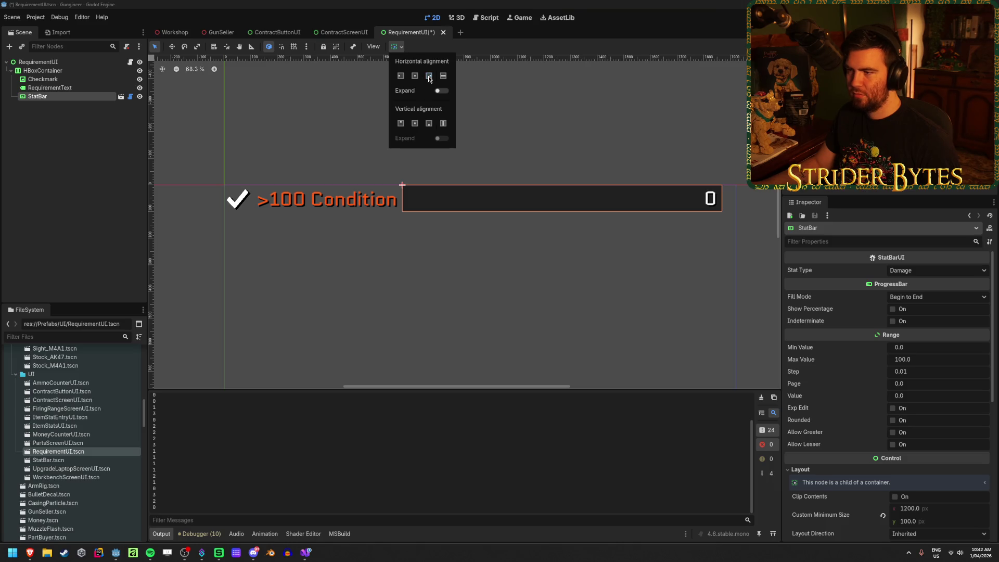
pyautogui.click(456, 45)
pyautogui.hotkey('ctrl', 's')
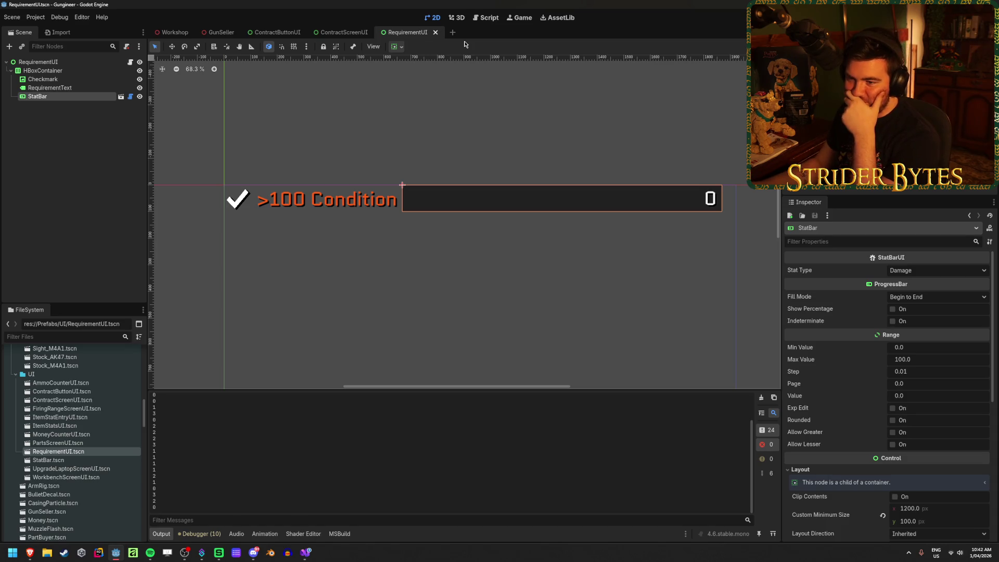
pyautogui.click(76, 69)
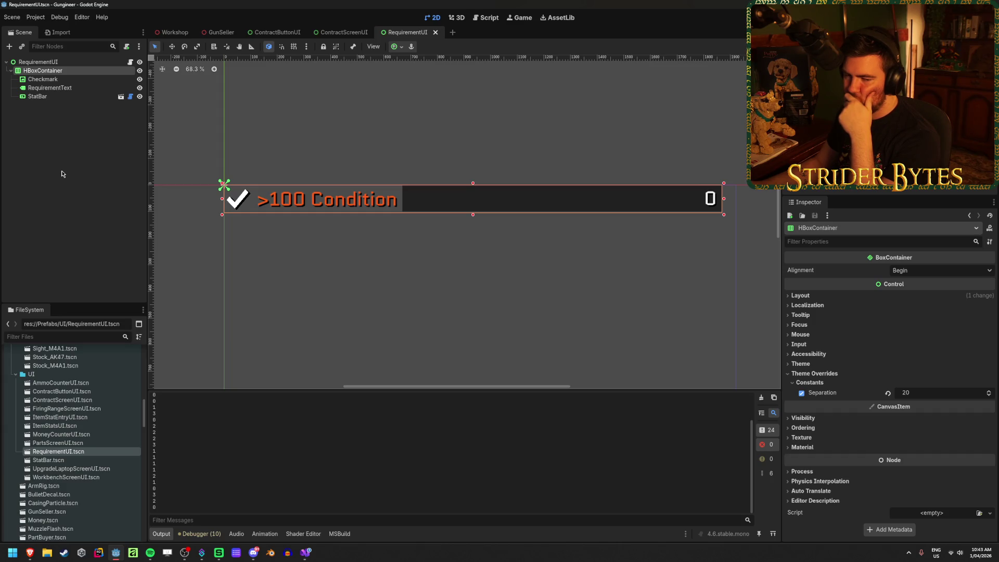
pyautogui.click(62, 174)
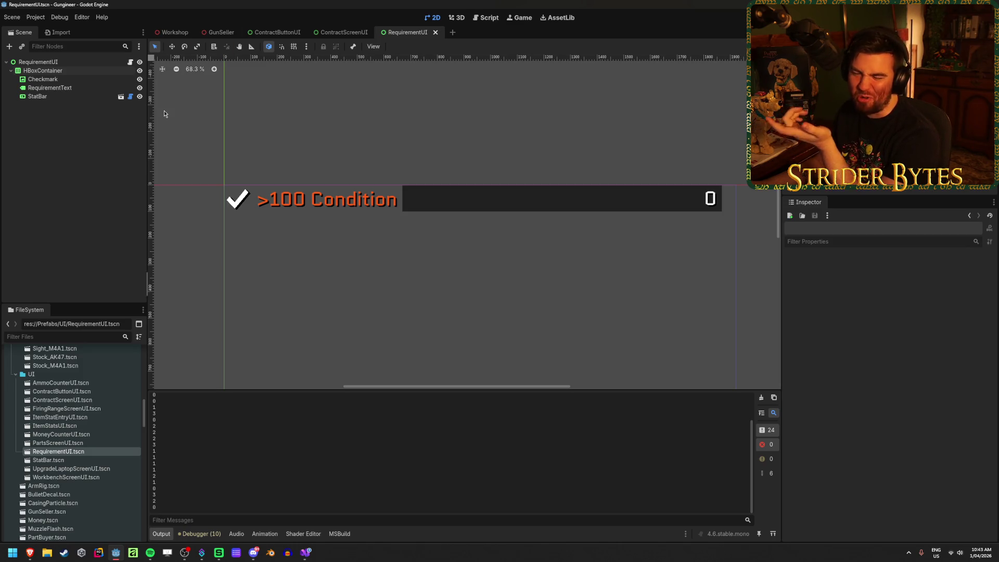
pyautogui.click(341, 32)
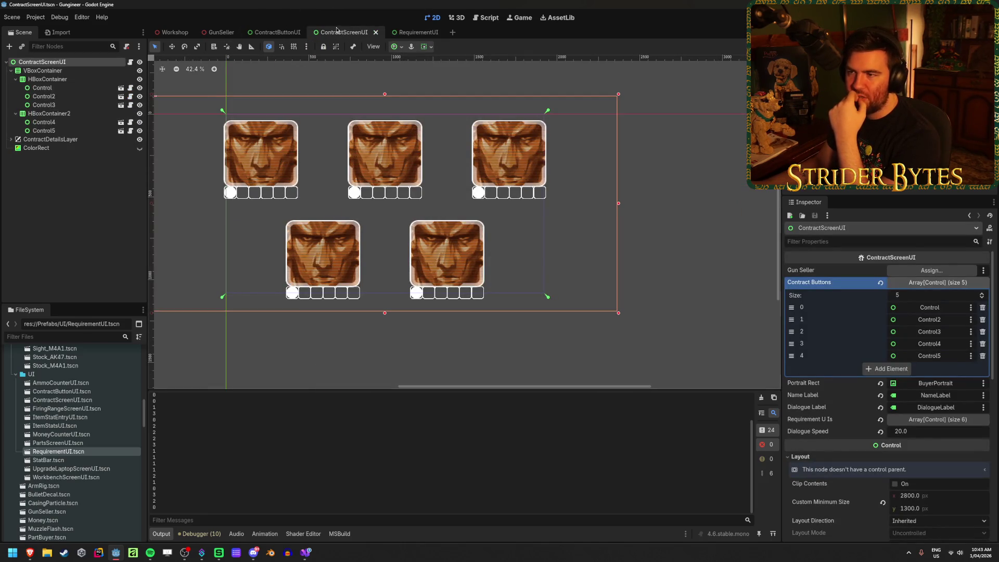
# Collapse the contract buttons and make ContractDetailsLayer and rows RequirementUI2–RequirementUI6 visible
pyautogui.moveTo(319, 168); pyautogui.dragTo(391, 193)
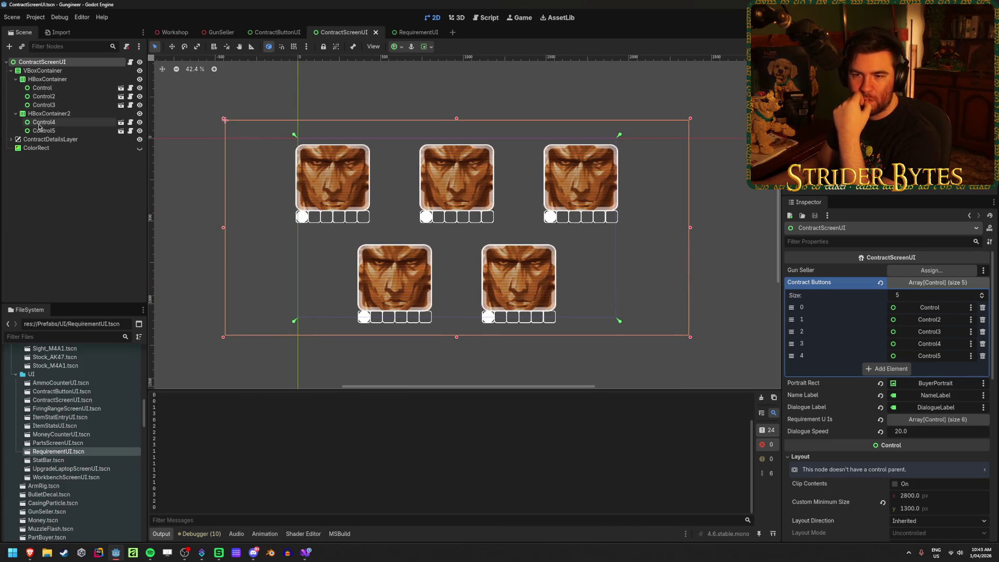
pyautogui.click(15, 113)
pyautogui.click(12, 71)
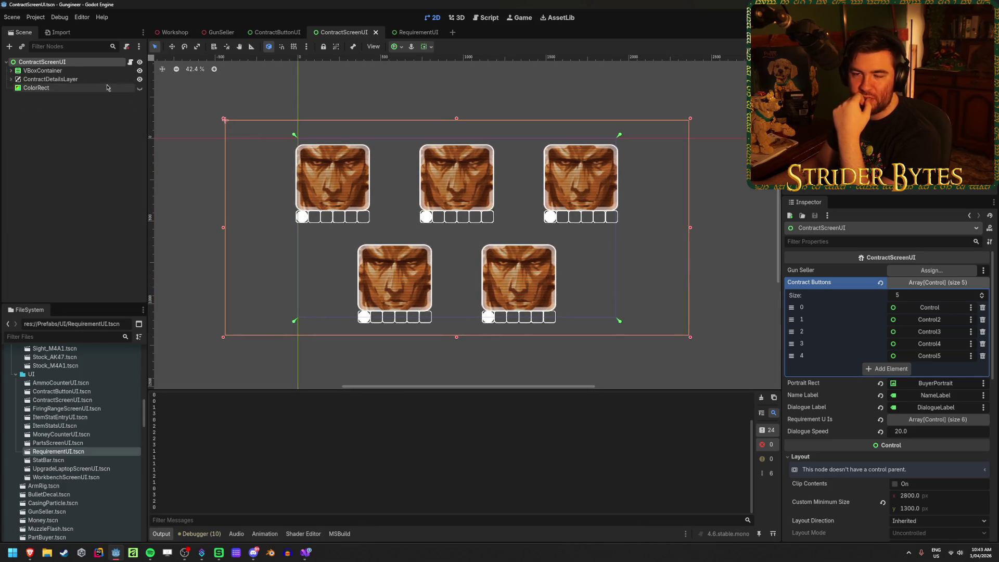
pyautogui.click(11, 79)
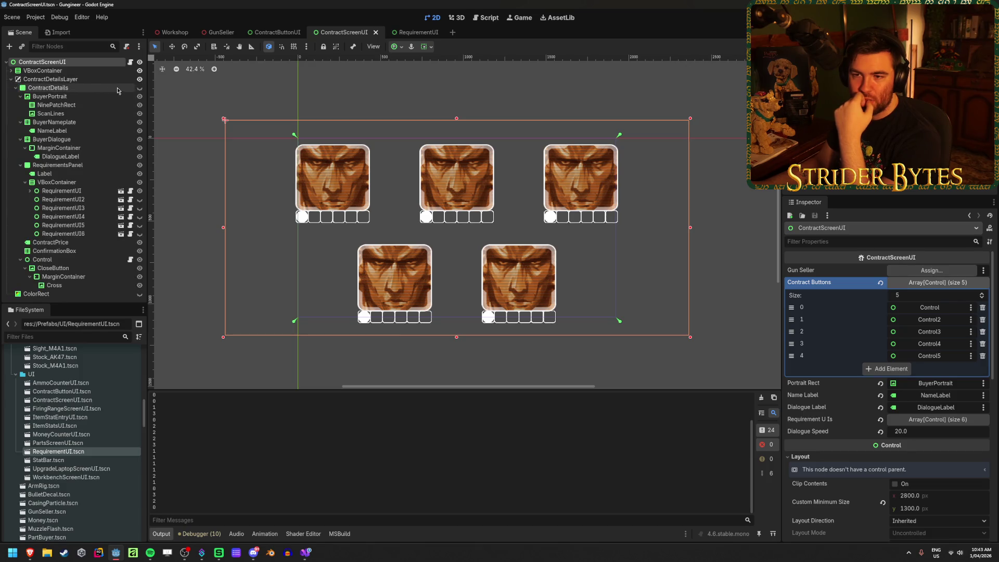
pyautogui.click(140, 79)
pyautogui.moveTo(539, 209); pyautogui.dragTo(468, 199)
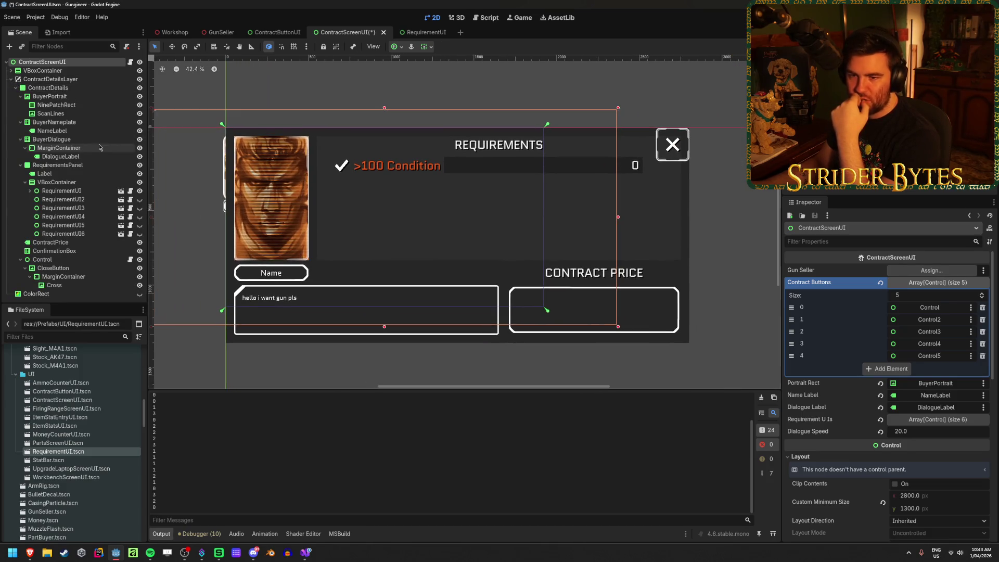
pyautogui.click(140, 200)
pyautogui.click(139, 207)
pyautogui.click(139, 216)
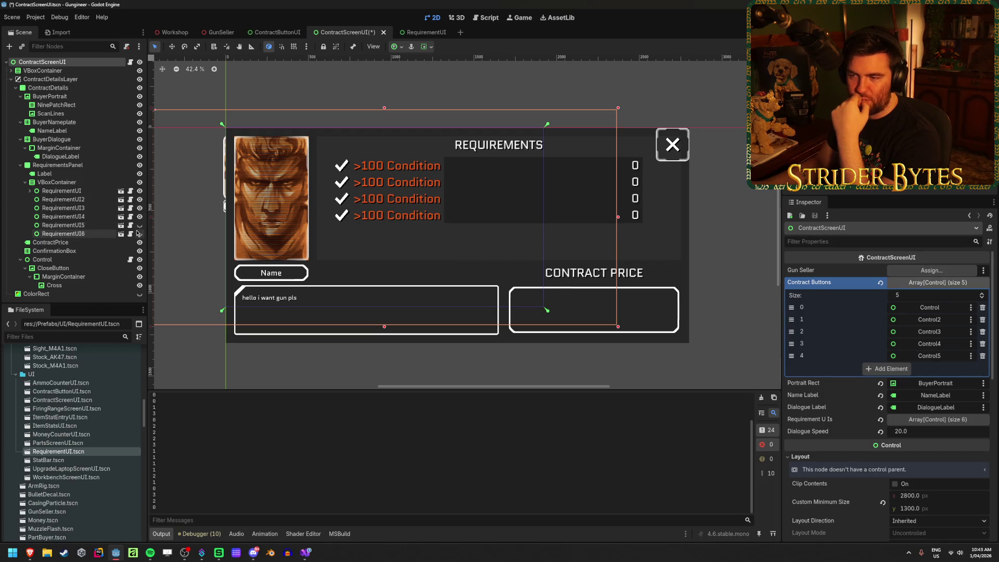
pyautogui.click(140, 224)
pyautogui.click(139, 234)
# Expand the first RequirementUI row and select its HBoxContainer and Checkmark
pyautogui.scroll(2, 494, 205)
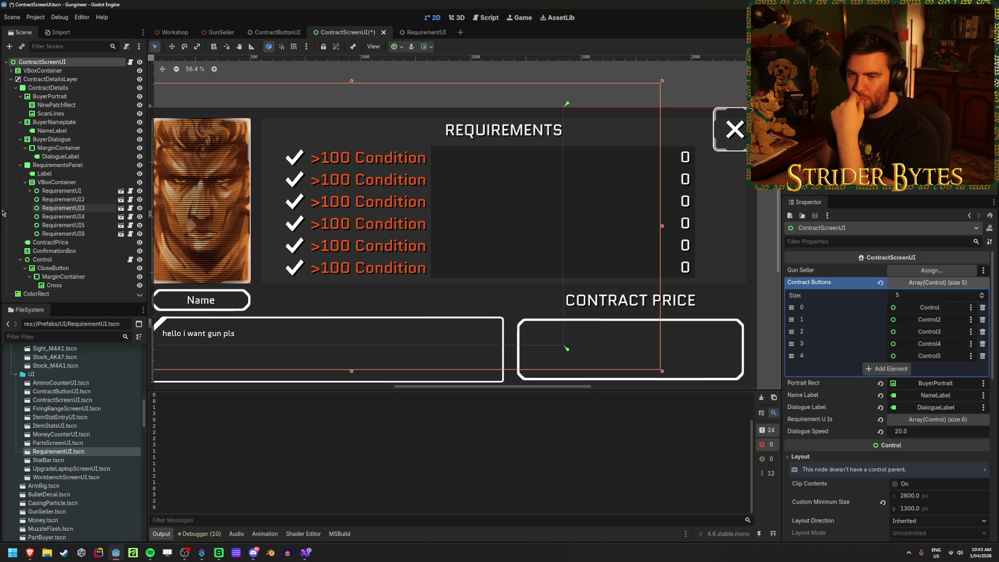
pyautogui.click(75, 202)
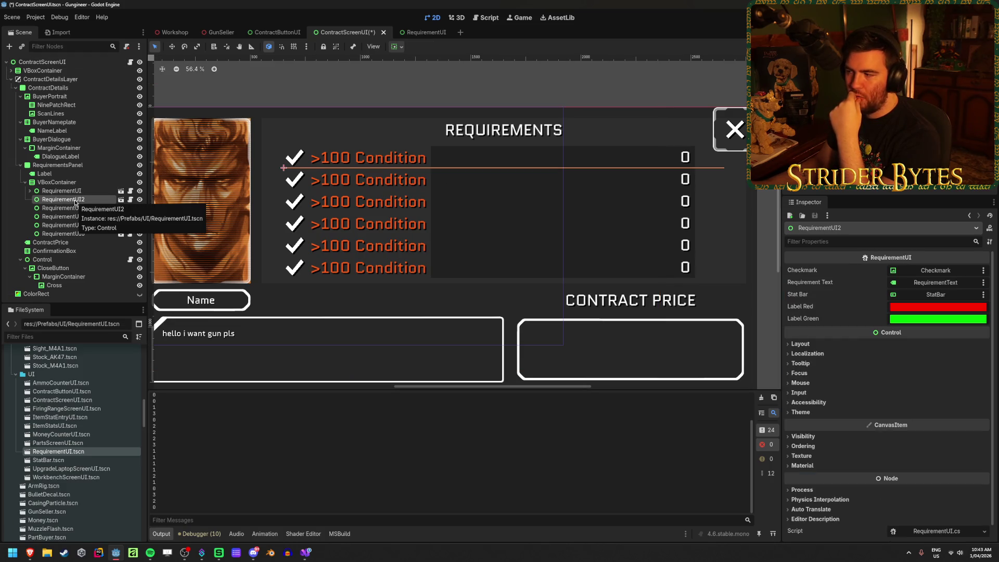
pyautogui.click(33, 191)
pyautogui.click(31, 191)
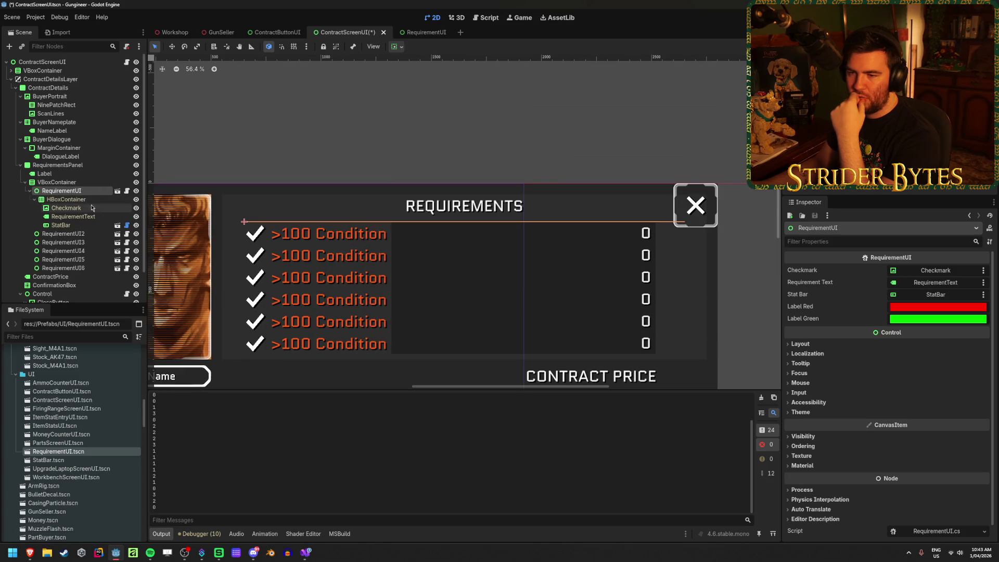
pyautogui.click(66, 200)
pyautogui.click(67, 209)
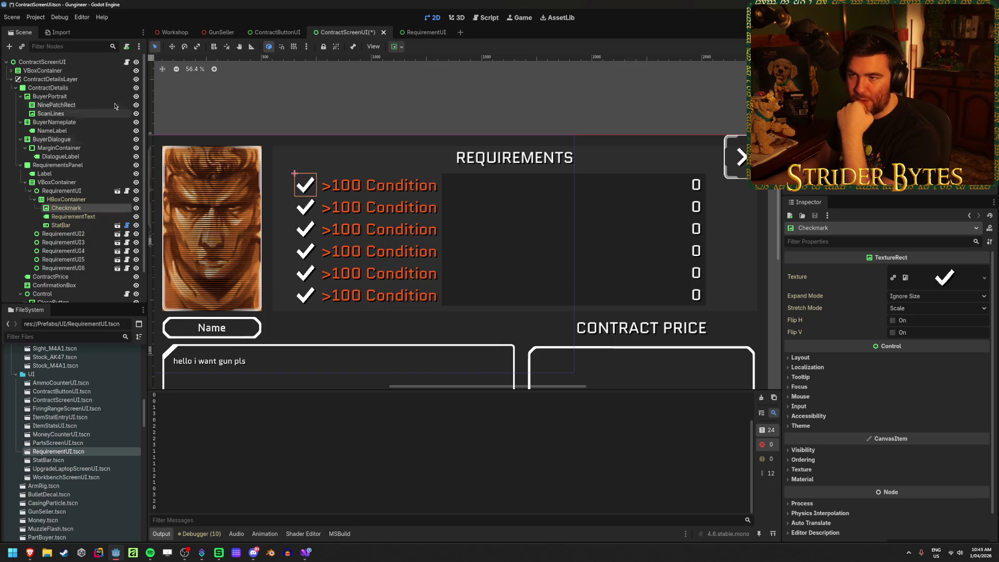
pyautogui.click(425, 33)
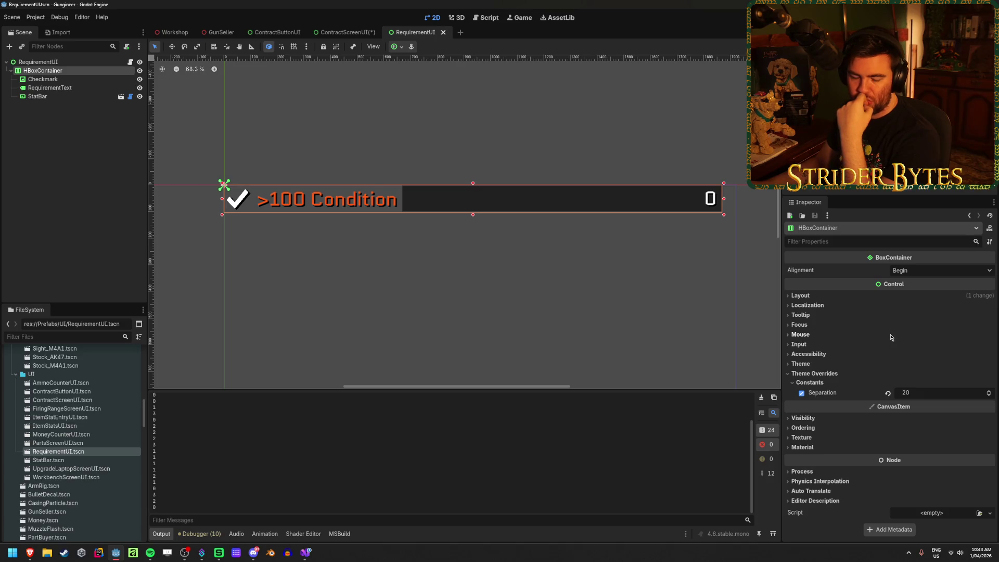
# Try the Center and Center Top anchor presets on the row's HBoxContainer, then undo them
pyautogui.click(812, 364)
pyautogui.click(812, 364)
pyautogui.click(810, 354)
pyautogui.click(809, 355)
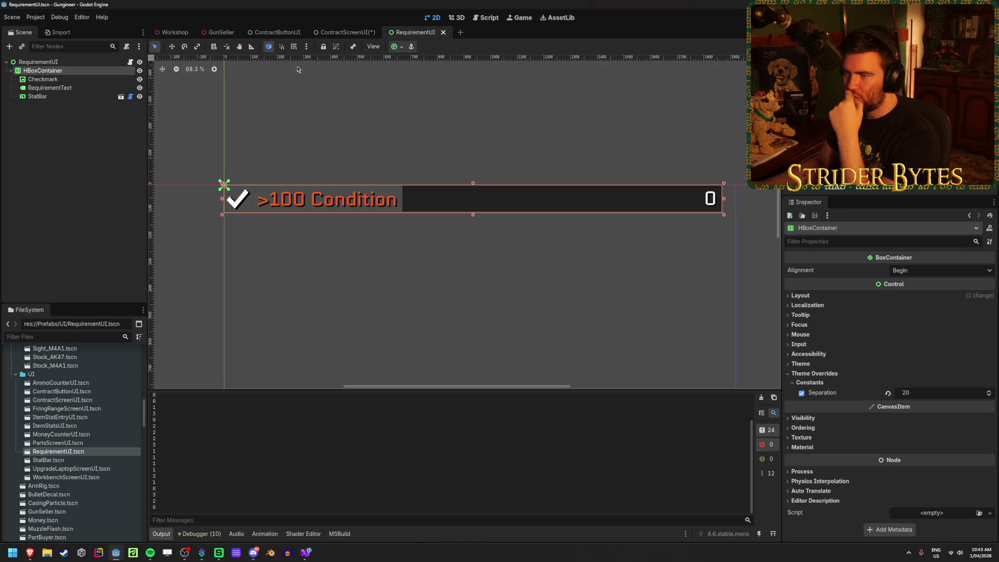
pyautogui.click(394, 47)
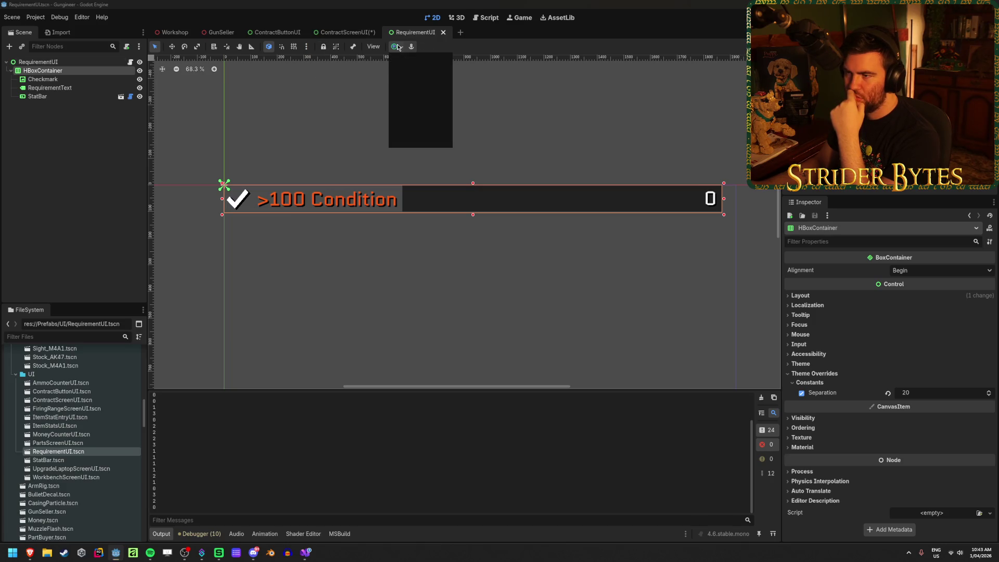
pyautogui.click(414, 89)
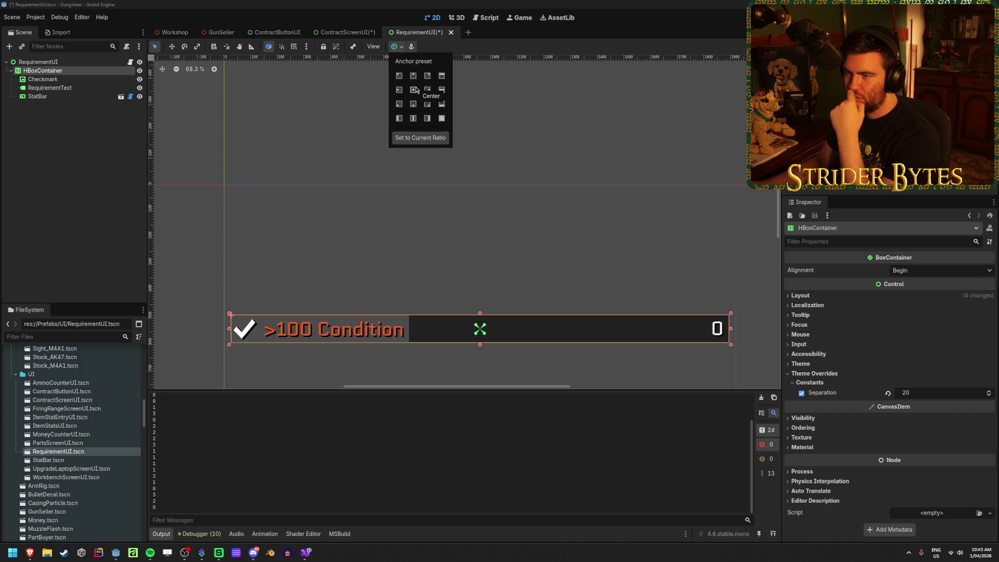
pyautogui.click(413, 76)
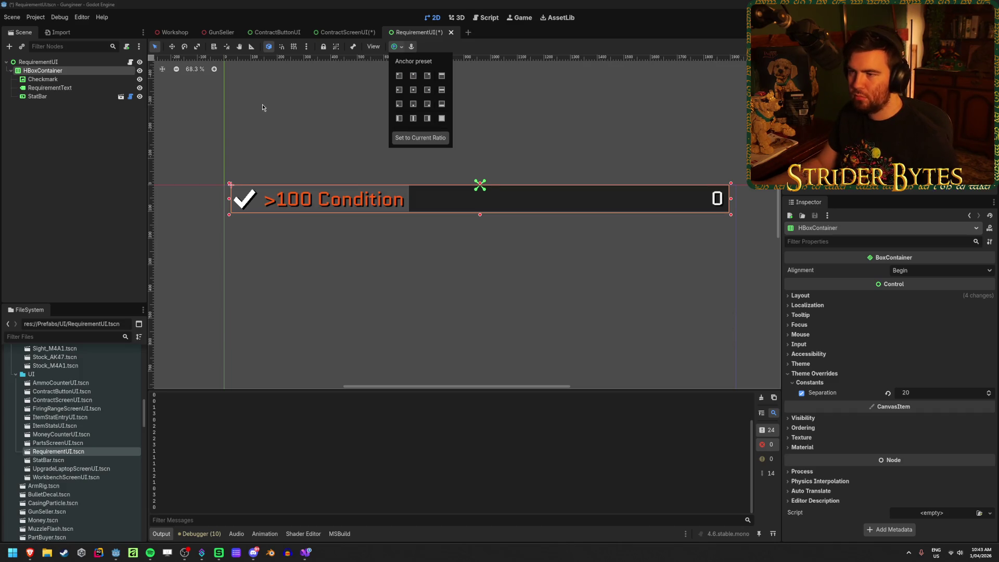
pyautogui.hotkey('ctrl', 'z')
pyautogui.hotkey('ctrl', 'z')
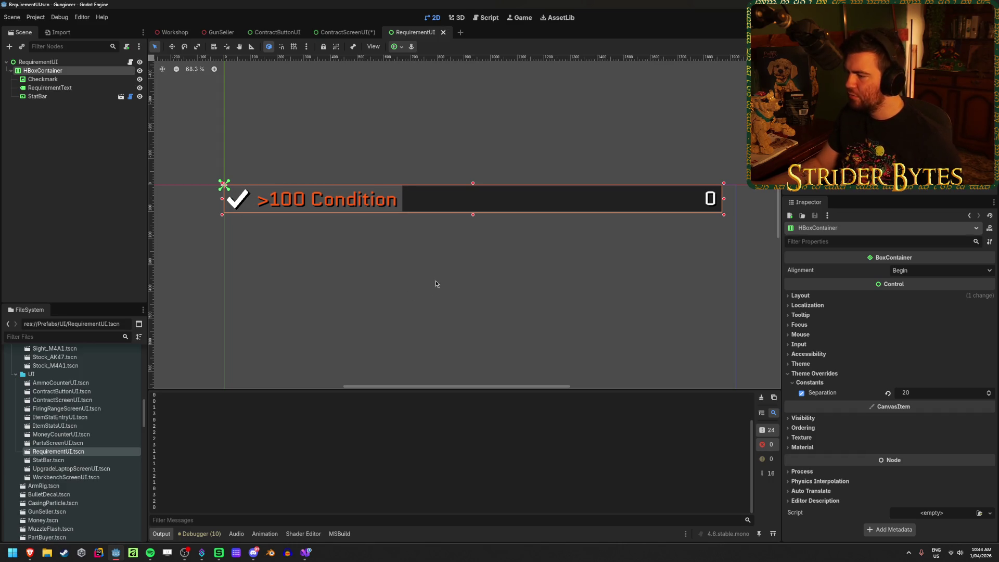
# Glance at ContractScreenUI, then return to RequirementUI and select the RequirementText label
pyautogui.click(338, 33)
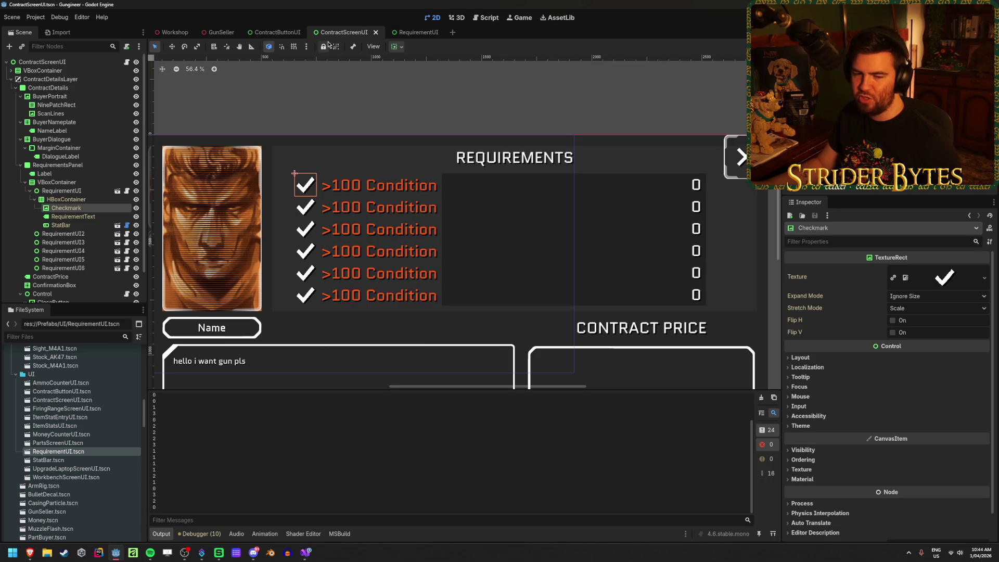
pyautogui.click(417, 32)
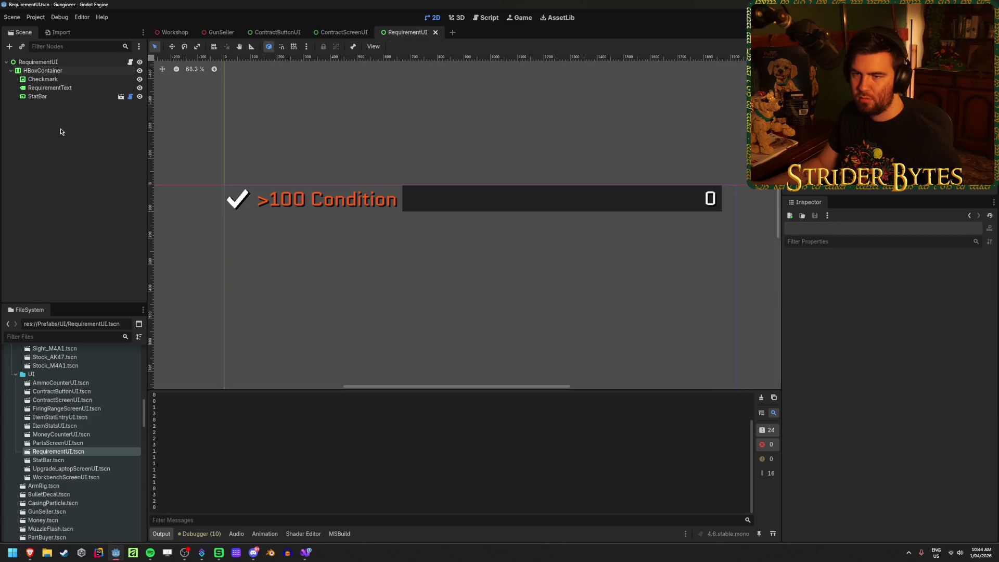
pyautogui.click(66, 88)
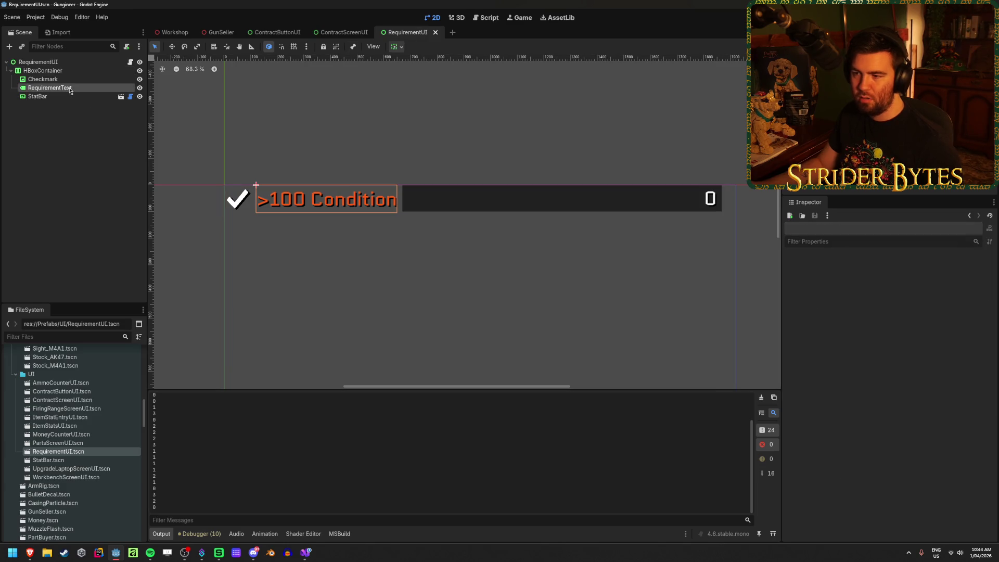
# Add a plain Control node to the HBoxContainer between RequirementText and StatBar
pyautogui.rightClick(66, 126)
pyautogui.rightClick(59, 73)
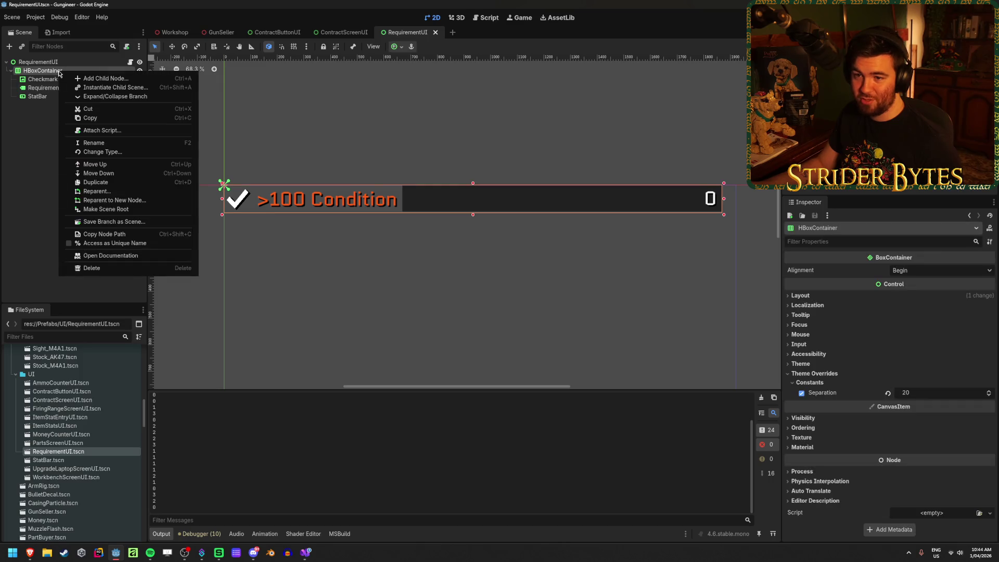
pyautogui.click(104, 78)
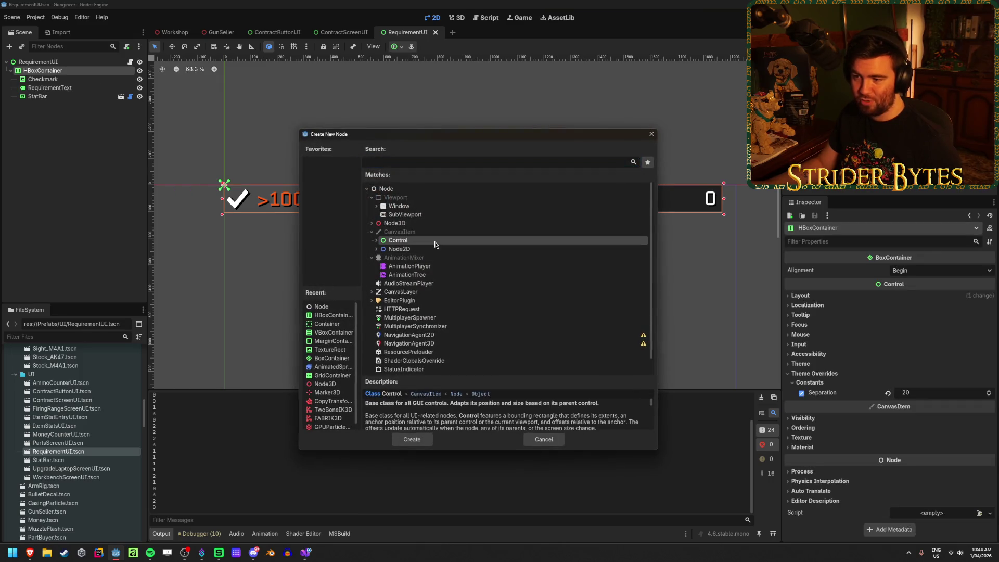
pyautogui.click(411, 439)
pyautogui.moveTo(59, 105); pyautogui.dragTo(62, 100)
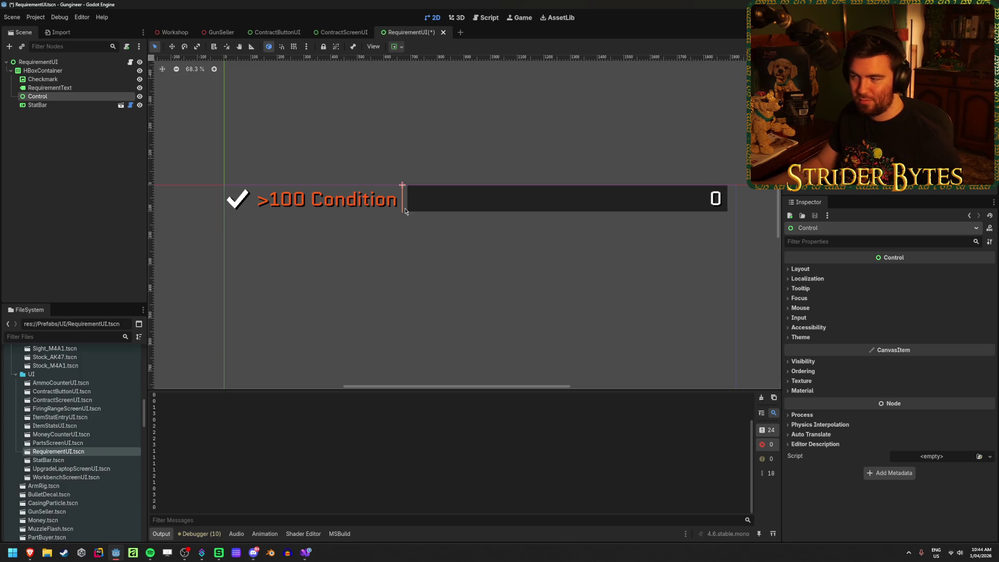
# Give the spacer Control a 30 px custom minimum width, after trying 20 and 40, and save
pyautogui.click(802, 269)
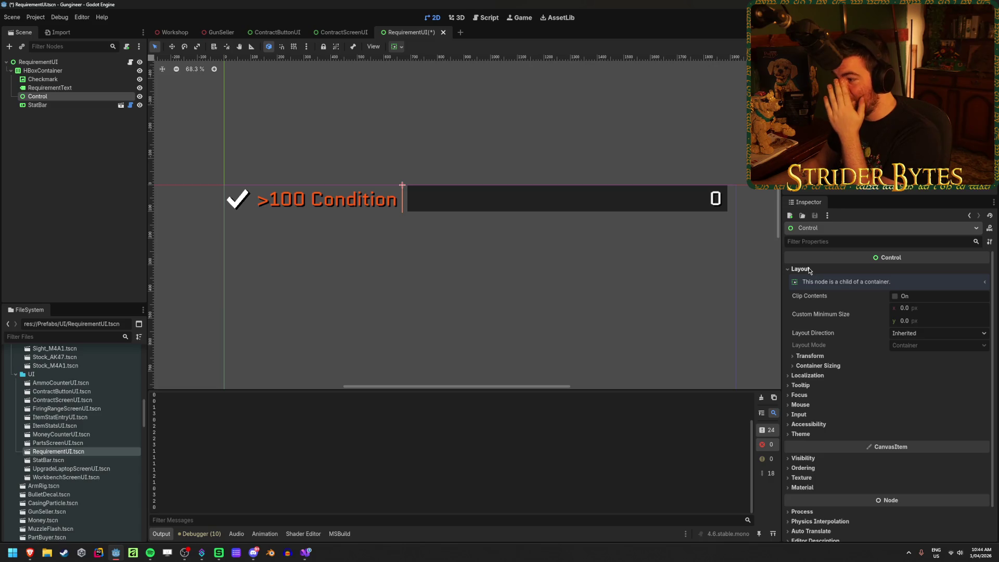
pyautogui.scroll(1, 491, 286)
pyautogui.scroll(-1, 506, 258)
pyautogui.click(932, 311)
pyautogui.write('20')
pyautogui.press('Tab')
pyautogui.click(931, 308)
pyautogui.write('40')
pyautogui.press('Return')
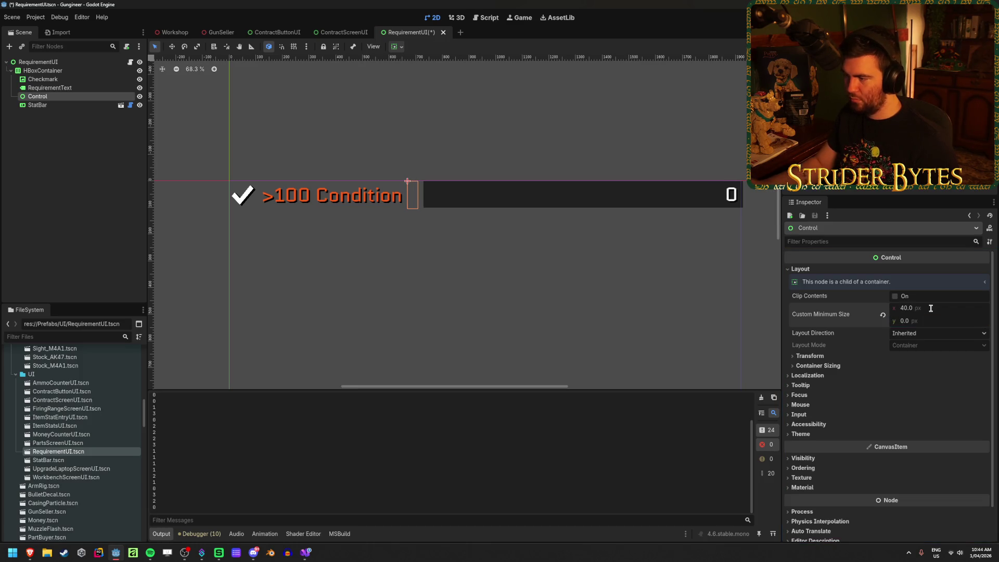
pyautogui.write('30')
pyautogui.press('Return')
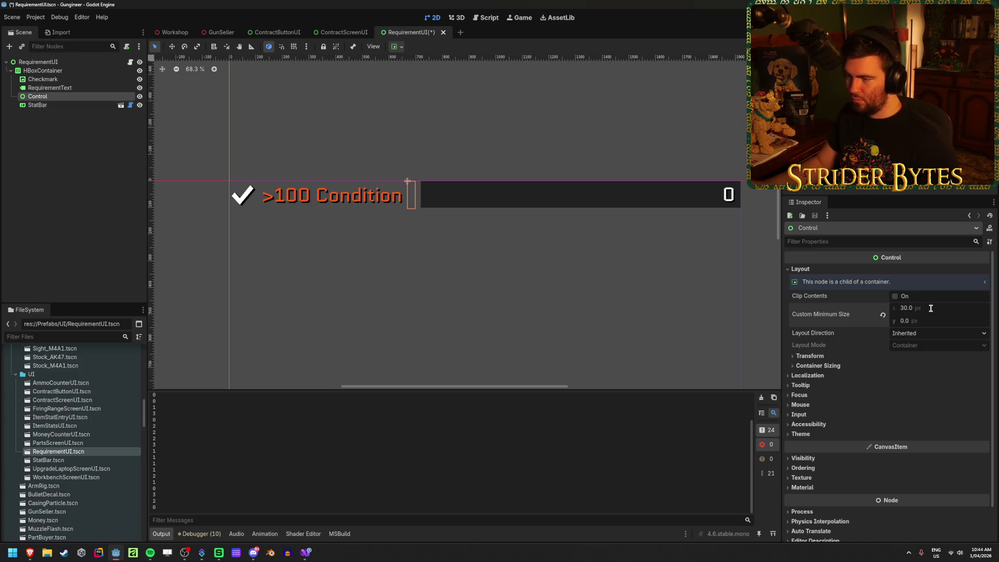
pyautogui.hotkey('ctrl', 's')
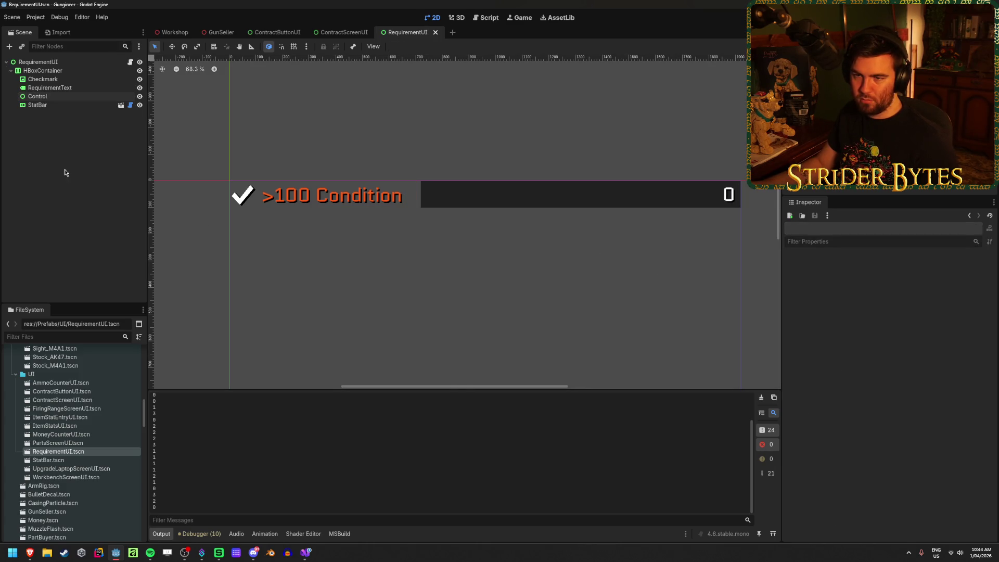
# Add a VSeparator child node to the HBoxContainer
pyautogui.click(69, 71)
pyautogui.rightClick(70, 75)
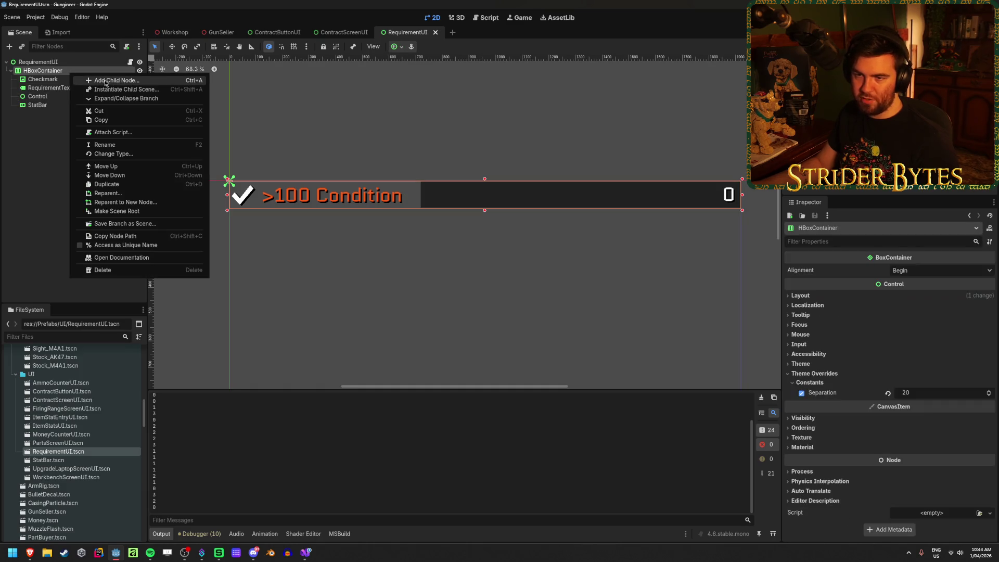
pyautogui.click(104, 81)
pyautogui.write('space')
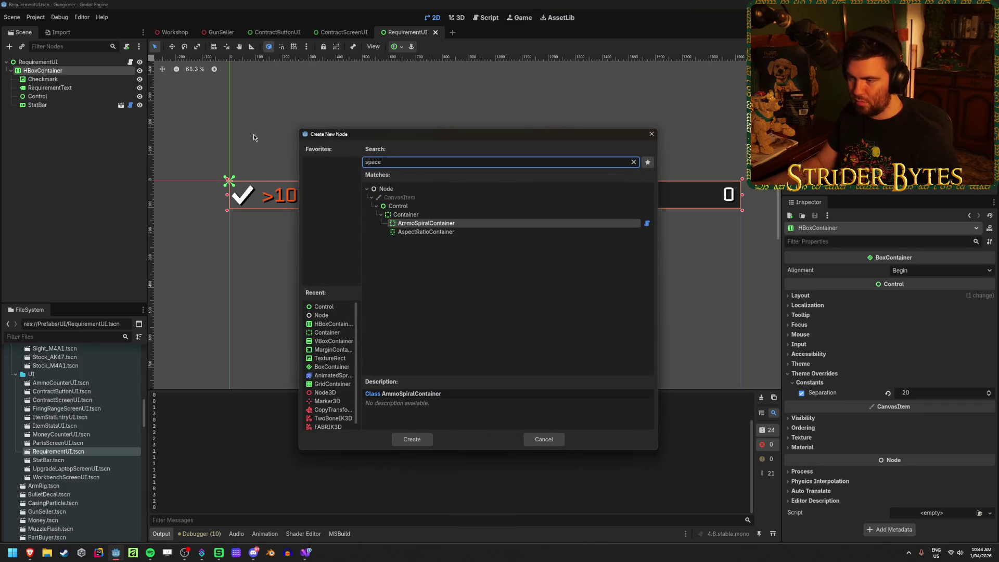
pyautogui.press('BackSpace')
pyautogui.press('BackSpace')
pyautogui.press('BackSpace')
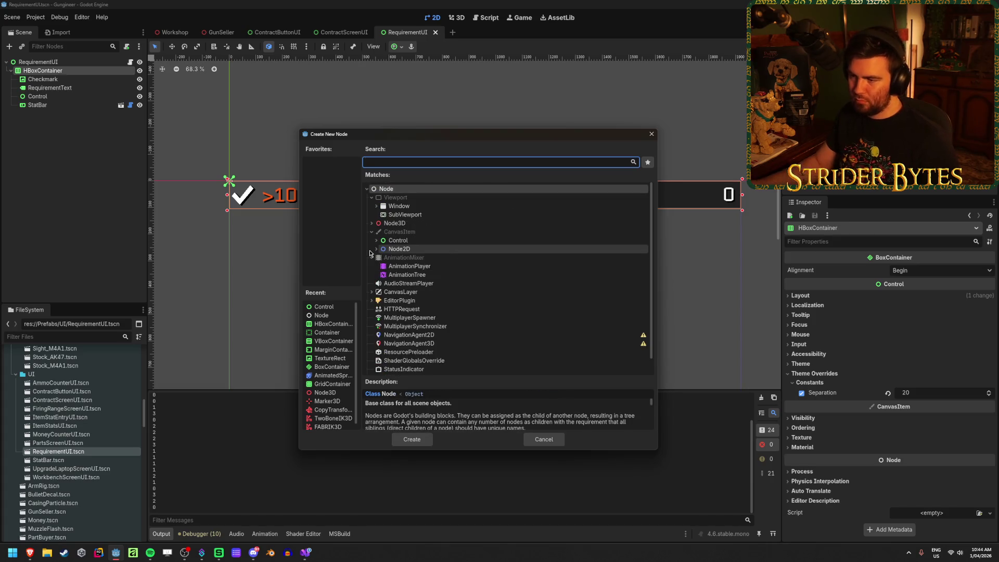
pyautogui.scroll(-2, 443, 239)
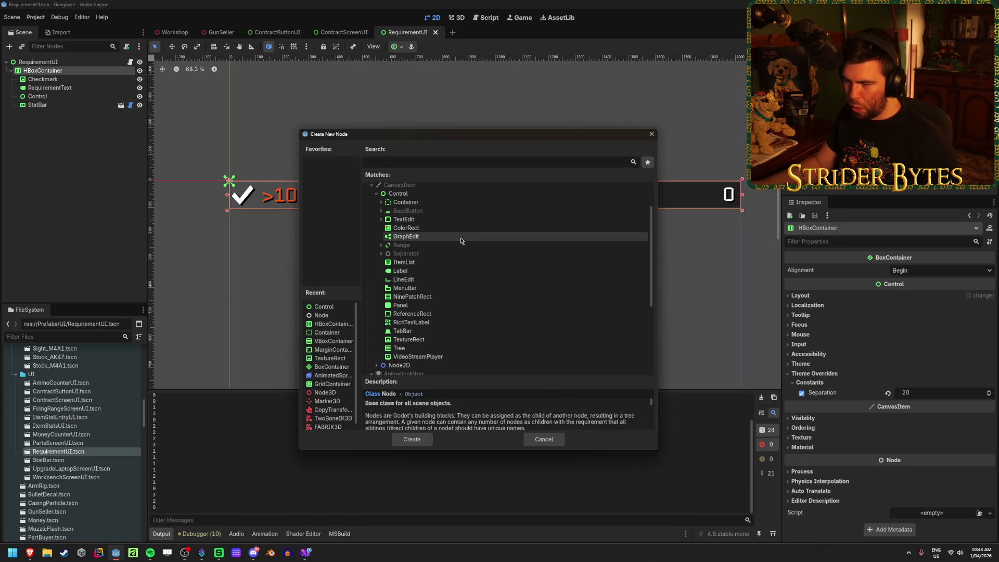
pyautogui.click(381, 254)
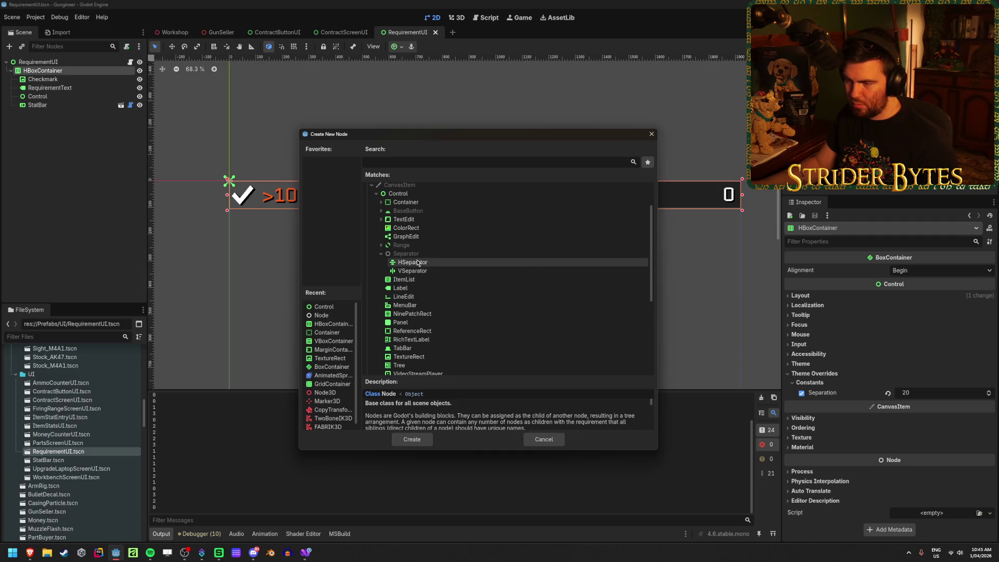
pyautogui.click(415, 271)
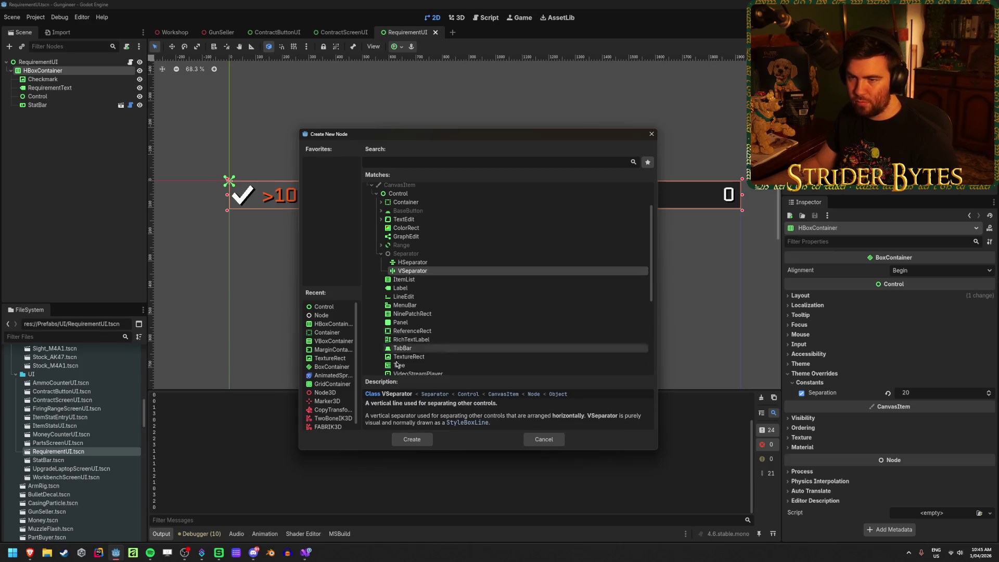
pyautogui.click(412, 439)
# Delete the spacer Control and move the VSeparator just after RequirementText
pyautogui.click(91, 99)
pyautogui.press('Delete')
pyautogui.press('Return')
pyautogui.moveTo(64, 109); pyautogui.dragTo(56, 95)
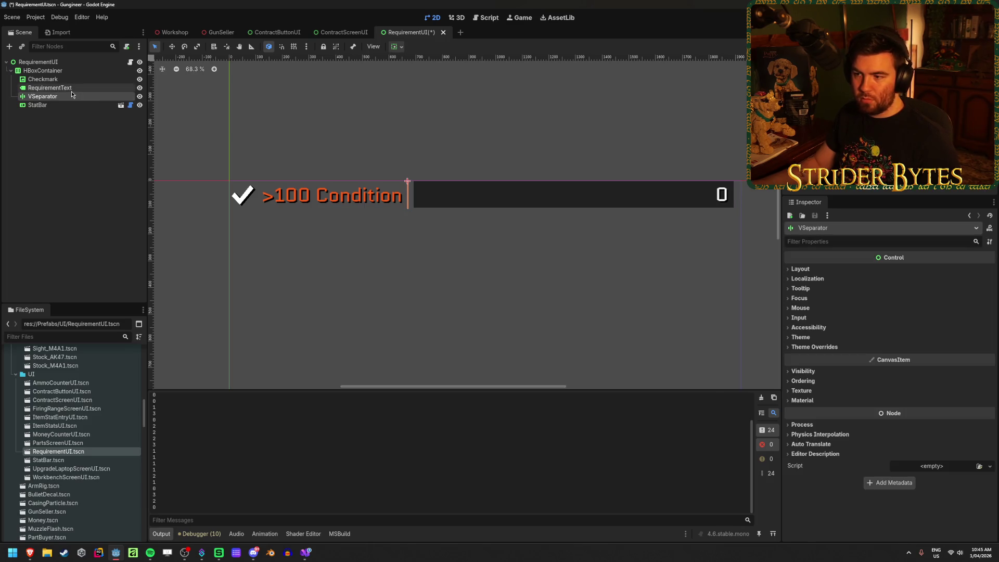
# Set the VSeparator's Separation theme override to 30 and save the scene
pyautogui.click(815, 346)
pyautogui.click(810, 356)
pyautogui.click(810, 356)
pyautogui.click(810, 356)
pyautogui.click(952, 368)
pyautogui.write('30')
pyautogui.press('Return')
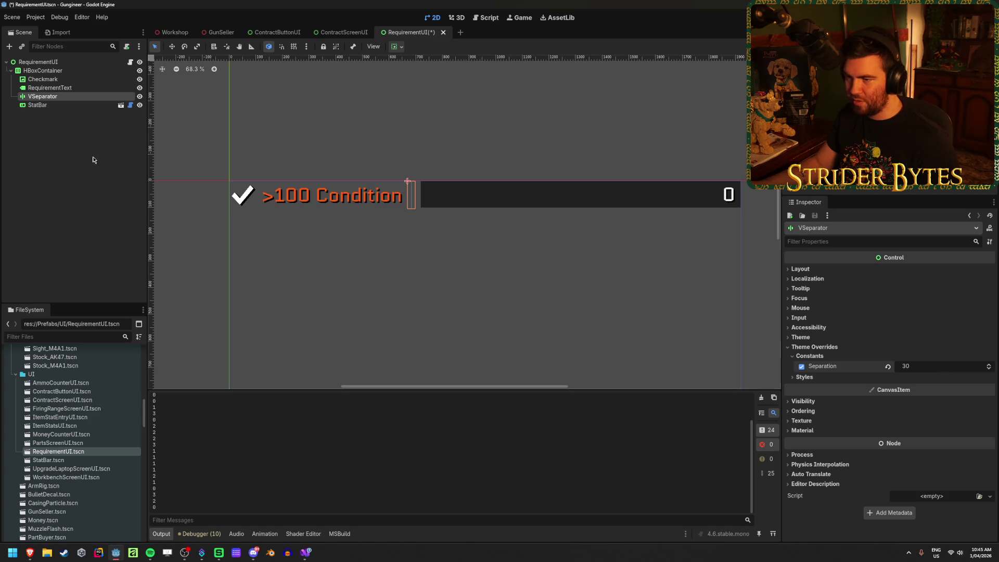
pyautogui.hotkey('ctrl', 's')
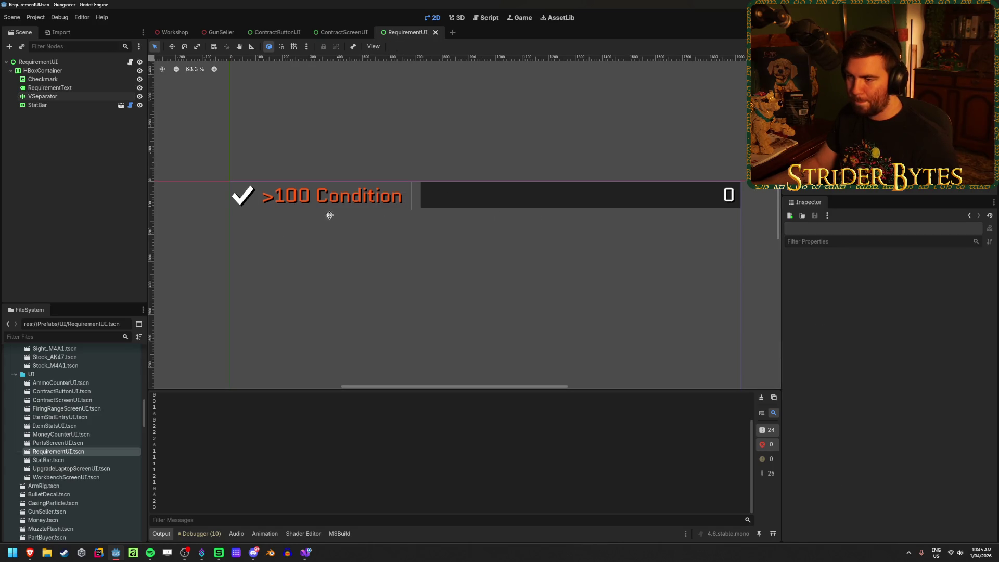
pyautogui.moveTo(329, 215); pyautogui.dragTo(295, 239)
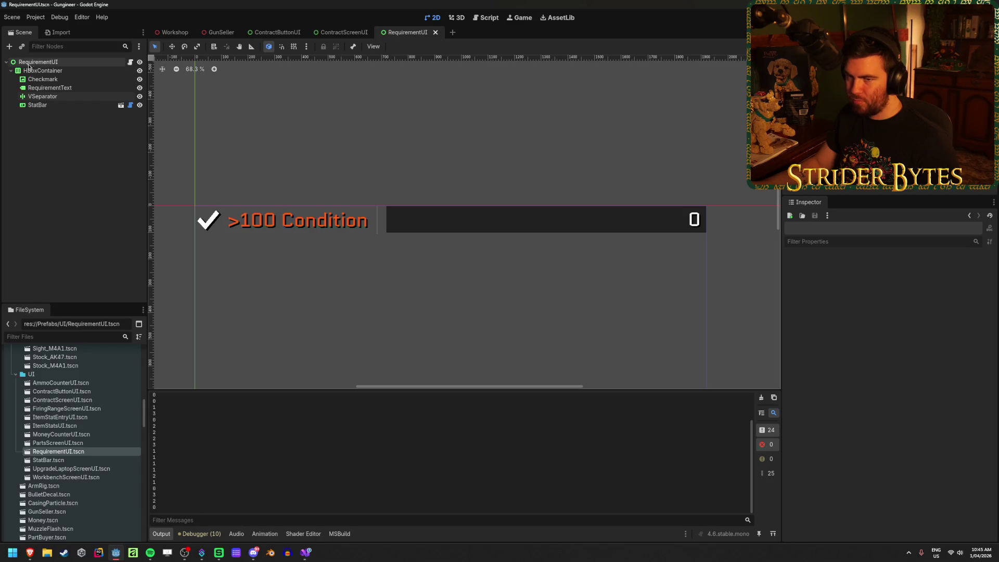
# Retype the end of the RequirementText label so it reads '>100 Condition'
pyautogui.click(50, 87)
pyautogui.click(906, 311)
pyautogui.press('BackSpace')
pyautogui.press('BackSpace')
pyautogui.press('BackSpace')
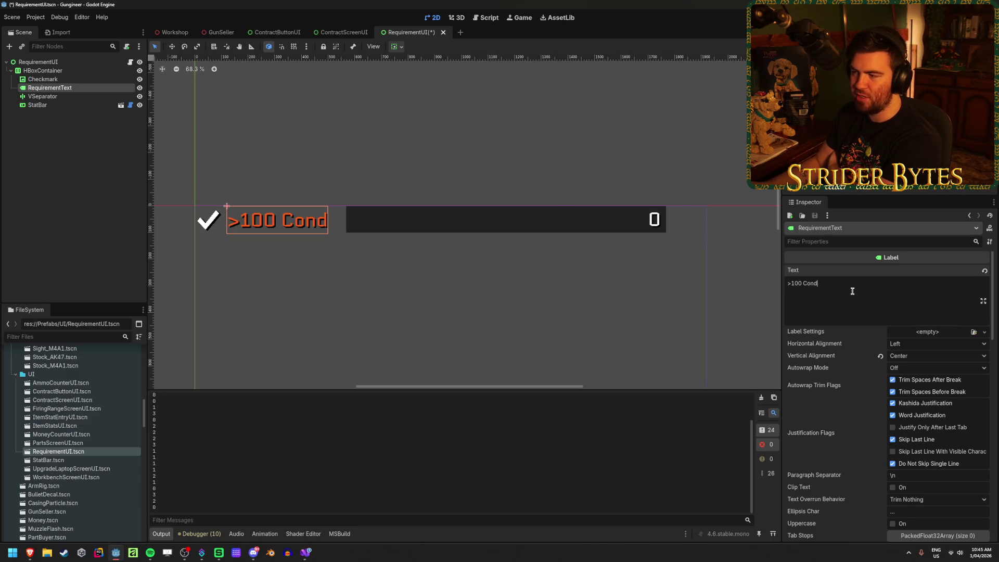
pyautogui.write('ui')
pyautogui.write('tion')
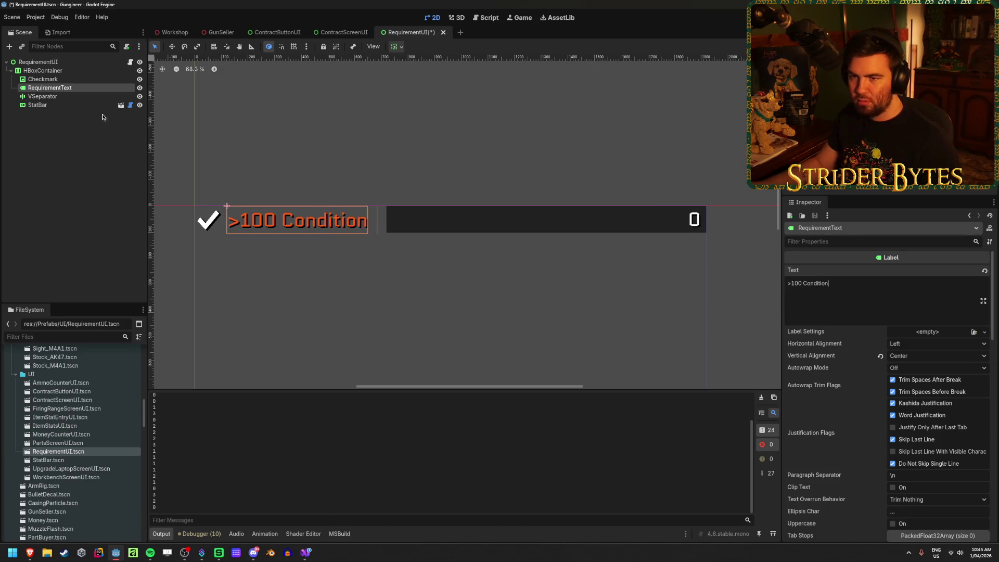
pyautogui.click(81, 128)
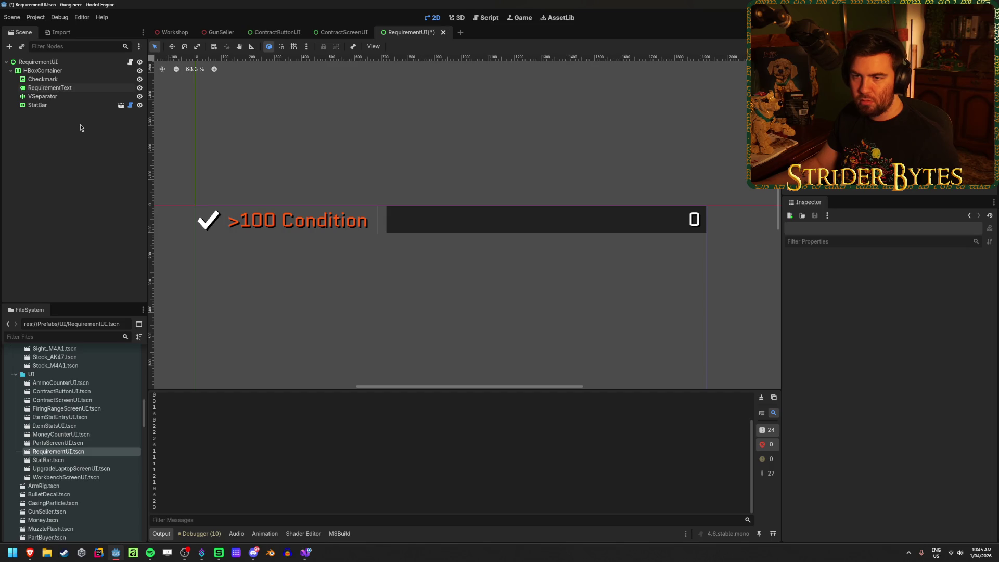
# Move StatBar out of the HBoxContainer and anchor it to the top-right corner
pyautogui.click(92, 98)
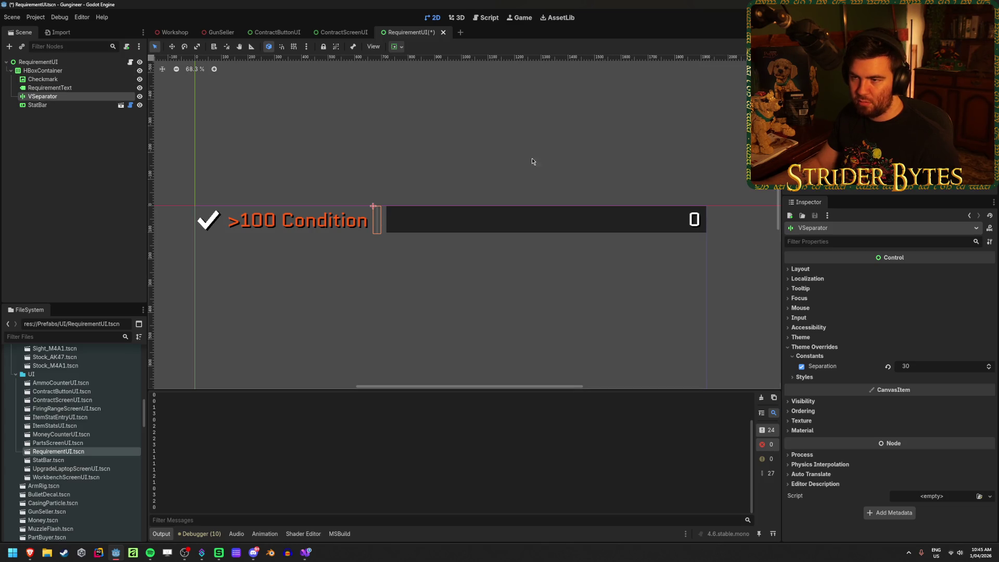
pyautogui.moveTo(57, 105); pyautogui.dragTo(41, 73)
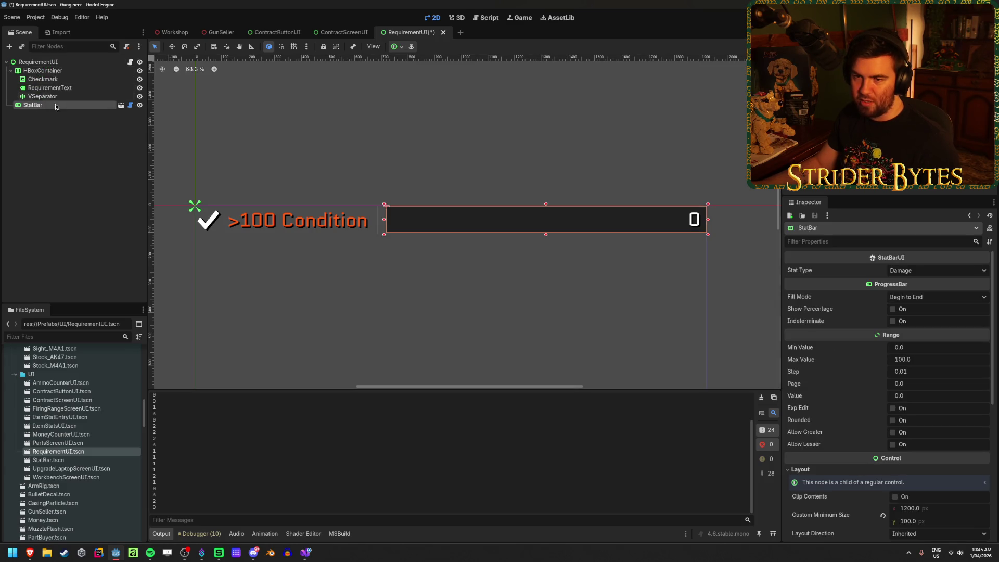
pyautogui.click(402, 49)
pyautogui.click(428, 76)
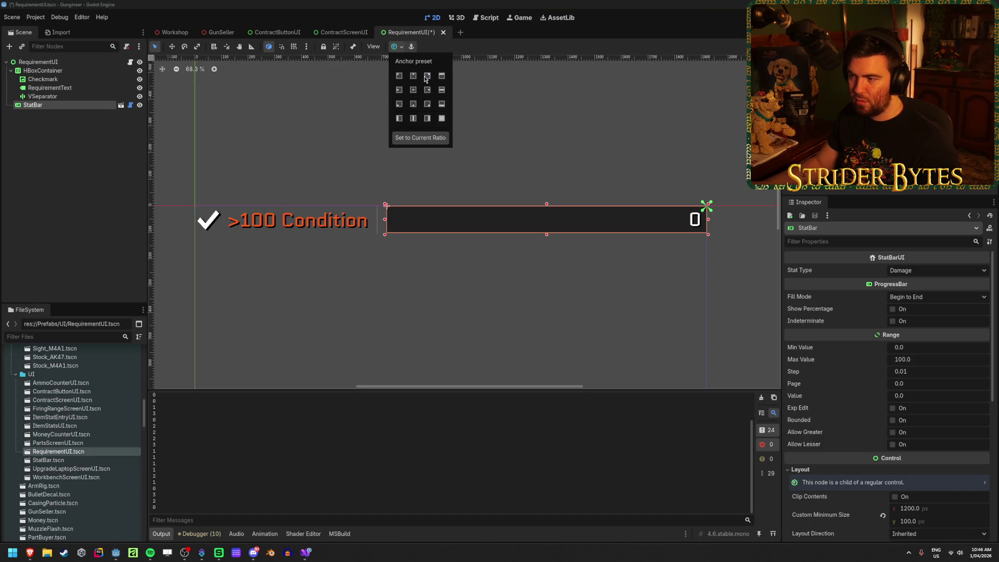
pyautogui.click(58, 98)
# Delete the VSeparator from the requirement row
pyautogui.press('Delete')
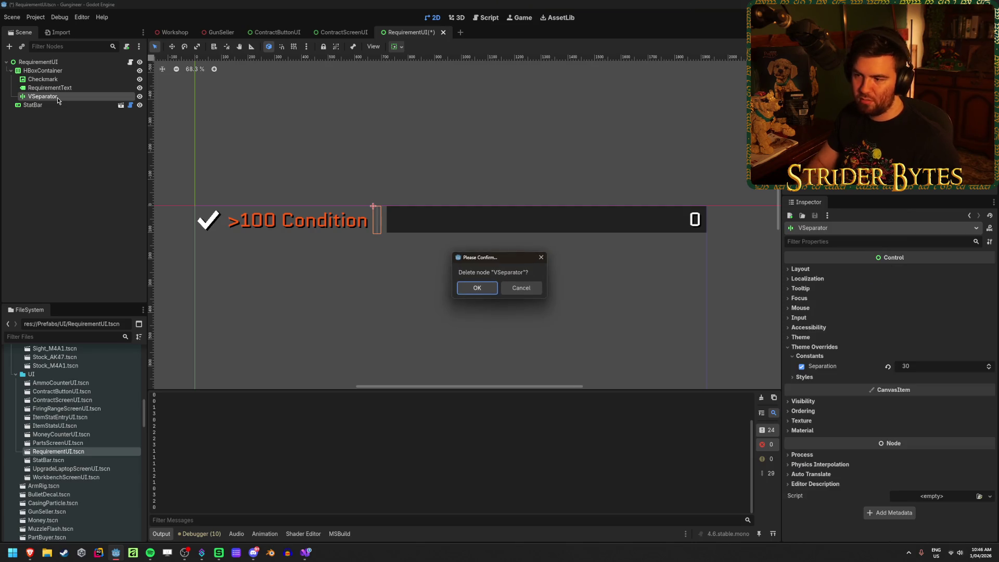
pyautogui.press('Return')
pyautogui.click(60, 79)
pyautogui.click(67, 87)
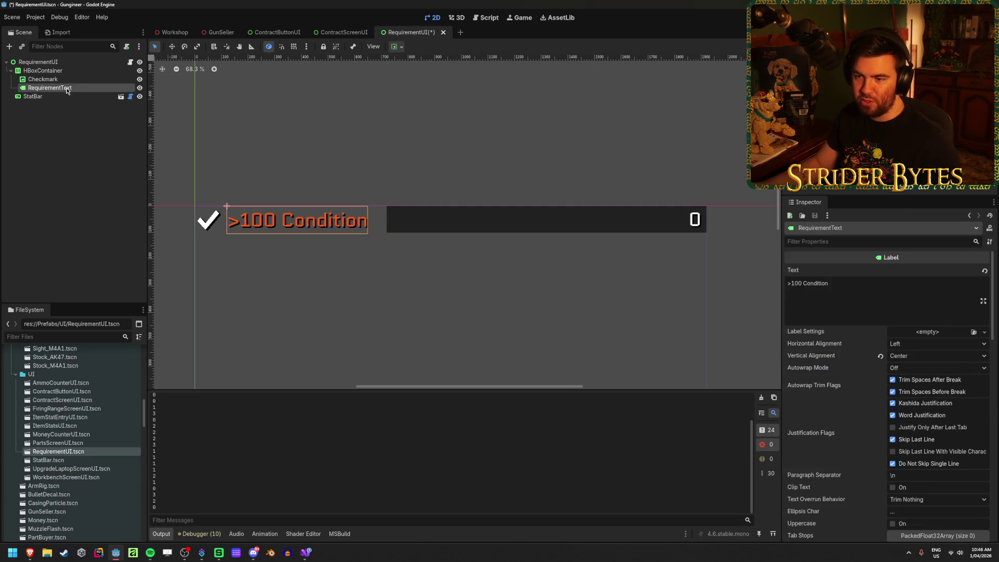
# Fix the RequirementText label back to '>100 Condition' and save the scene
pyautogui.click(859, 290)
pyautogui.press('BackSpace')
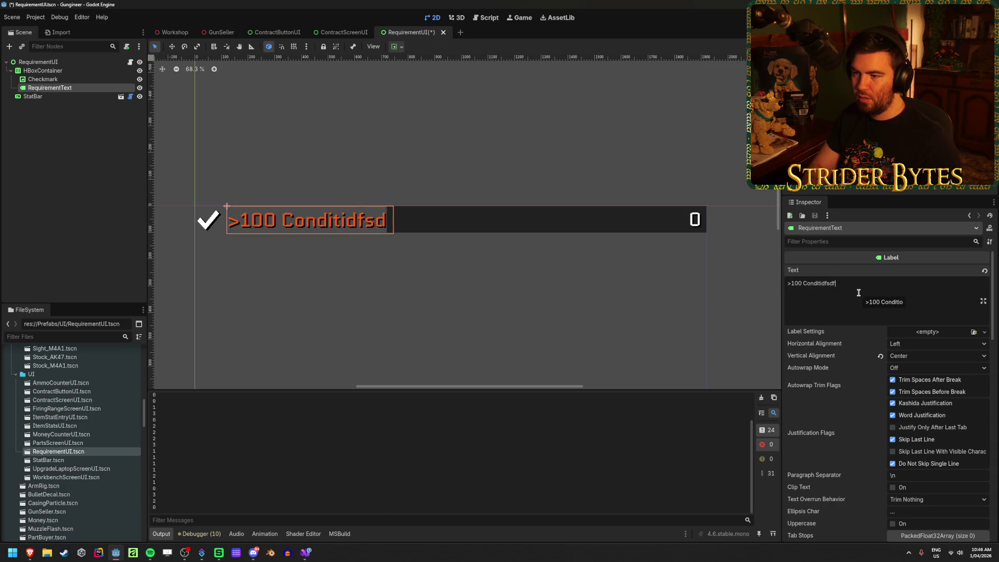
pyautogui.press('BackSpace')
pyautogui.press('BackSpace')
pyautogui.press('BackSpace')
pyautogui.write('dfsdf')
pyautogui.press('BackSpace')
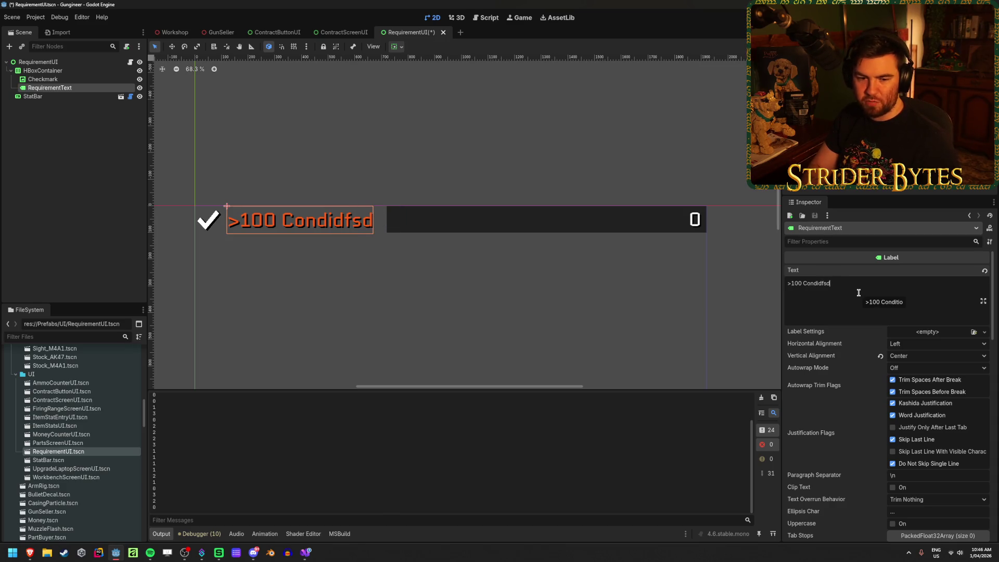
pyautogui.press('BackSpace')
pyautogui.press('BackSpace')
pyautogui.press('BackSpace')
pyautogui.write('itoins')
pyautogui.press('BackSpace')
pyautogui.press('BackSpace')
pyautogui.press('BackSpace')
pyautogui.write('ion')
pyautogui.hotkey('ctrl', 's')
# Inspect the StatBar and the HBoxContainer's Layout properties
pyautogui.scroll(-2, 297, 173)
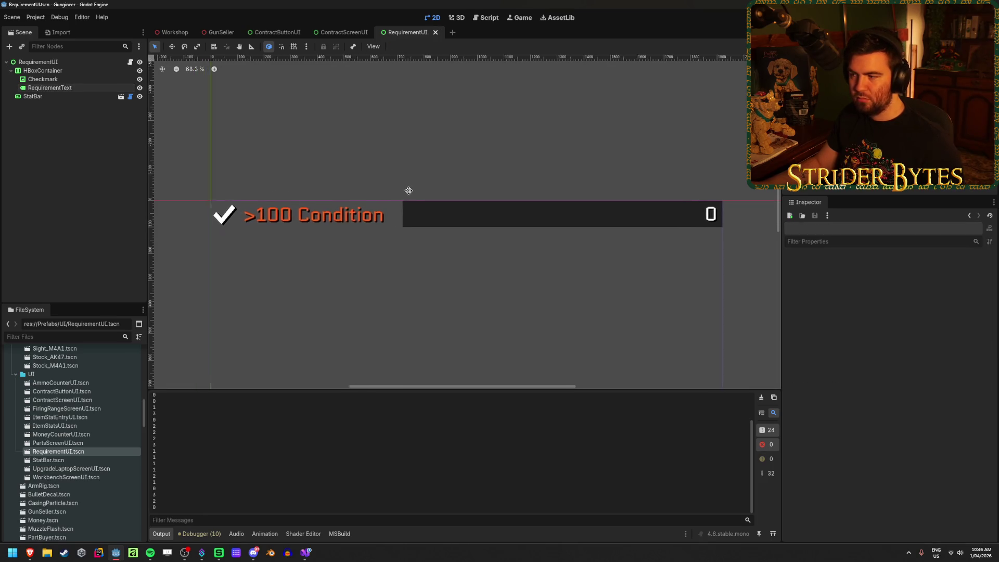
pyautogui.scroll(-1, 346, 193)
pyautogui.hscroll(-2, 352, 194)
pyautogui.scroll(2, 354, 195)
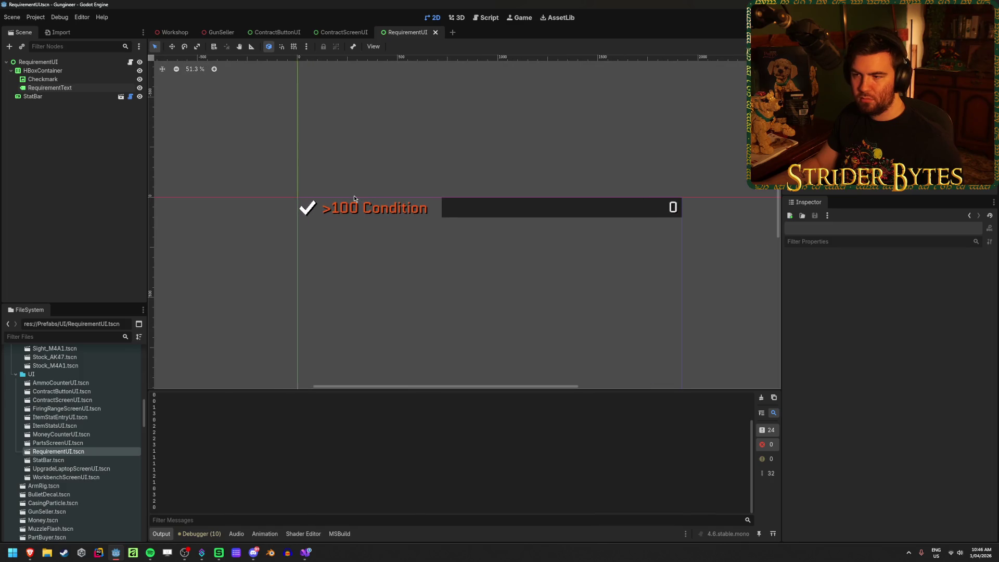
pyautogui.hscroll(1, 401, 196)
pyautogui.scroll(3, 402, 195)
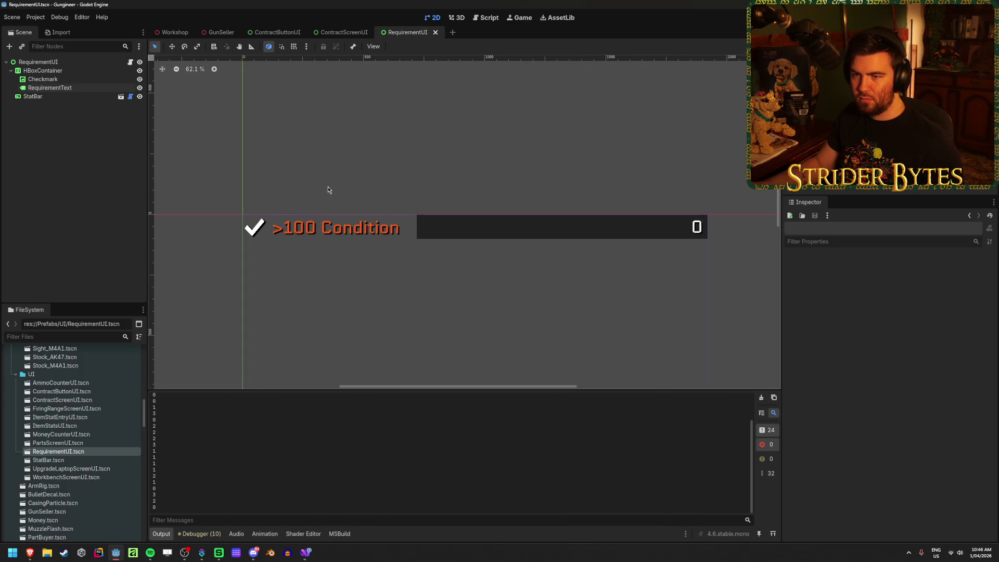
pyautogui.click(73, 97)
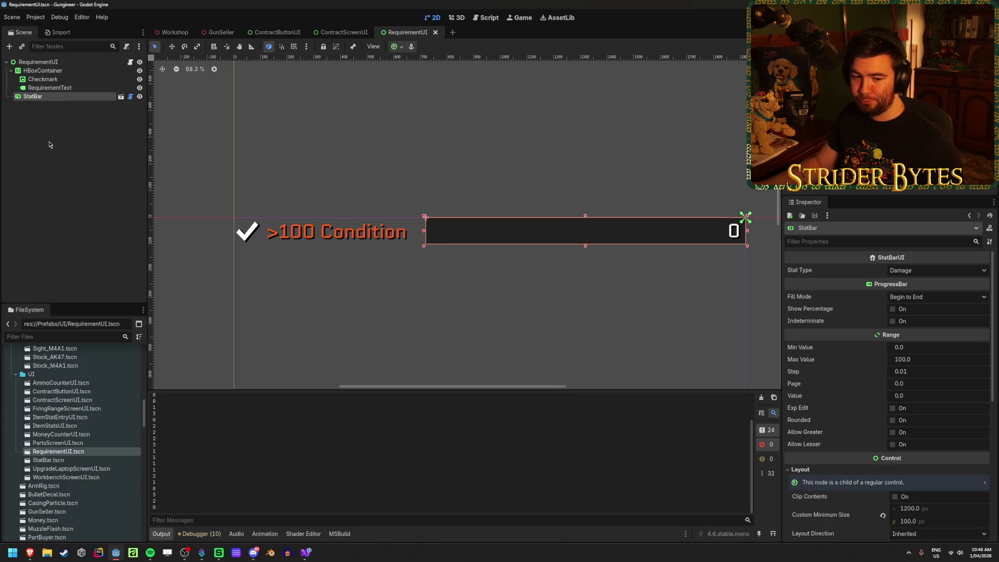
pyautogui.click(43, 71)
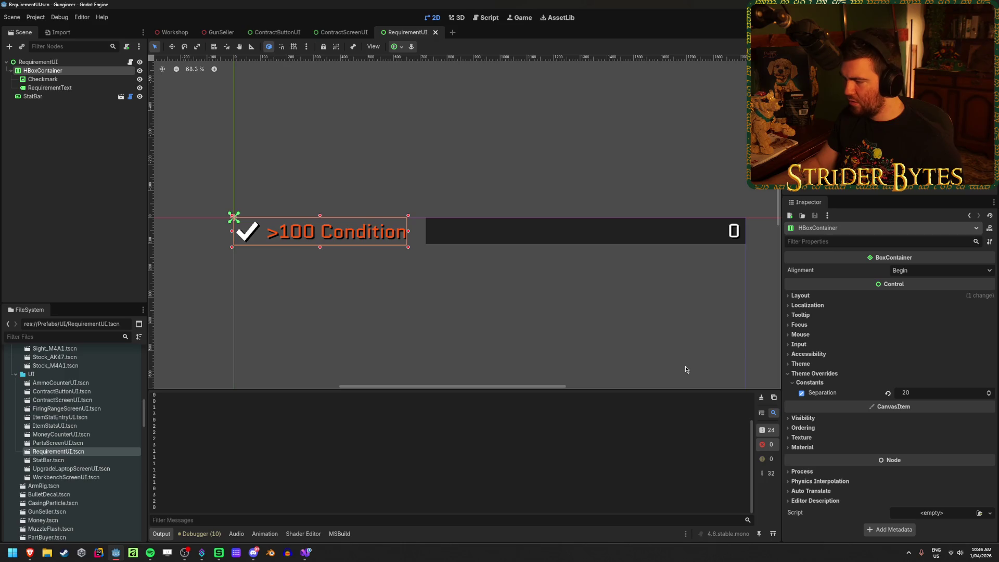
pyautogui.click(801, 296)
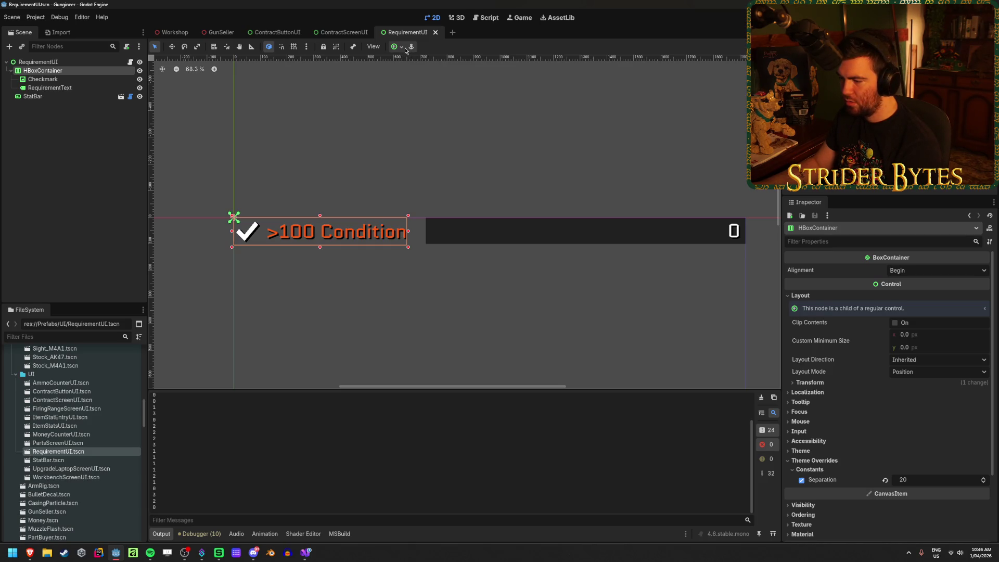
# Undo the separator's deletion and enable its horizontal Expand container sizing
pyautogui.click(90, 142)
pyautogui.hotkey('ctrl', 'z')
pyautogui.hotkey('ctrl', 'z')
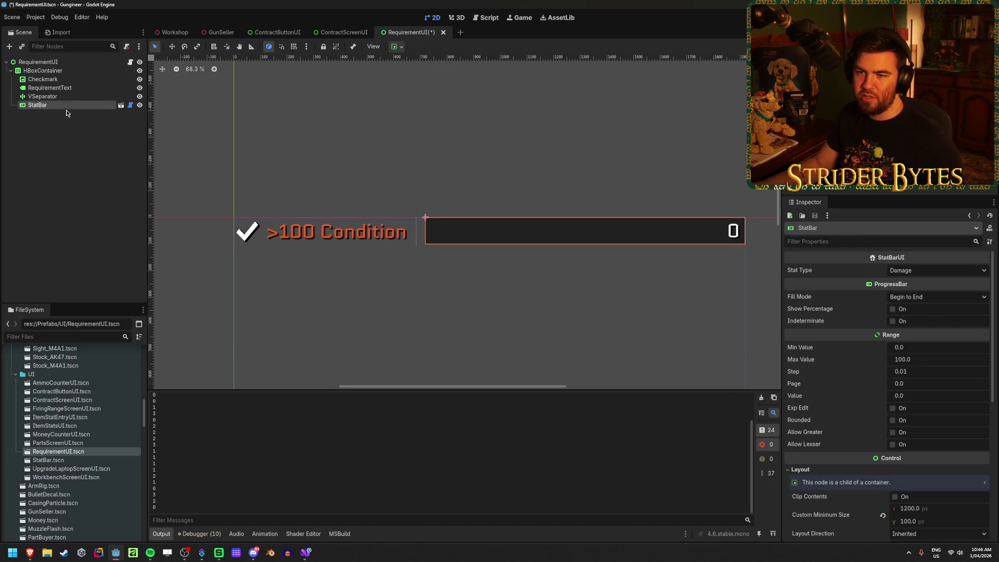
pyautogui.click(66, 97)
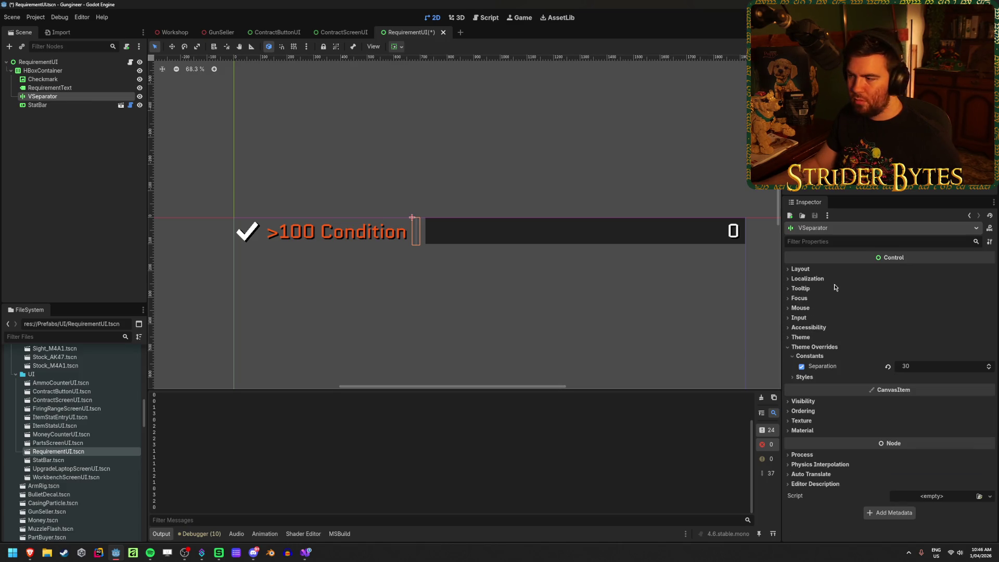
pyautogui.click(807, 270)
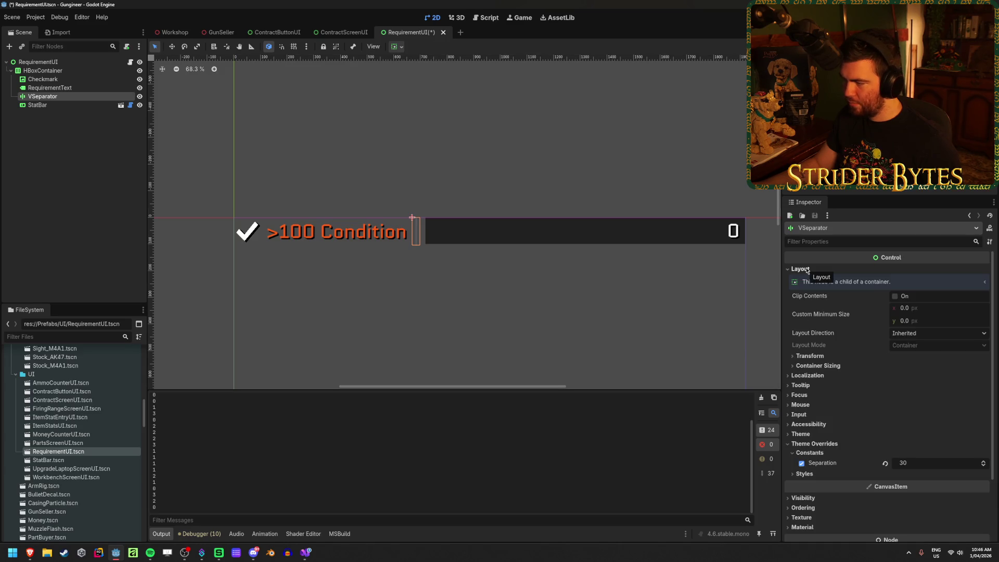
pyautogui.click(828, 365)
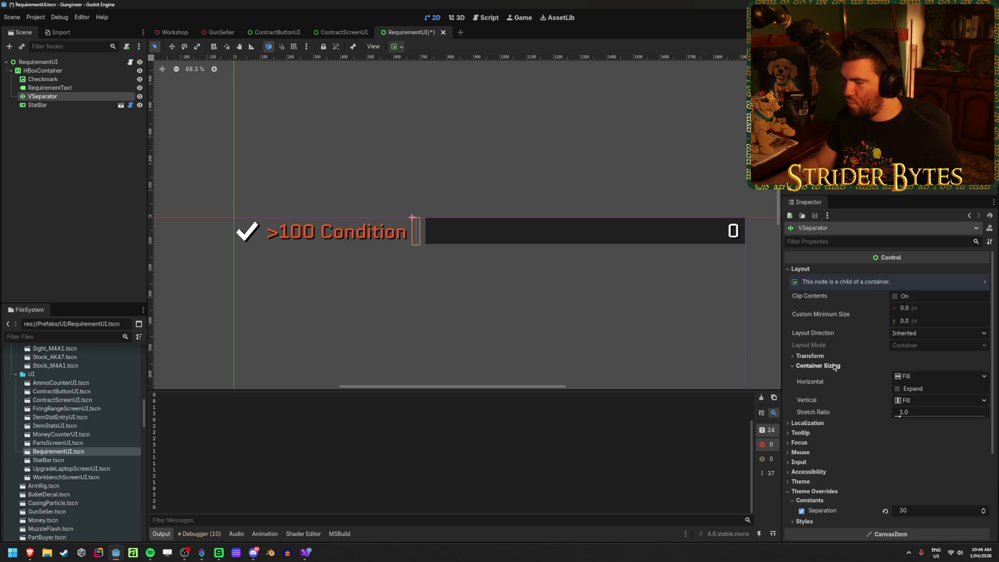
pyautogui.click(897, 388)
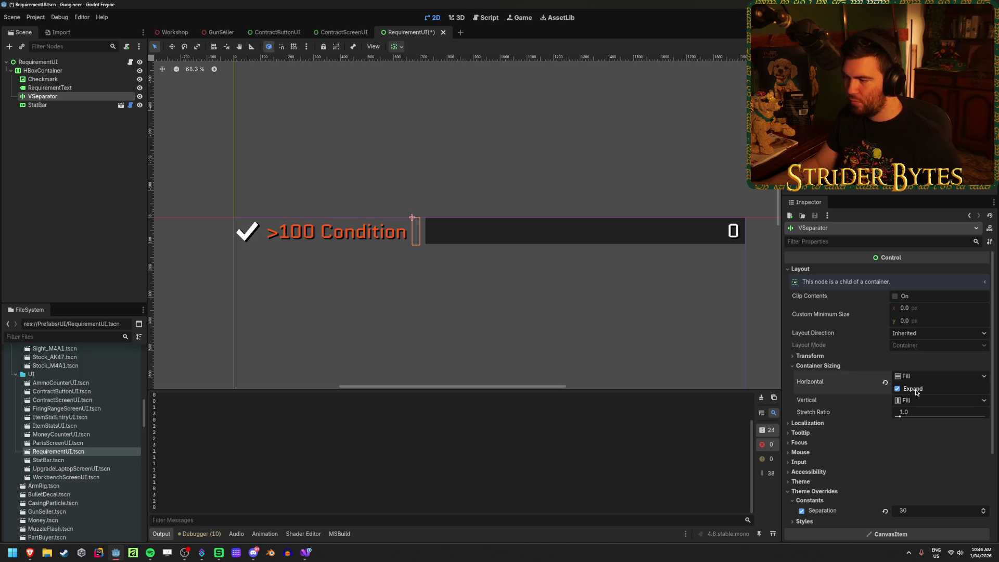
# Set the separator's Separation override to 0, testing the layout with altered label text
pyautogui.click(50, 87)
pyautogui.click(891, 295)
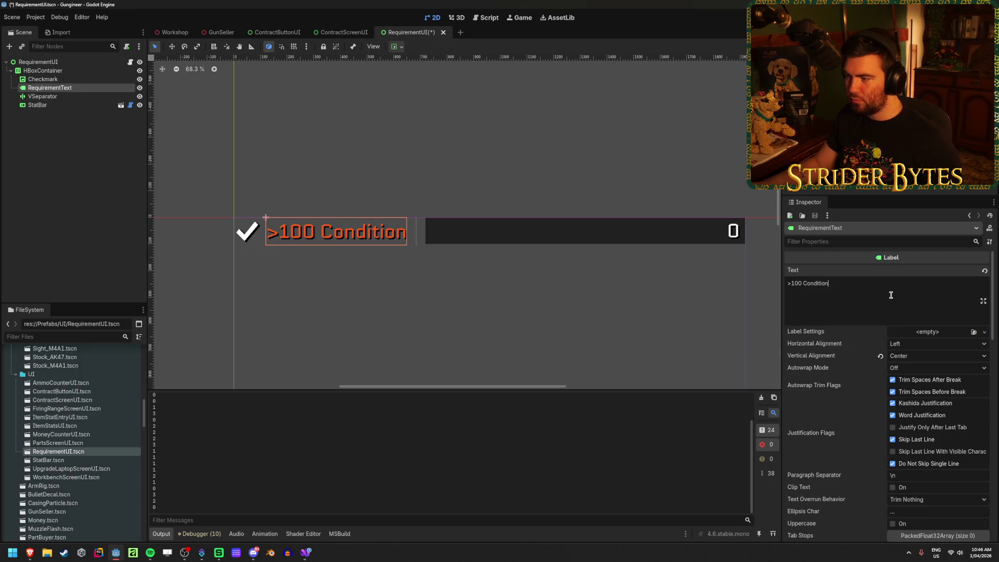
pyautogui.press('BackSpace')
pyautogui.press('BackSpace')
pyautogui.press('BackSpace')
pyautogui.write('dfsds')
pyautogui.press('BackSpace')
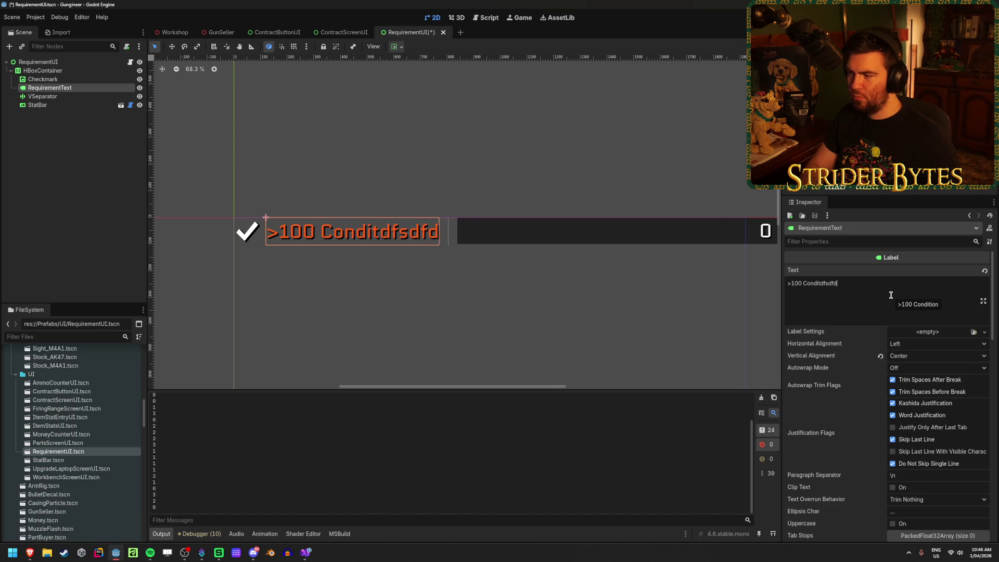
pyautogui.press('BackSpace')
pyautogui.click(43, 96)
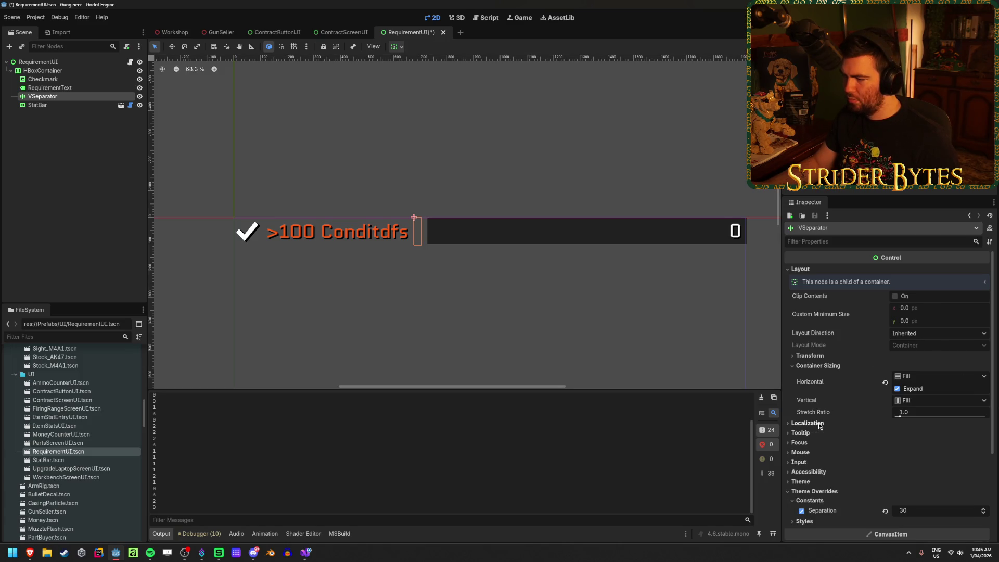
pyautogui.click(801, 511)
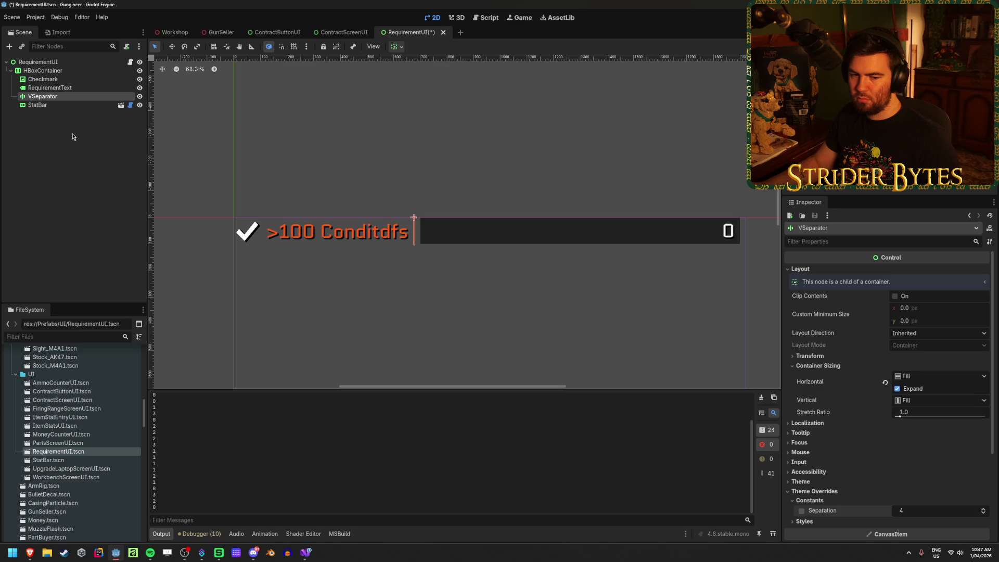
pyautogui.moveTo(916, 515); pyautogui.dragTo(903, 515)
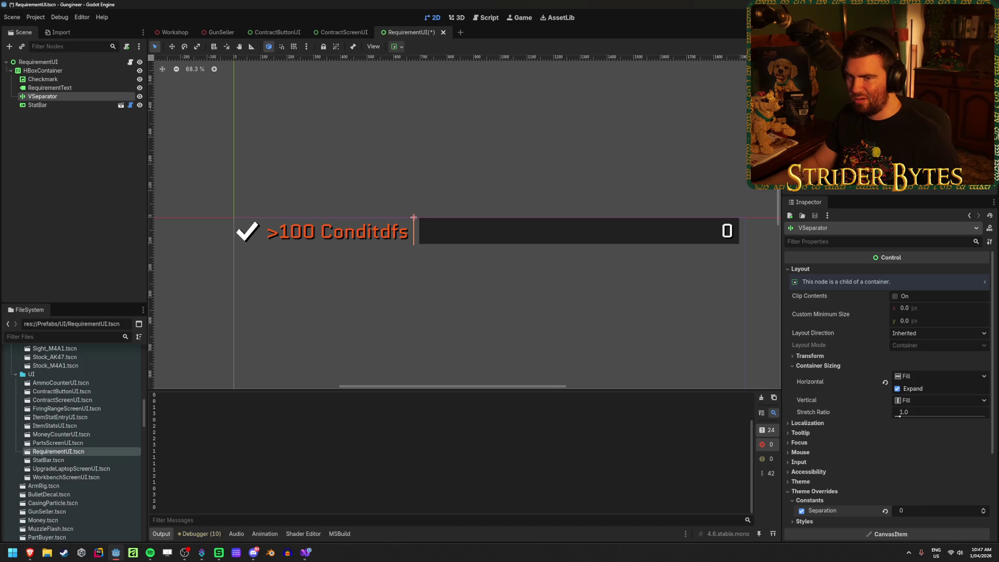
# Restore the label text to '>100 Condition' after testing, and save the scene
pyautogui.click(50, 87)
pyautogui.click(889, 294)
pyautogui.write('dsf')
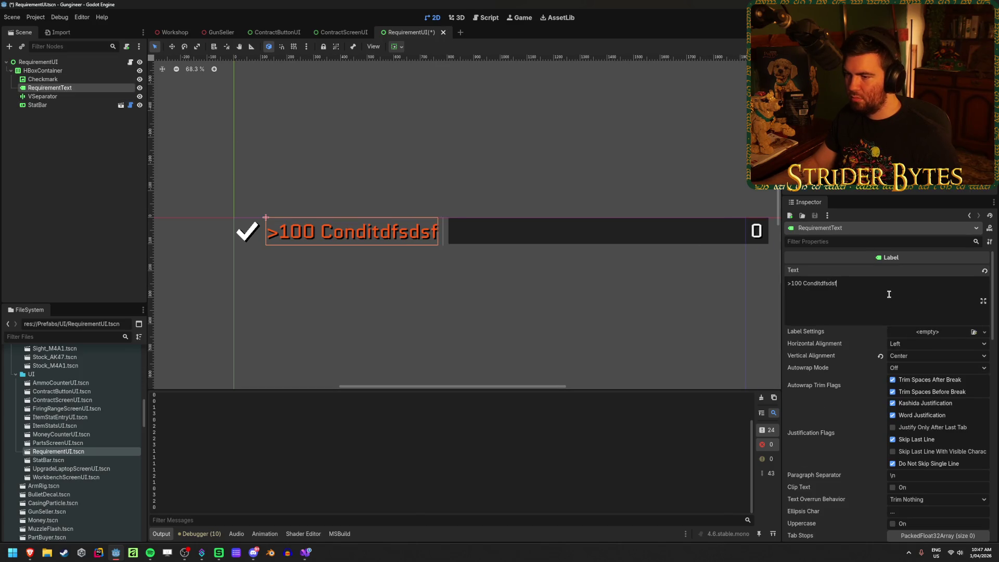
pyautogui.write('sdff')
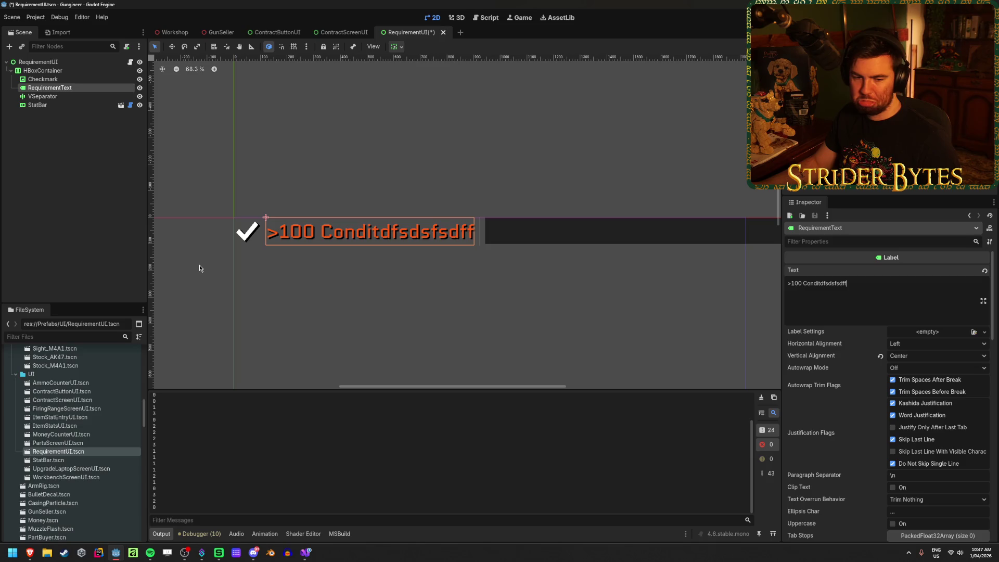
pyautogui.press('BackSpace')
pyautogui.press('BackSpace')
pyautogui.press('BackSpace')
pyautogui.hotkey('ctrl', 'a')
pyautogui.press('BackSpace')
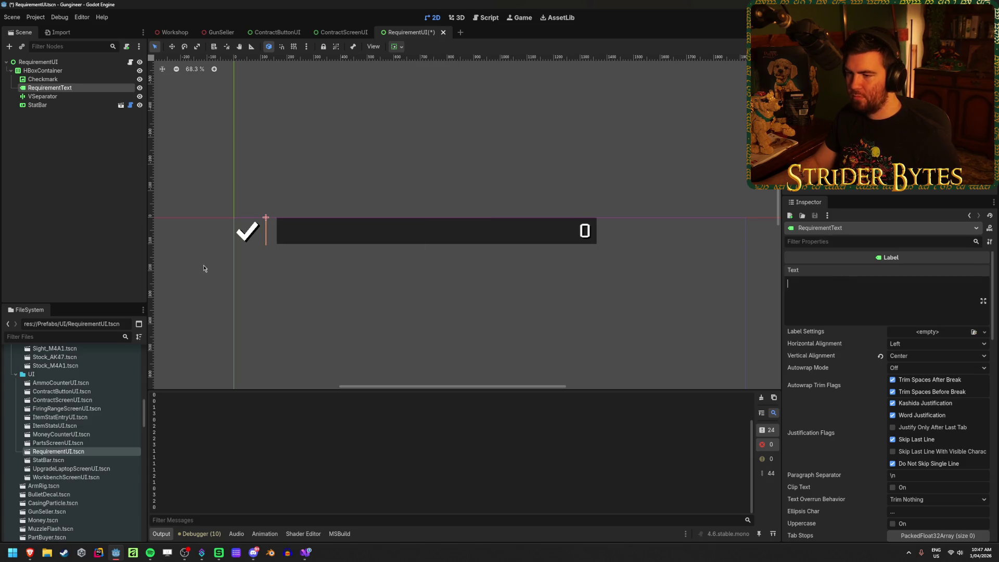
pyautogui.hotkey('ctrl', 'z')
pyautogui.hotkey('ctrl', 'z')
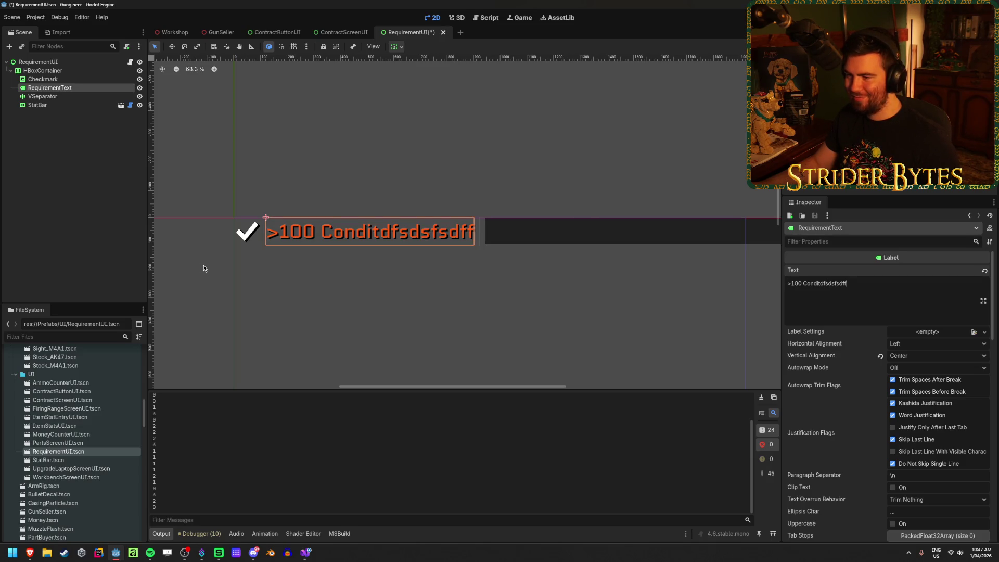
pyautogui.moveTo(846, 291); pyautogui.dragTo(820, 285)
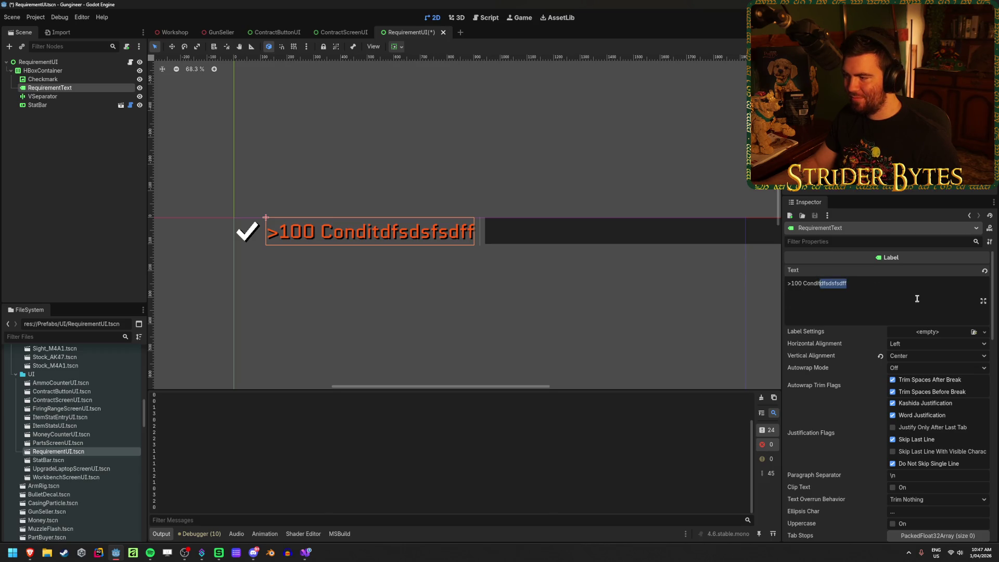
pyautogui.press('BackSpace')
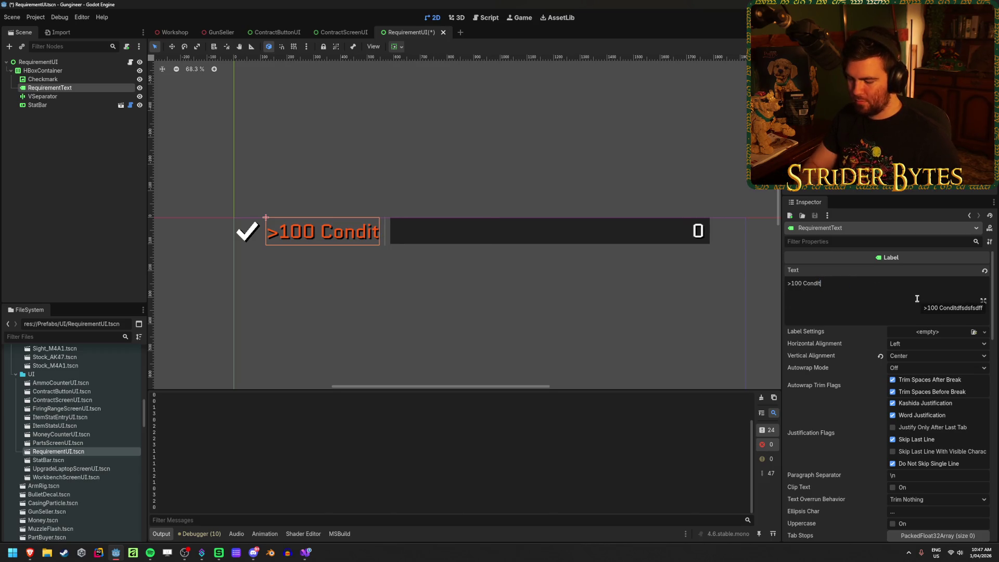
pyautogui.write('ion')
pyautogui.click(81, 160)
pyautogui.hotkey('ctrl', 's')
# Try widening the separator's minimum width, then undo it
pyautogui.click(43, 96)
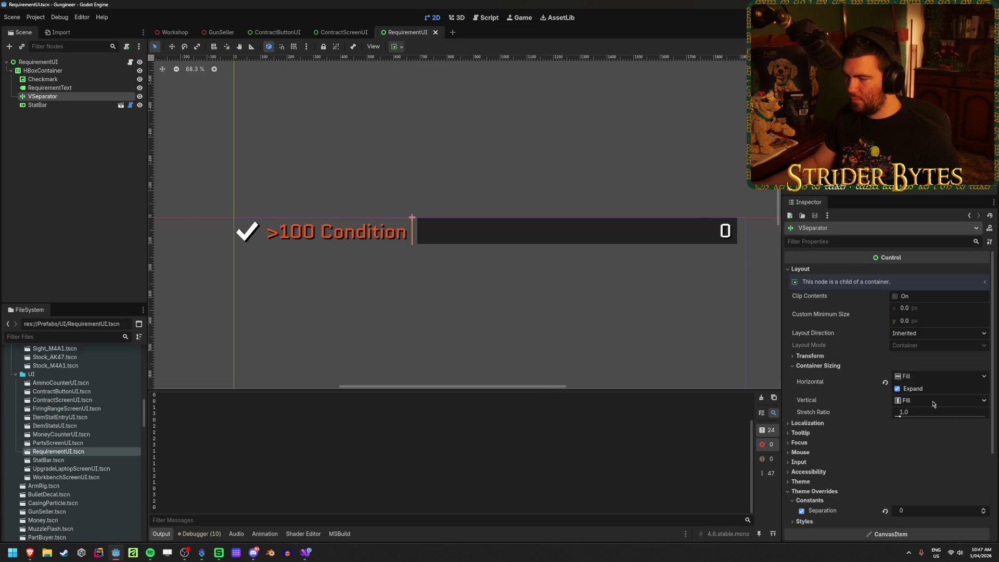
pyautogui.moveTo(905, 307); pyautogui.dragTo(926, 308)
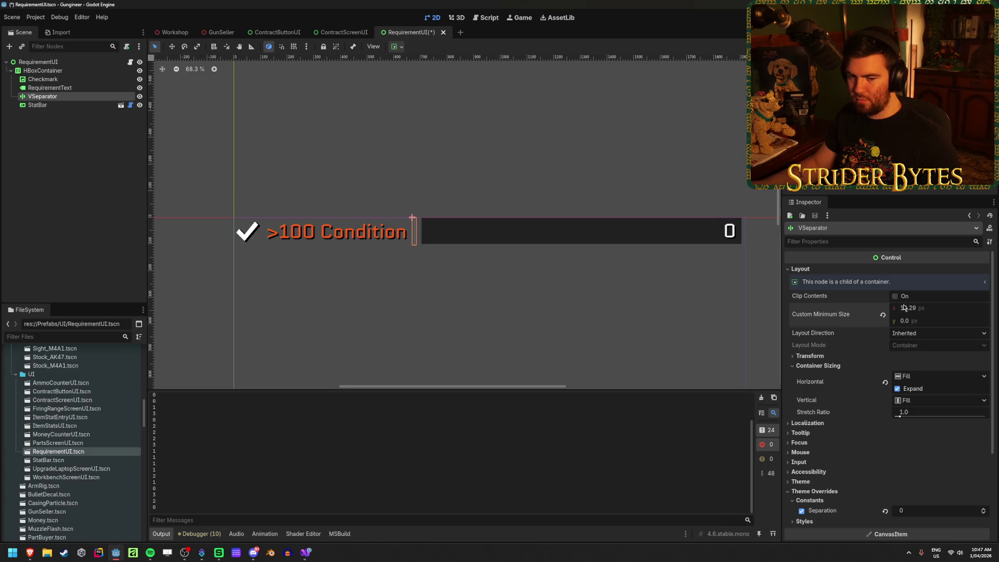
pyautogui.hotkey('ctrl', 'z')
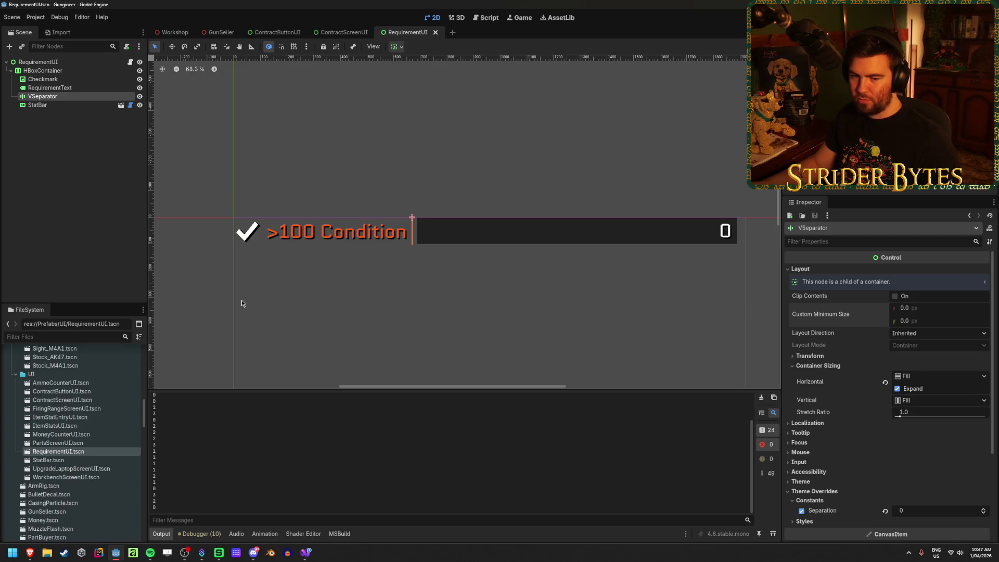
# Try increasing the row container's separation, then undo it
pyautogui.click(63, 73)
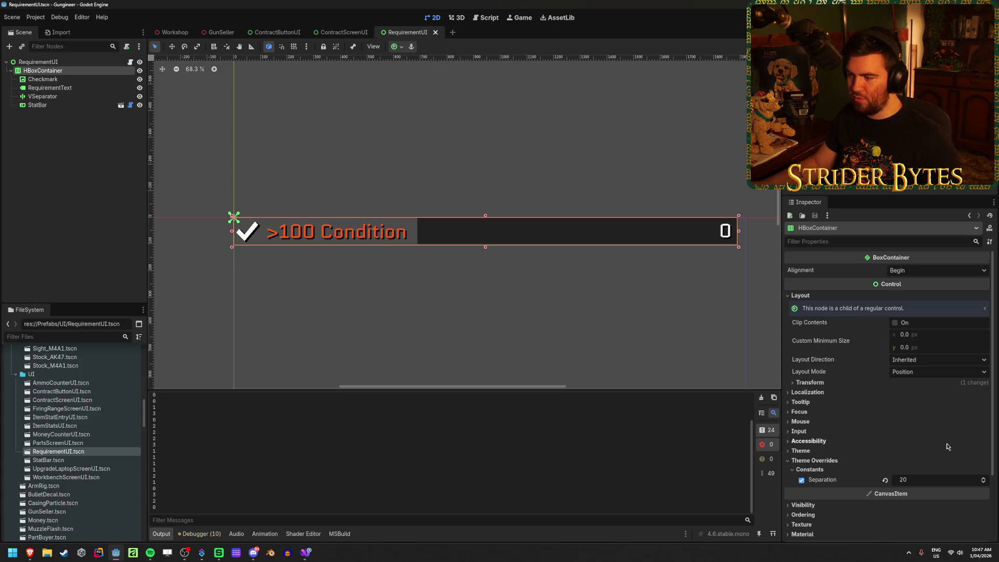
pyautogui.moveTo(920, 481); pyautogui.dragTo(950, 481)
pyautogui.hotkey('ctrl', 'z')
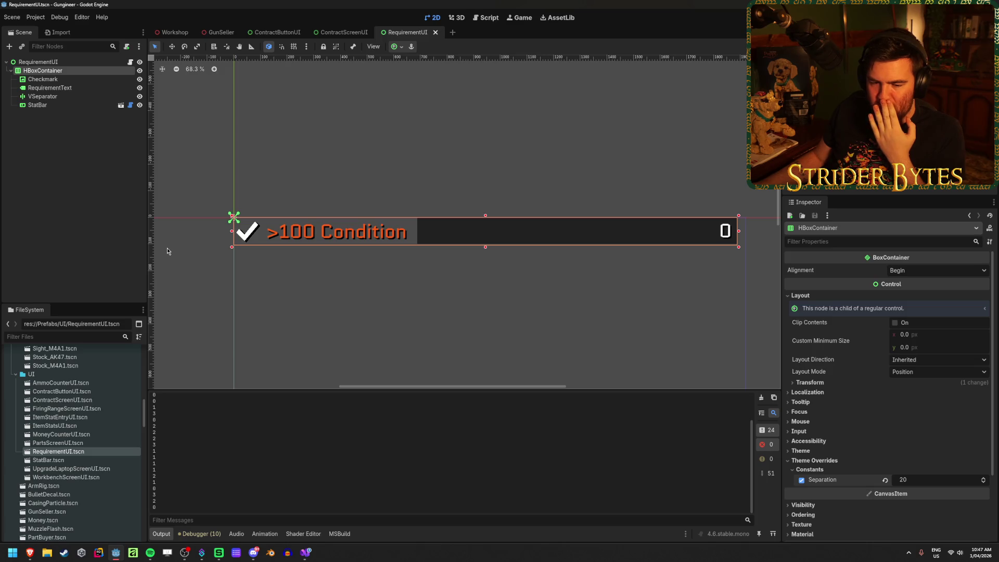
# Move StatBar under RequirementUI and anchor it to the top-right corner
pyautogui.click(49, 111)
pyautogui.moveTo(37, 105)
pyautogui.mouseDown()
pyautogui.moveTo(55, 101)
pyautogui.moveTo(73, 72)
pyautogui.mouseUp()
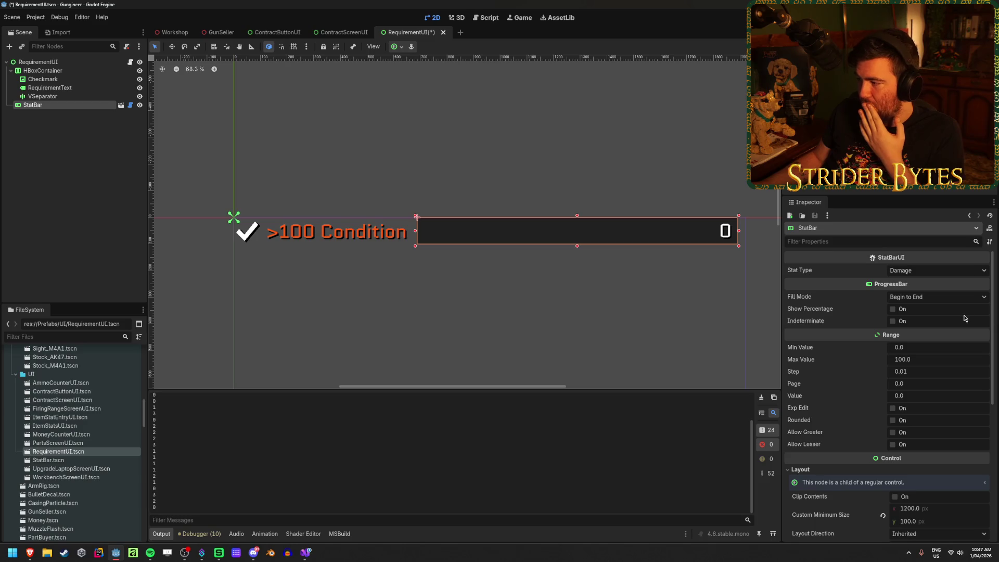
pyautogui.scroll(-3, 850, 327)
pyautogui.scroll(3, 827, 388)
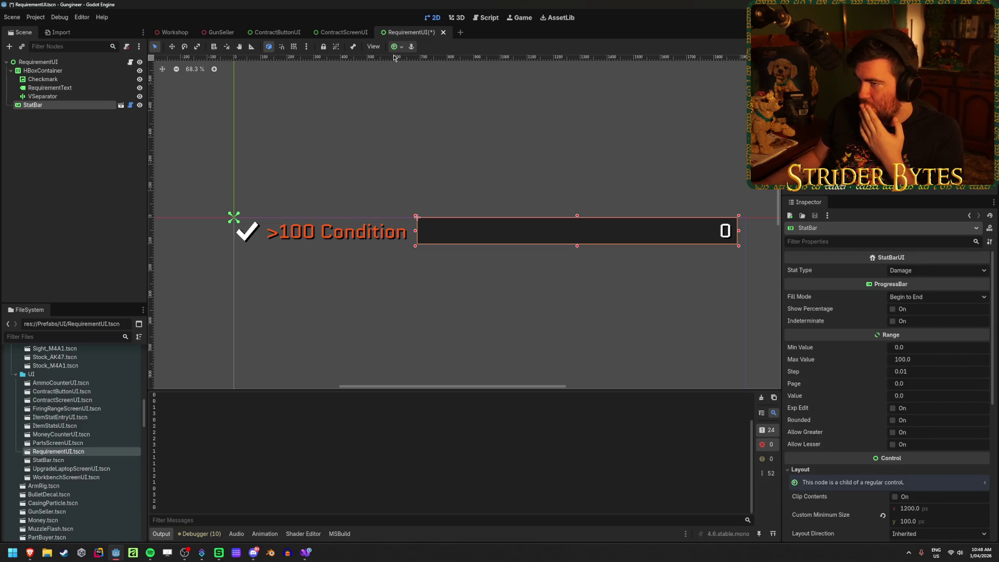
pyautogui.click(394, 47)
pyautogui.click(430, 77)
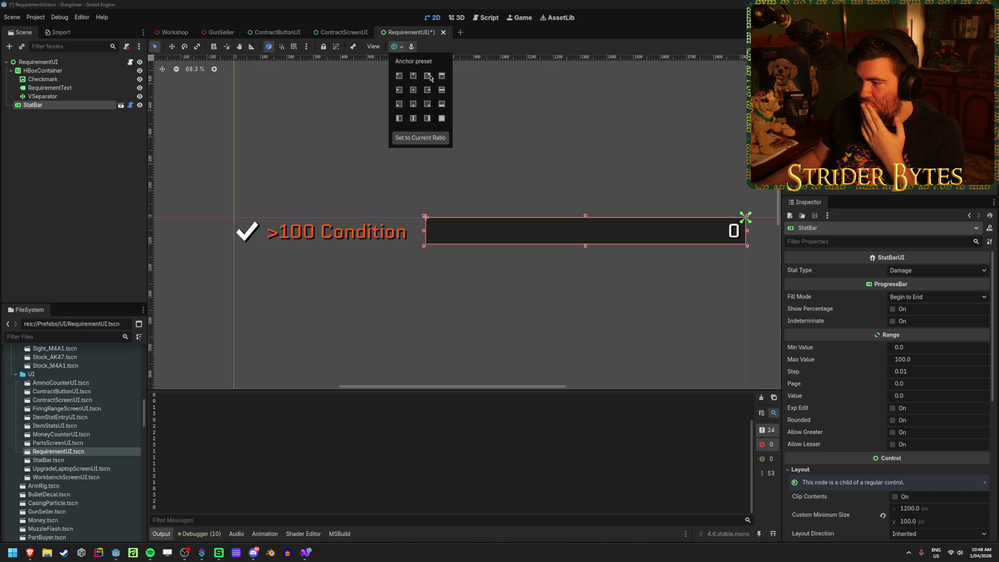
# Delete the VSeparator and save the requirement scene
pyautogui.click(51, 98)
pyautogui.click(52, 97)
pyautogui.press('Delete')
pyautogui.press('Return')
pyautogui.hotkey('ctrl', 's')
pyautogui.click(82, 88)
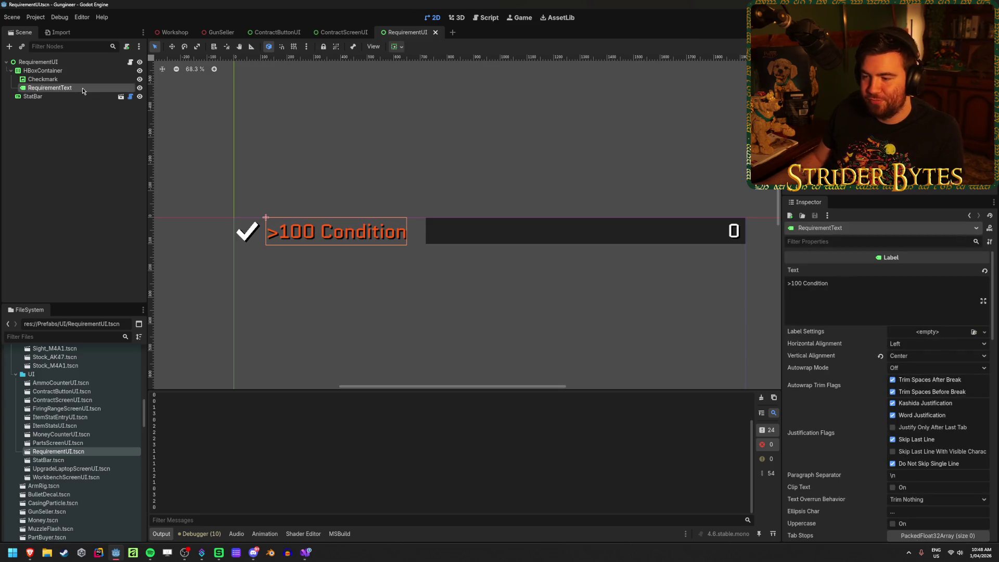
pyautogui.click(93, 229)
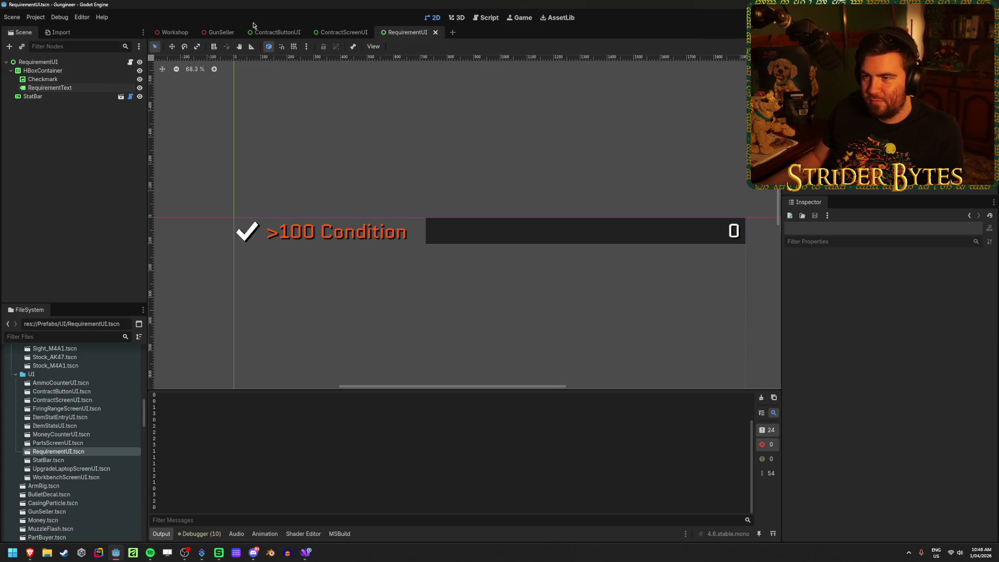
# Run the game to check the contract screen, then close it
pyautogui.press('F5')
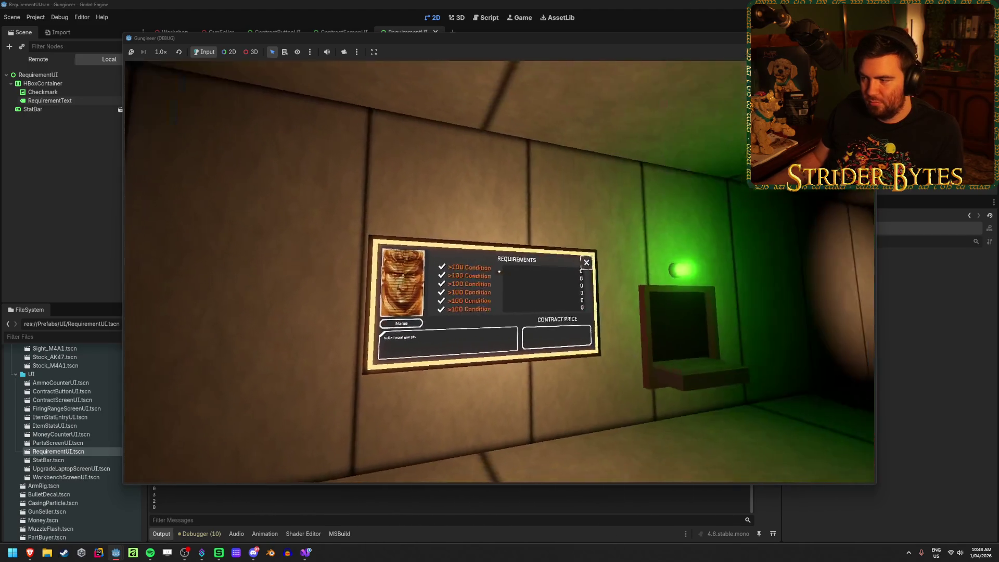
pyautogui.moveTo(499, 271)
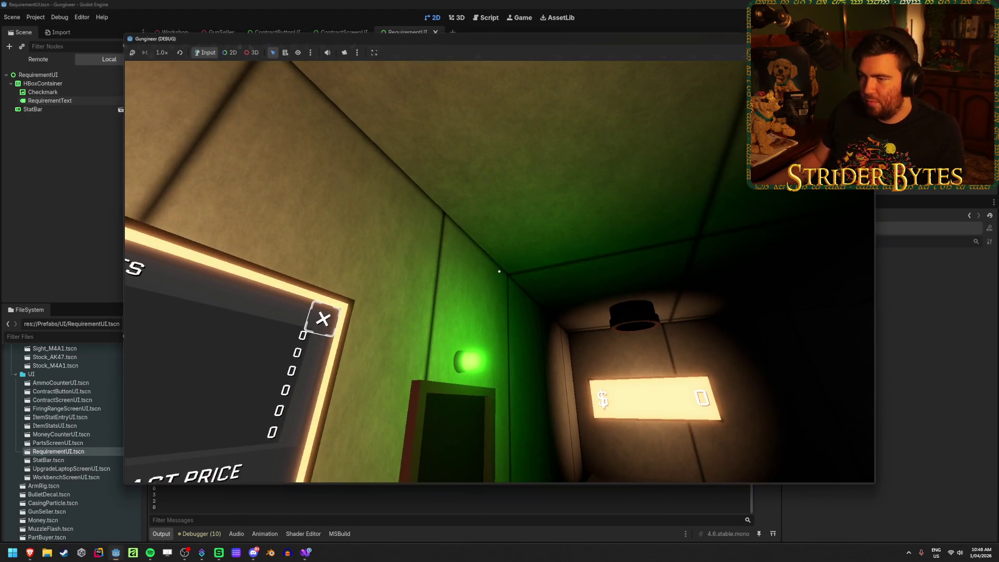
pyautogui.press('Escape')
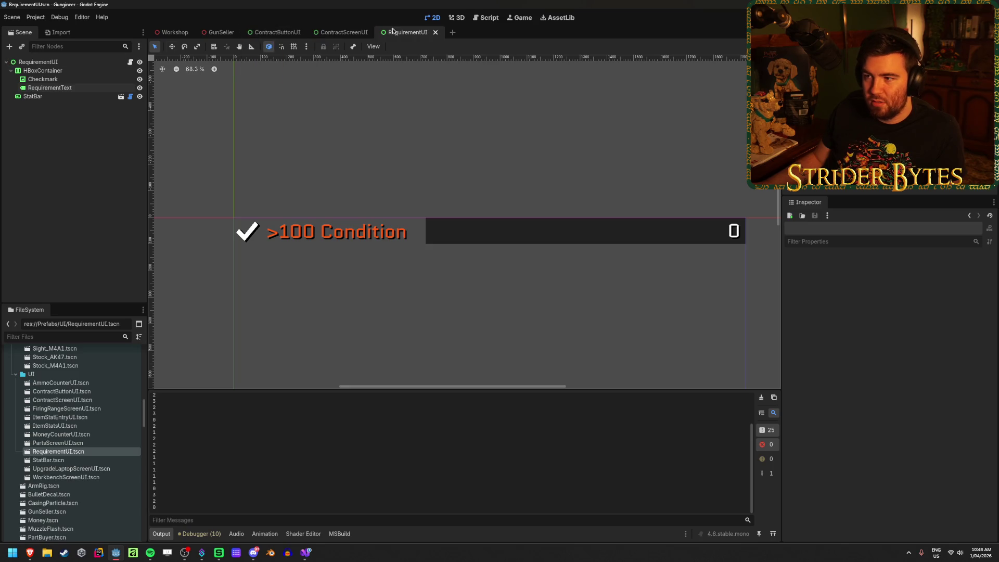
# Hide RequirementUI2–6 in ContractScreenUI, save, and run the game again
pyautogui.click(343, 31)
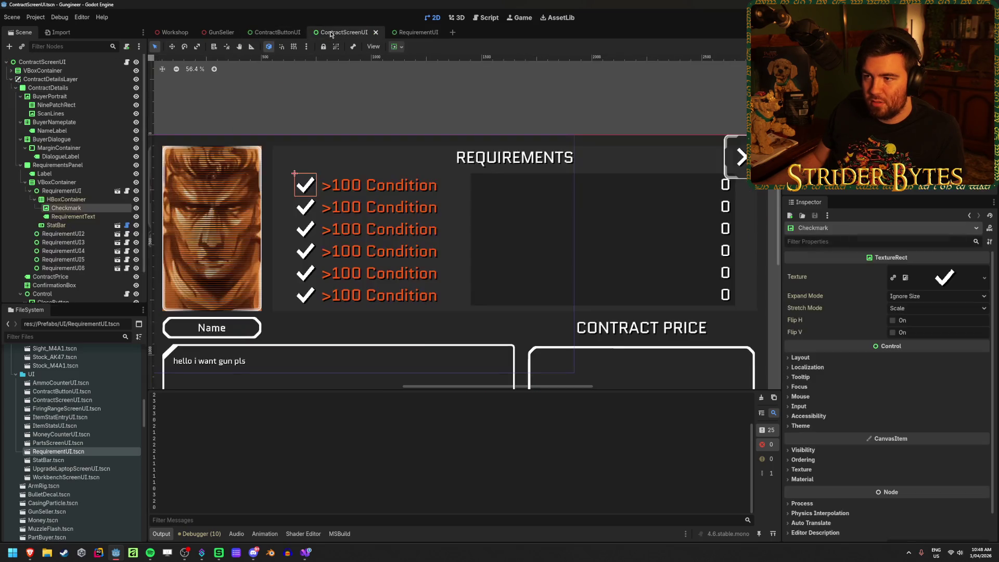
pyautogui.click(29, 192)
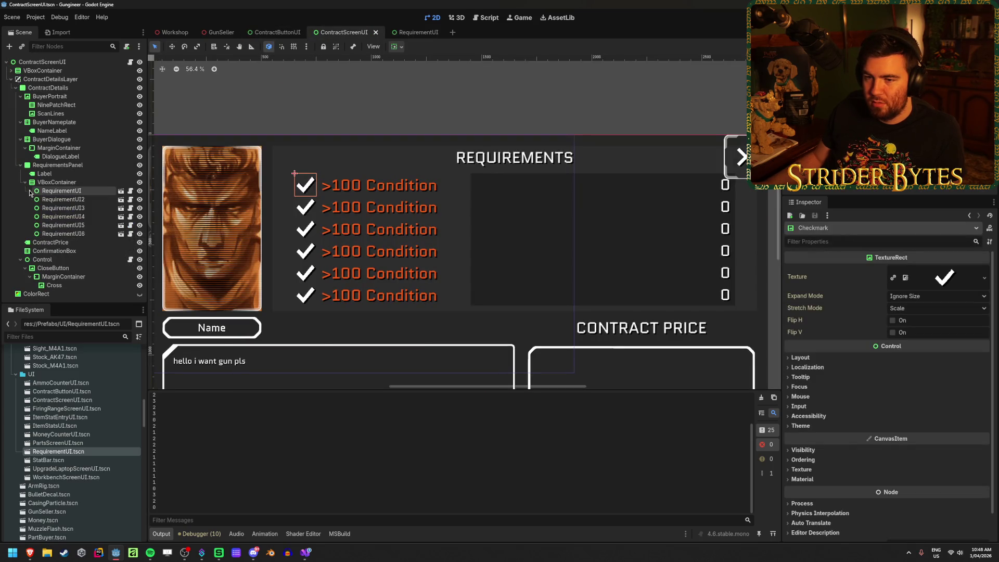
pyautogui.click(140, 199)
pyautogui.click(140, 208)
pyautogui.click(140, 217)
pyautogui.click(140, 224)
pyautogui.click(140, 234)
pyautogui.hotkey('ctrl', 's')
pyautogui.press('F5')
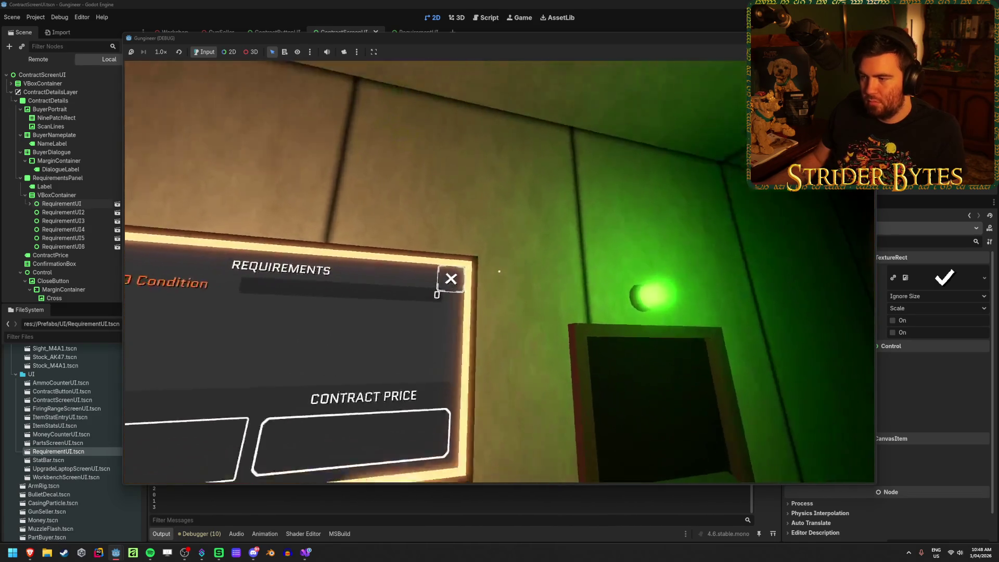
# In the running game, open and close contracts for Nuke Dookie, another buyer and Cpt. Cost
pyautogui.click(500, 271)
pyautogui.click(499, 271)
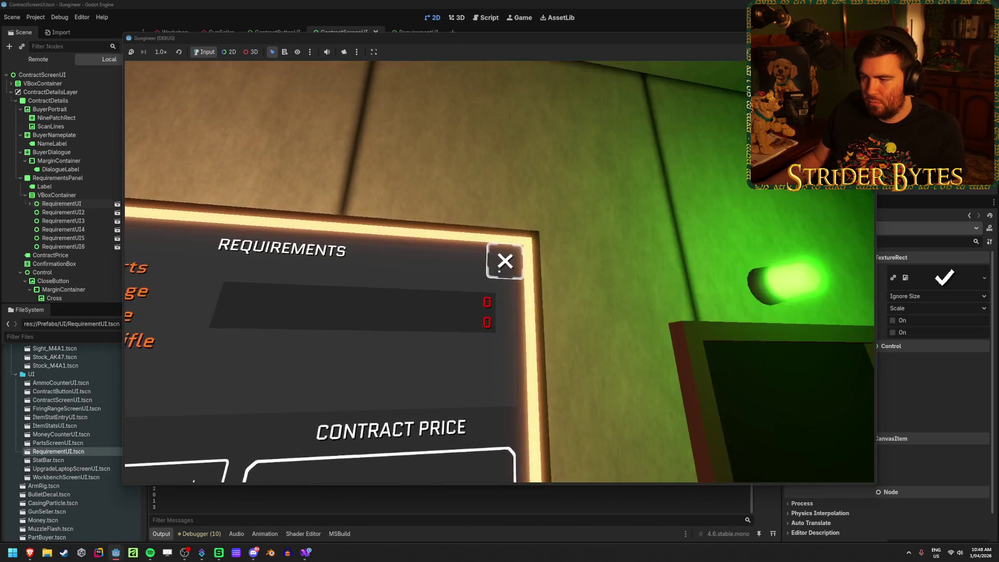
pyautogui.click(500, 272)
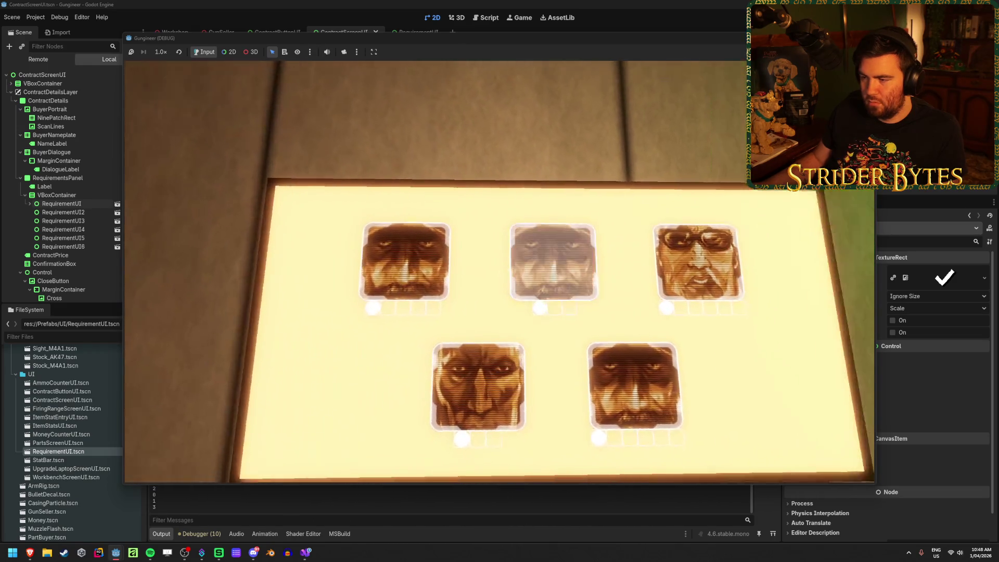
pyautogui.click(500, 272)
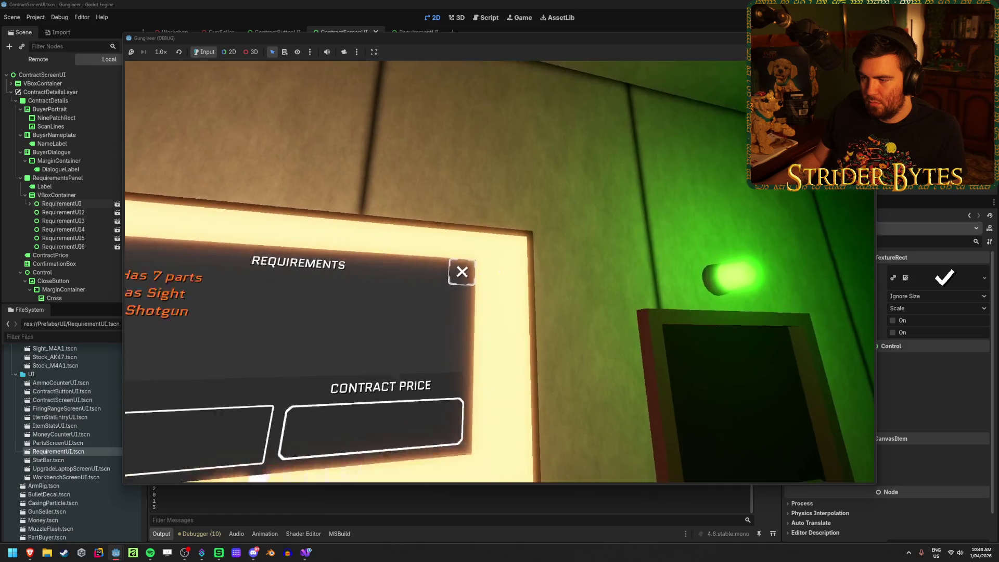
pyautogui.click(499, 271)
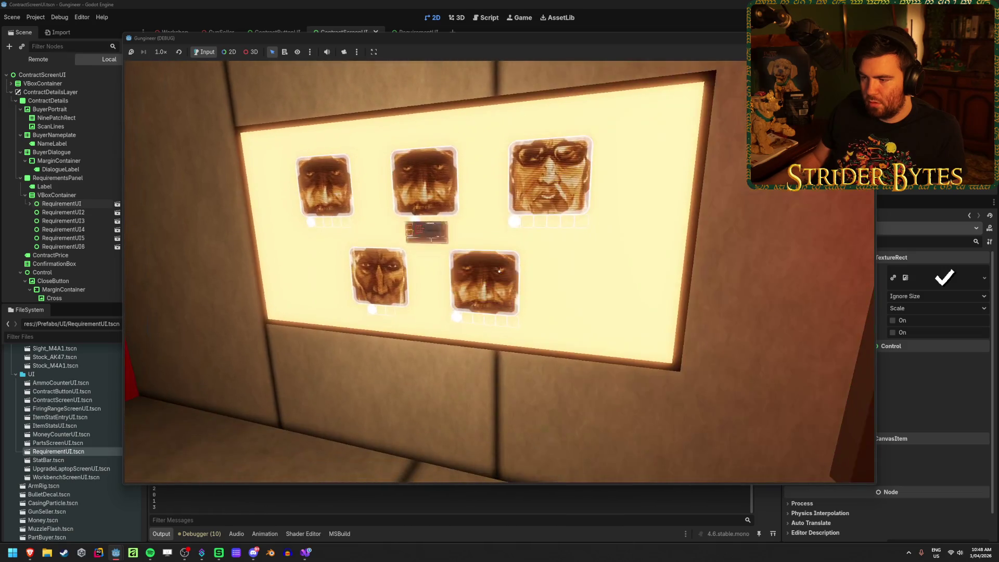
pyautogui.click(500, 272)
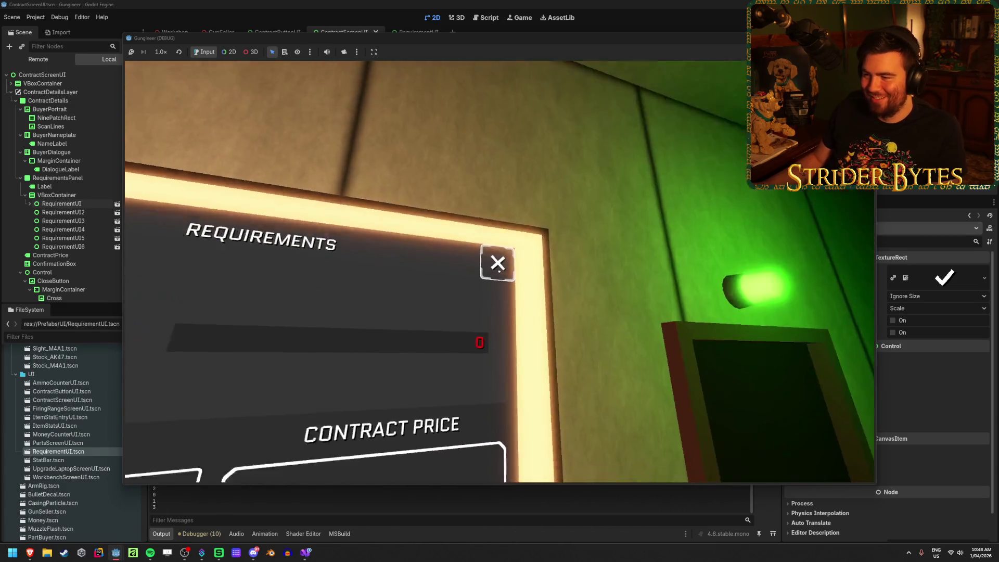
# Review more buyers' contracts, then revisit Cpt. Cost and Nuke Dookie (38+ Damage, 9+ Fire Rate, Is Assault Rifle)
pyautogui.click(499, 271)
pyautogui.click(499, 272)
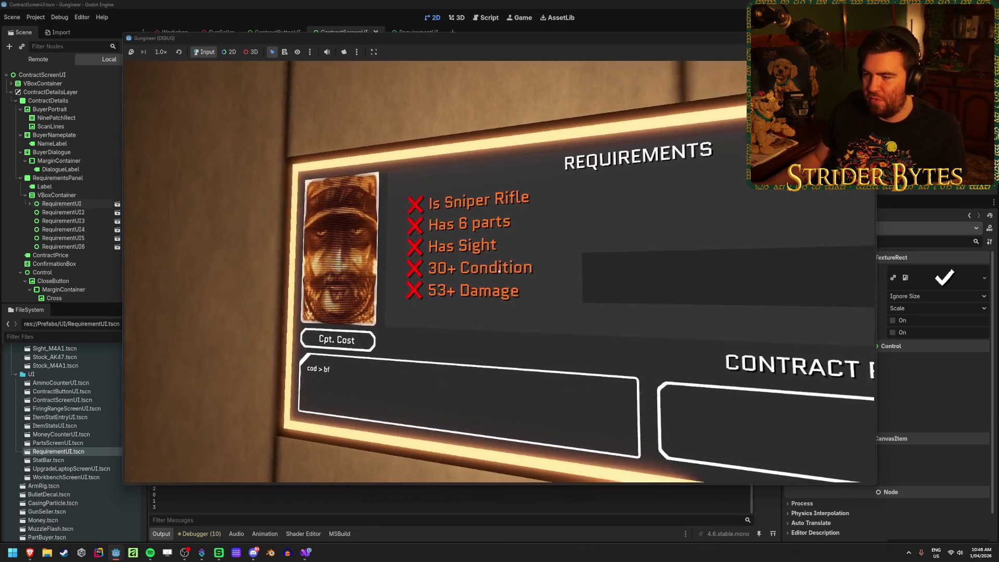
pyautogui.press('Escape')
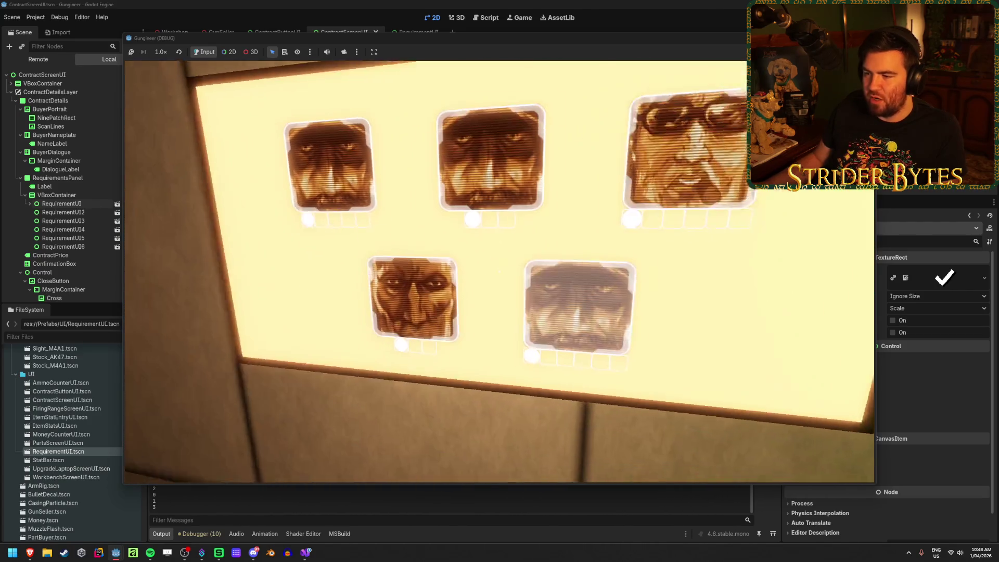
pyautogui.click(500, 271)
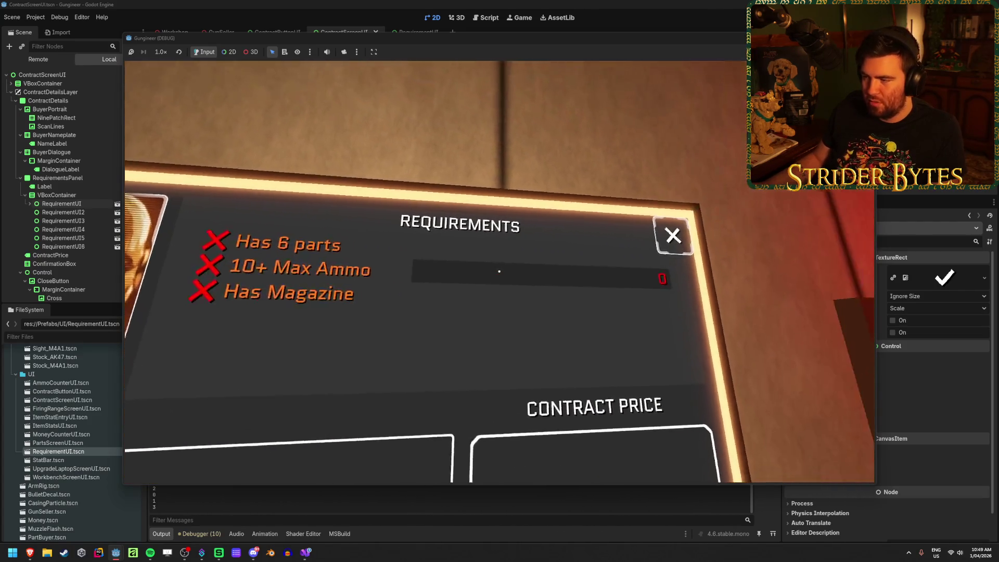
pyautogui.press('Escape')
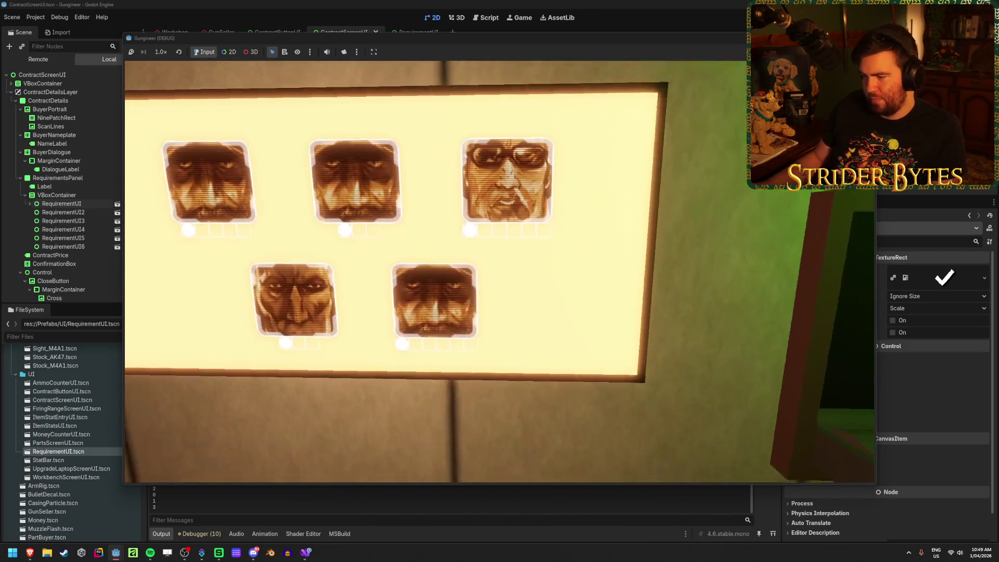
pyautogui.click(356, 181)
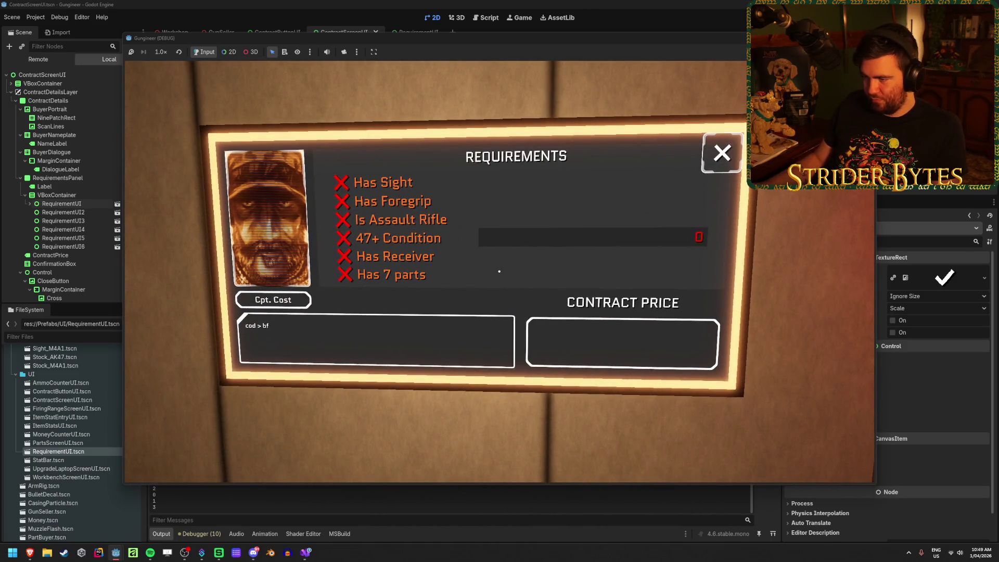
pyautogui.press('Escape')
pyautogui.click(499, 271)
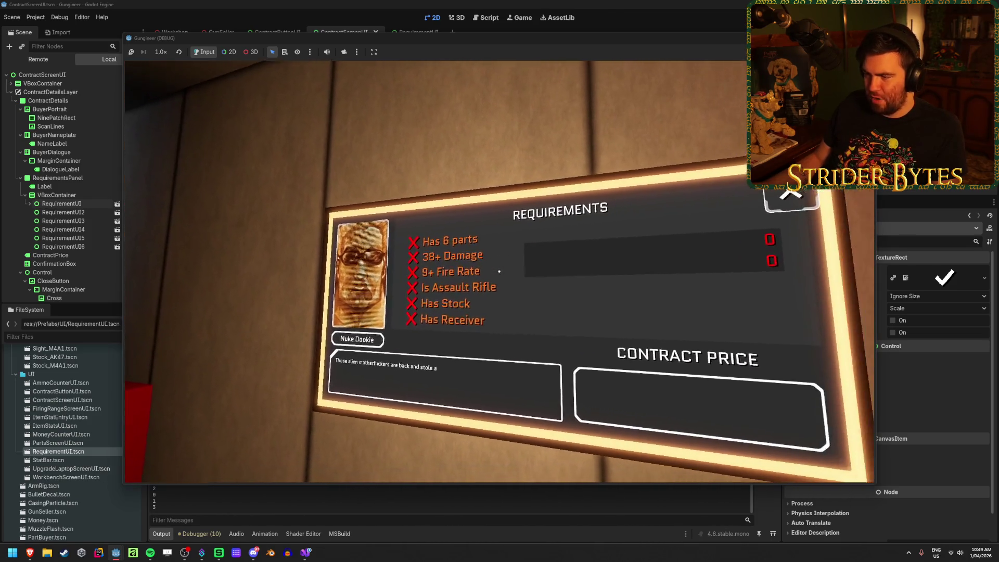
pyautogui.press('Escape')
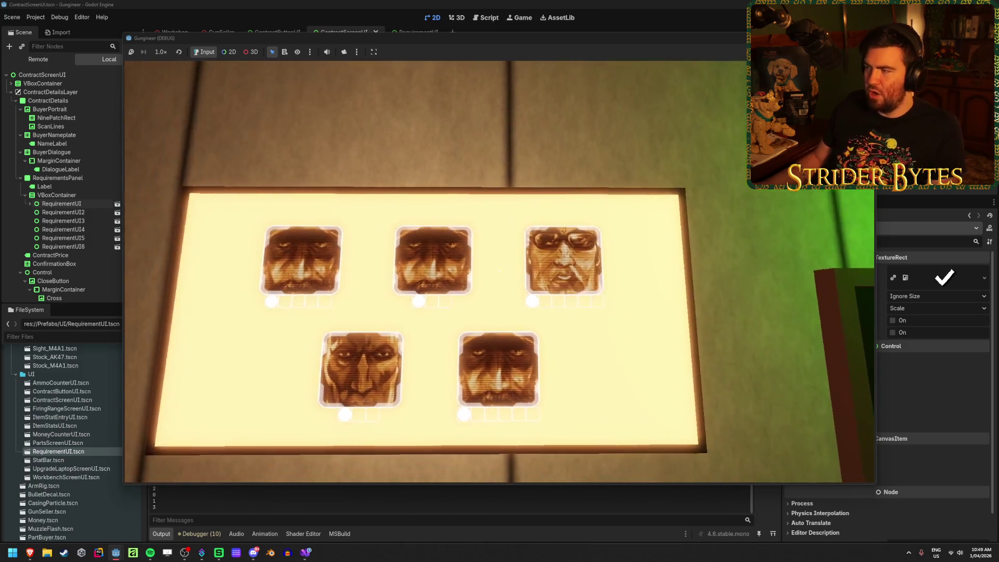
# Stop the game and view Stat.cs GetMaxValue caps in Visual Studio: Damage 100, Fire Rate 20, Max Ammo 200
pyautogui.press('F8')
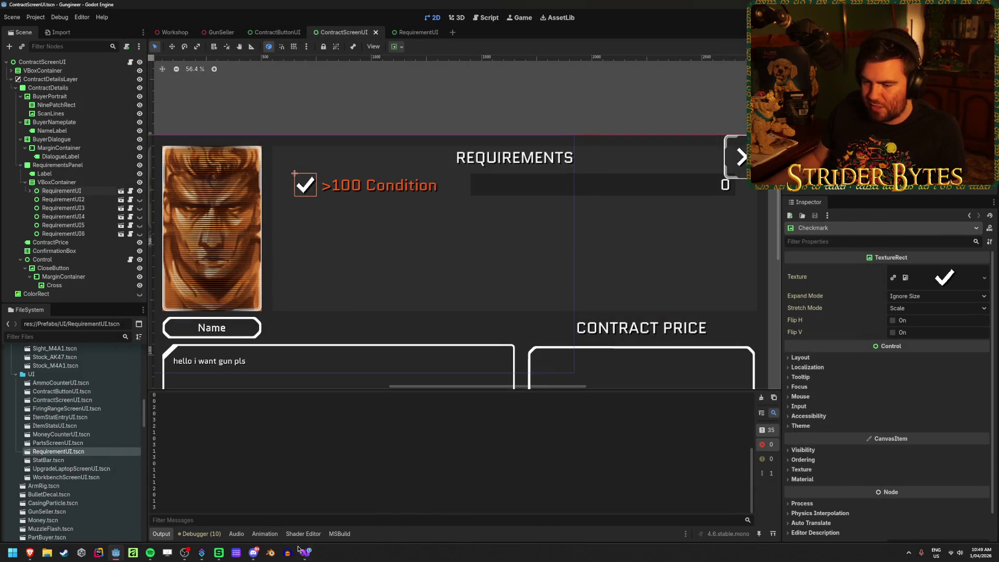
pyautogui.click(306, 552)
pyautogui.click(439, 230)
pyautogui.doubleClick(42, 485)
pyautogui.scroll(-6, 479, 312)
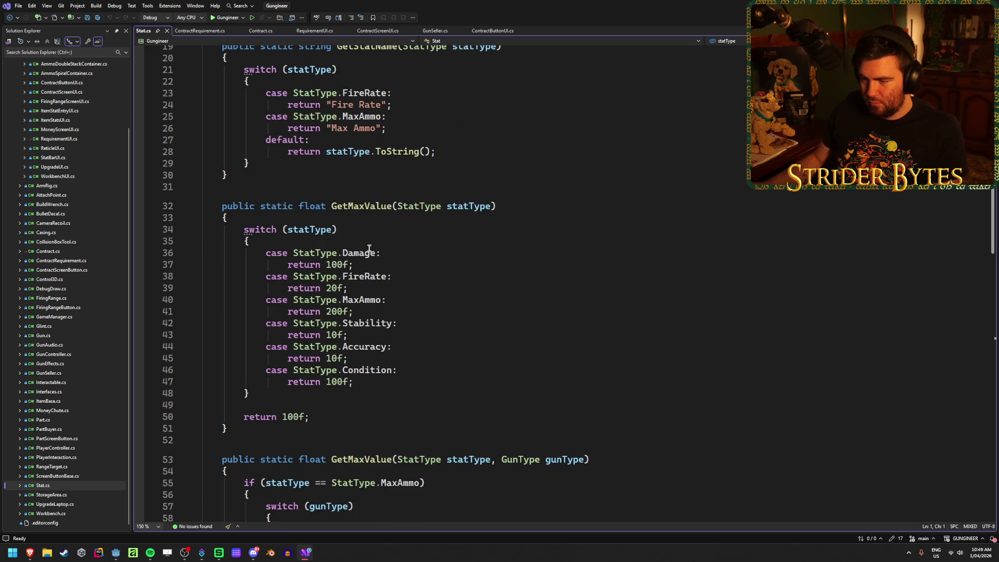
# Undo the trial spaces in the FireRate and MaxAmmo names, save Stat.cs, and return to Godot
pyautogui.click(365, 276)
pyautogui.click(359, 300)
pyautogui.click(445, 301)
pyautogui.click(414, 323)
pyautogui.click(409, 276)
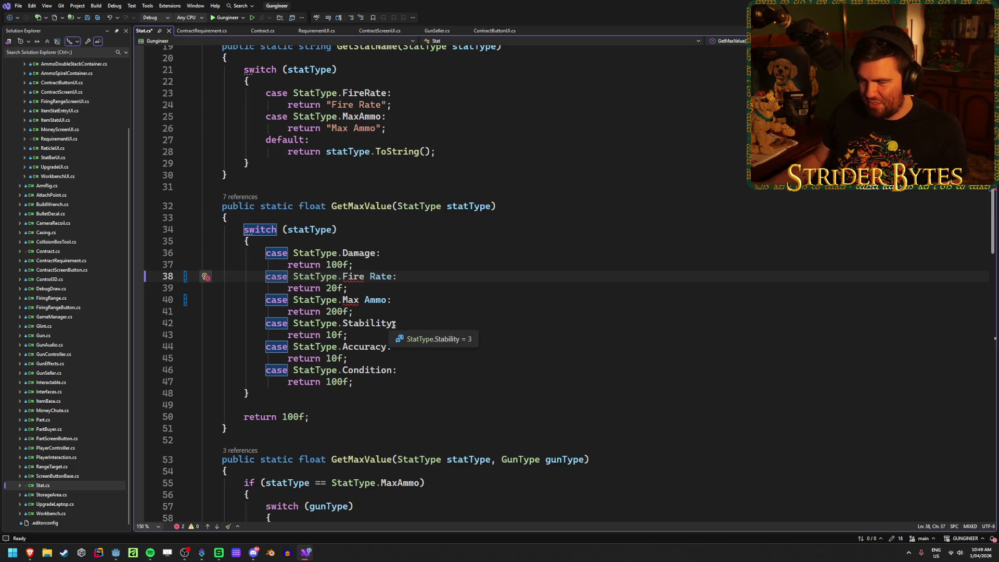
pyautogui.hotkey('ctrl', 'z')
pyautogui.hotkey('ctrl', 'z')
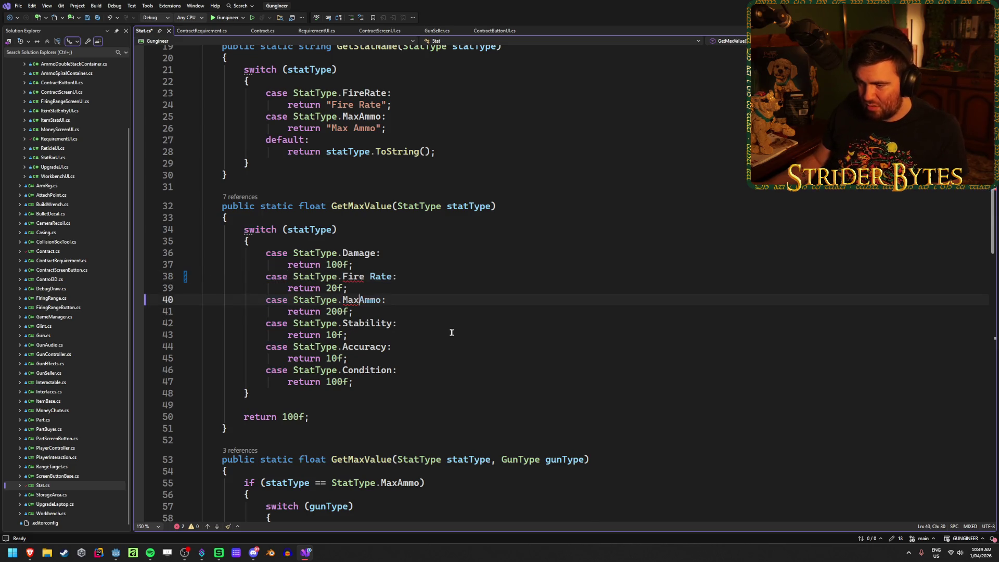
pyautogui.hotkey('ctrl', 's')
pyautogui.hotkey('alt', 'Tab')
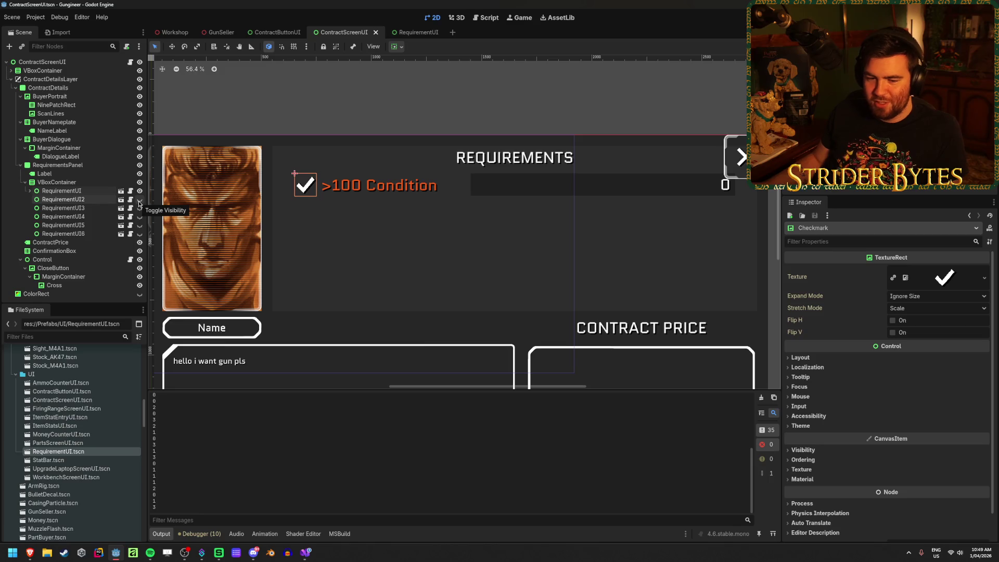
# Hide the ContractDetails panel and switch to the RequirementUI scene showing the >100 Condition row
pyautogui.scroll(-2, 365, 156)
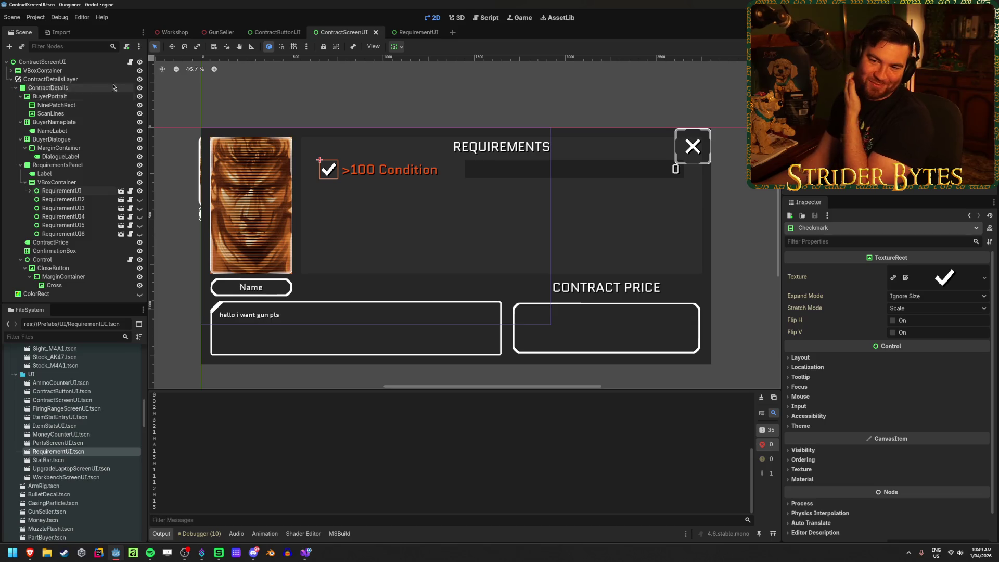
pyautogui.click(140, 88)
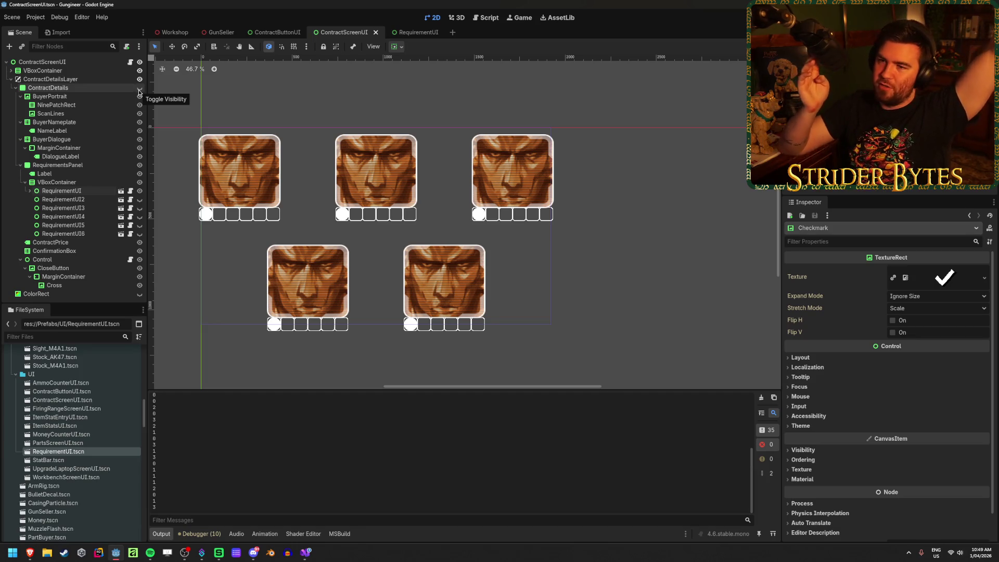
pyautogui.click(139, 90)
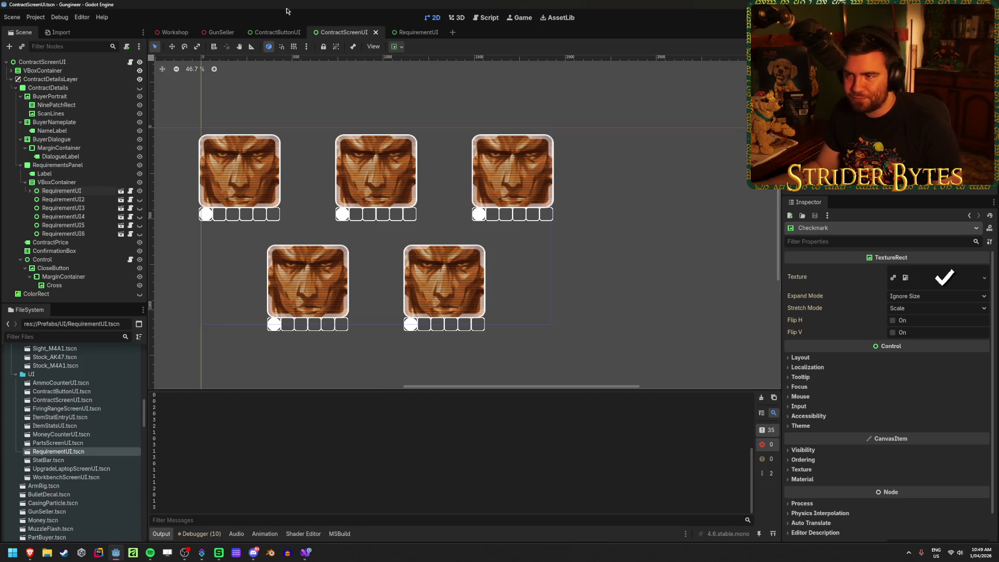
pyautogui.click(413, 34)
pyautogui.click(72, 165)
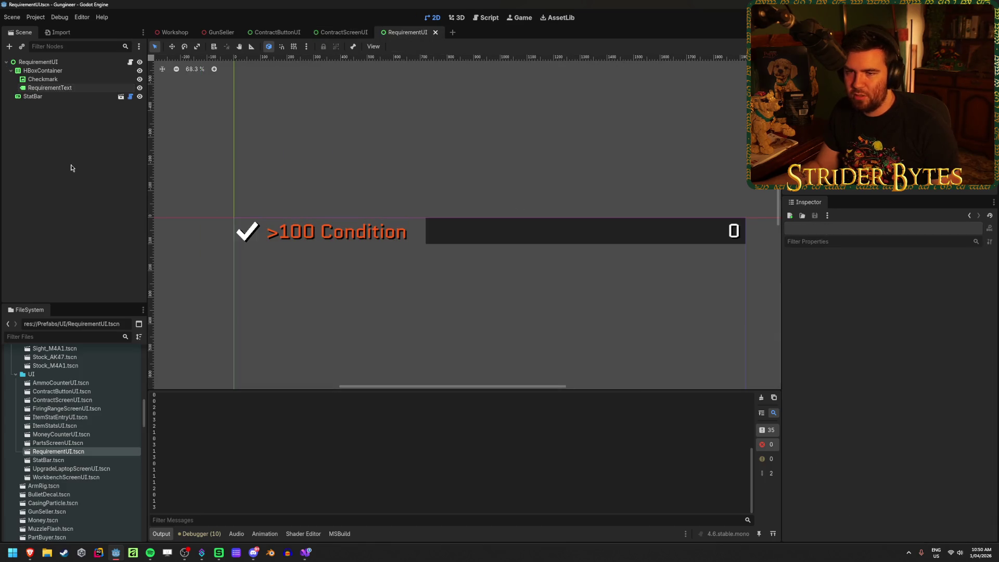
# Inspect the Checkmark and RequirementText node properties in RequirementUI
pyautogui.click(78, 79)
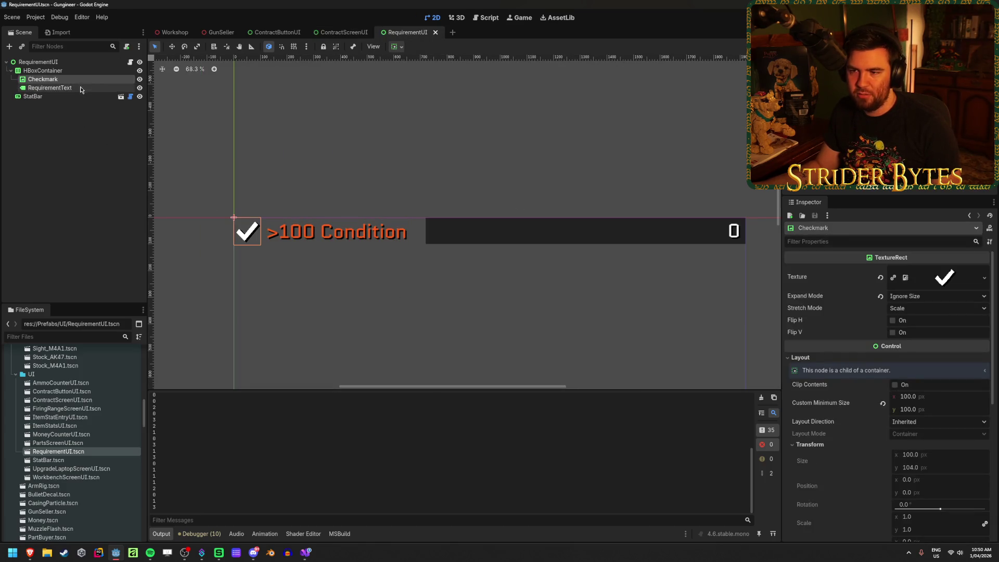
pyautogui.click(81, 88)
pyautogui.click(76, 137)
pyautogui.click(83, 88)
pyautogui.click(83, 80)
pyautogui.click(90, 88)
pyautogui.click(81, 144)
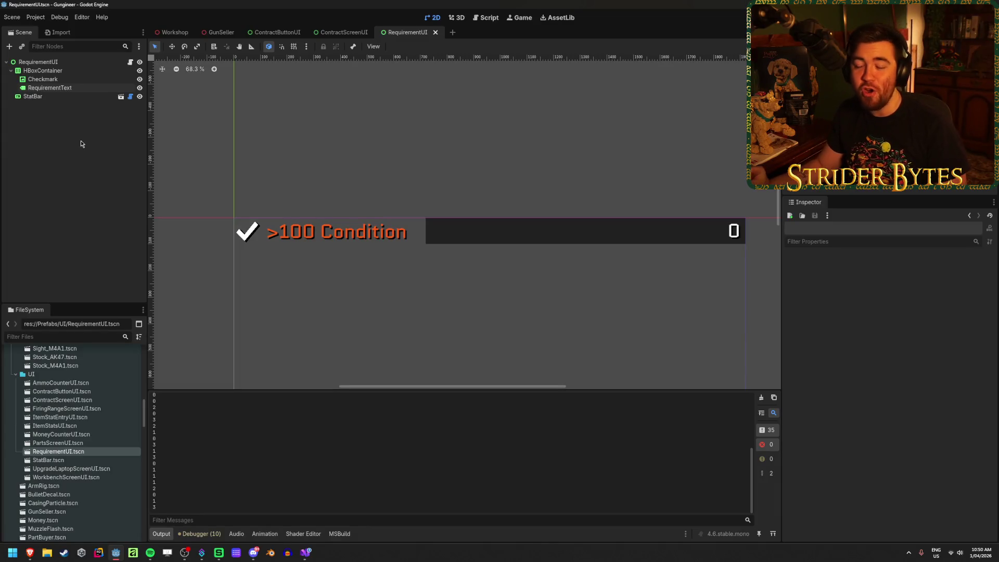
# Save the RequirementUI scene and select RequirementText to view its Label settings
pyautogui.hotkey('ctrl', 's')
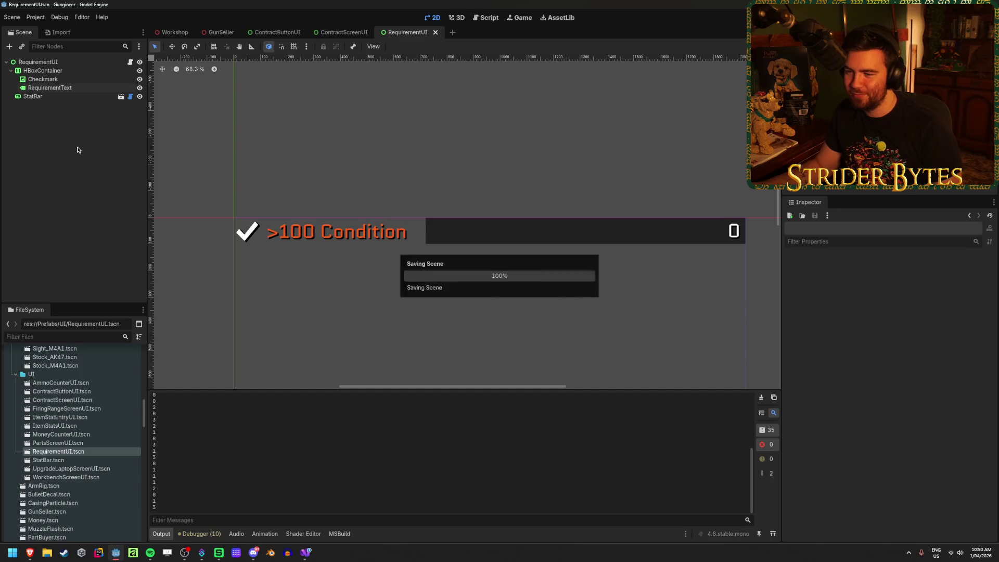
pyautogui.click(78, 88)
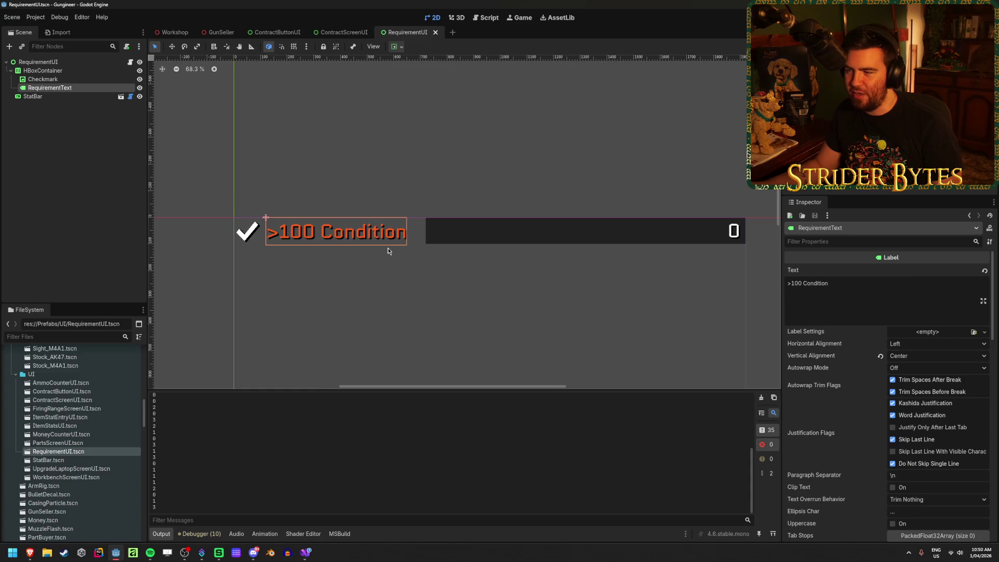
pyautogui.scroll(2, 390, 251)
pyautogui.scroll(-2, 373, 254)
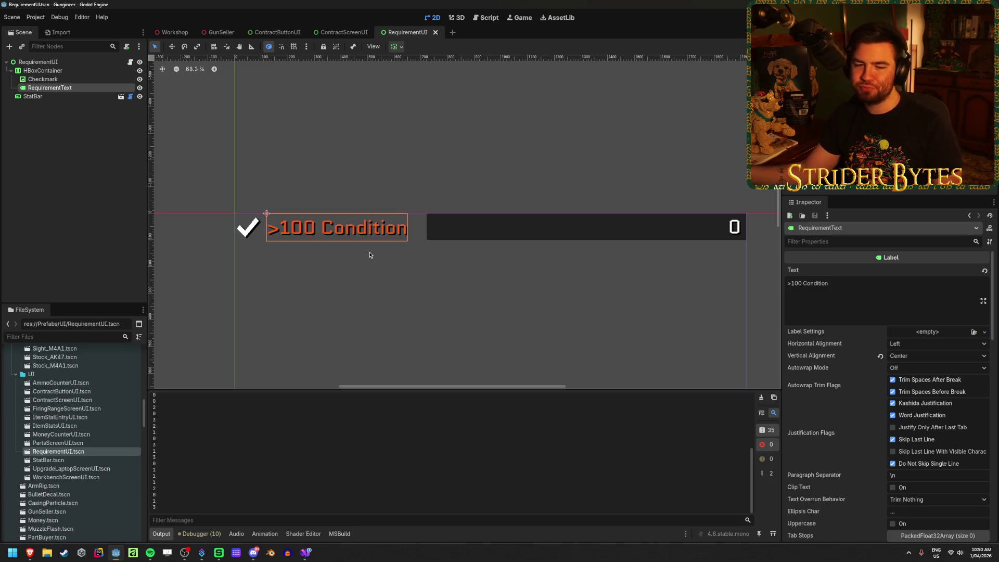
# Try the requirement label as '>10 Stability' to check how it fits
pyautogui.click(849, 291)
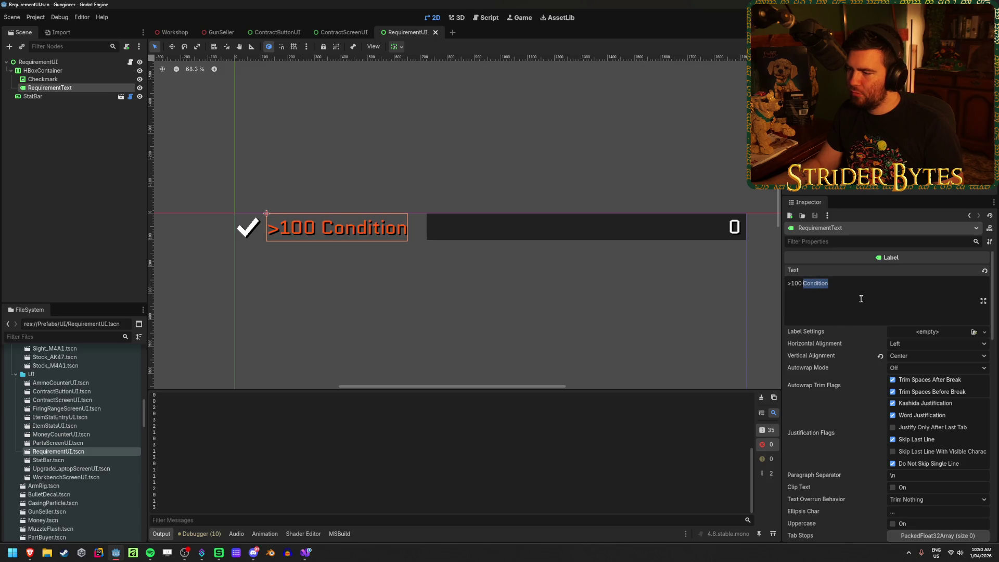
pyautogui.press('Right')
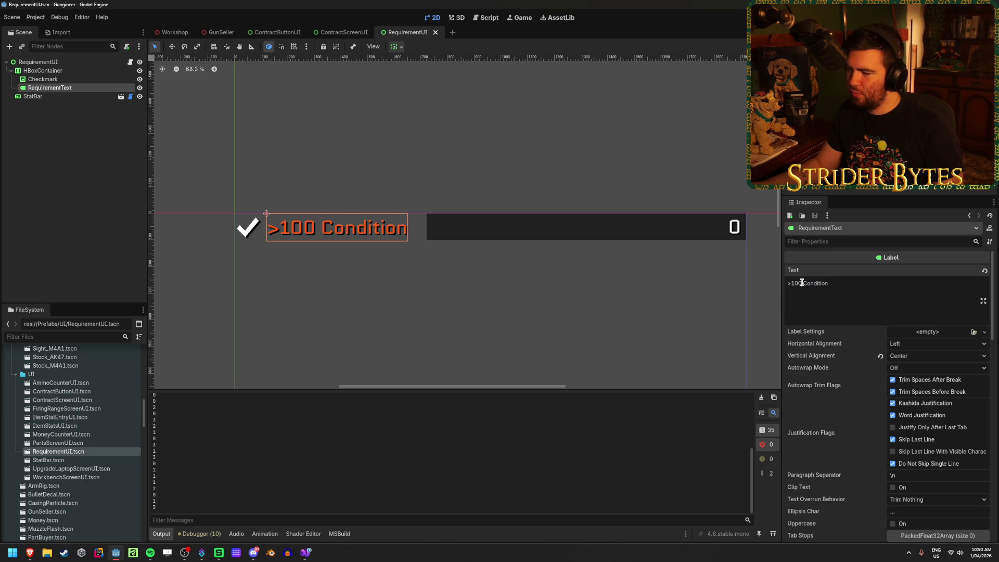
pyautogui.hotkey('alt', 'Tab')
pyautogui.hotkey('alt', 'Tab')
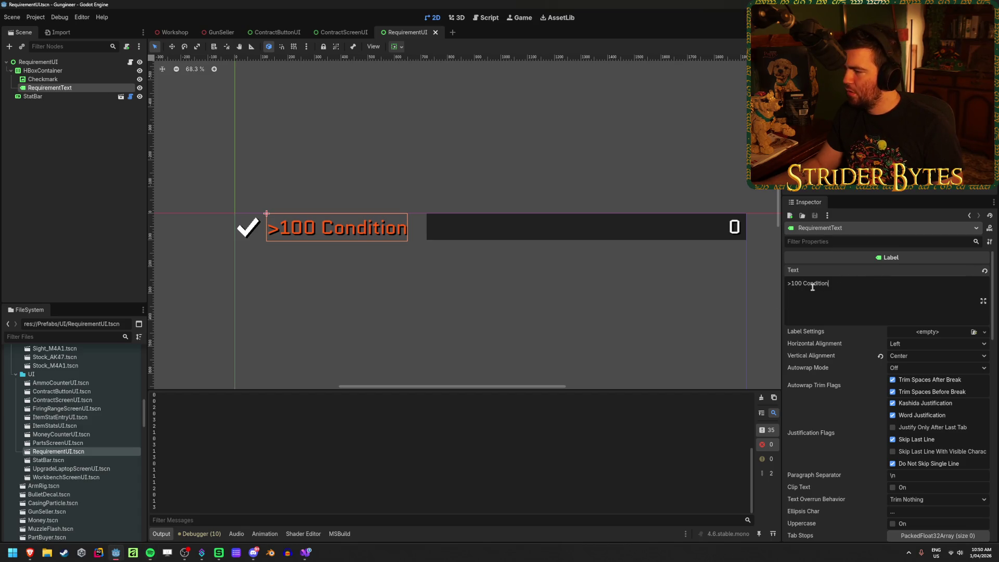
pyautogui.press('BackSpace')
pyautogui.doubleClick(809, 287)
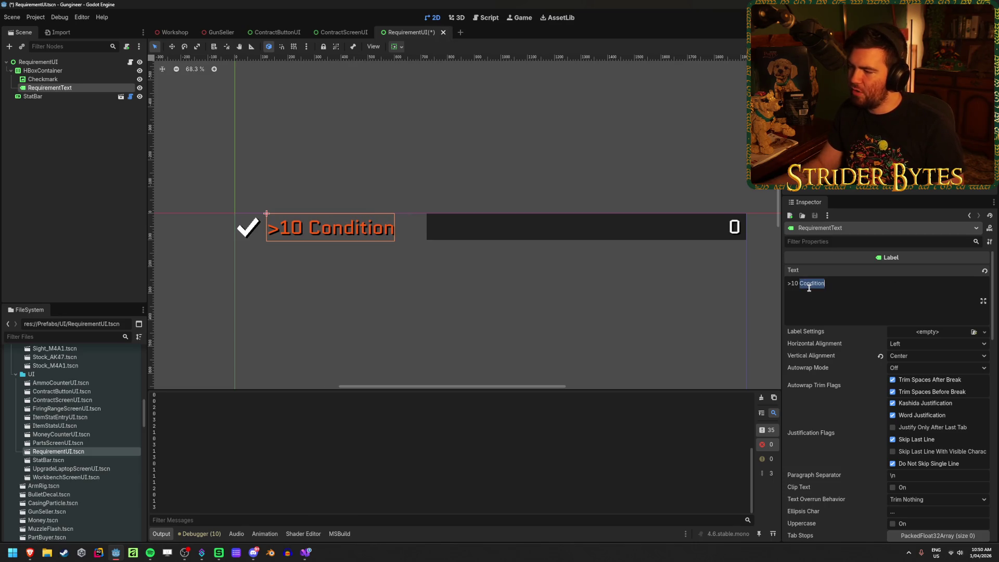
pyautogui.write('Stability')
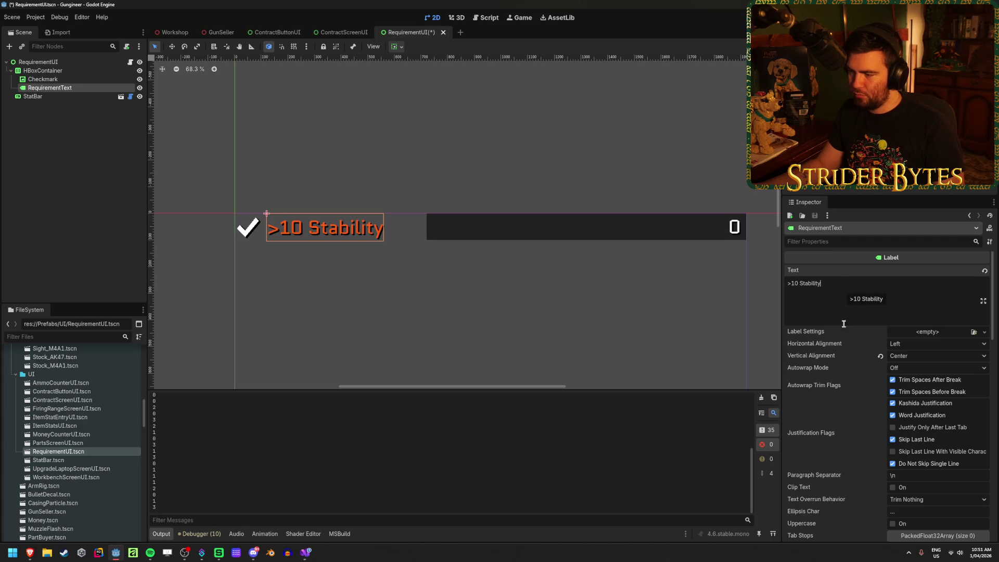
pyautogui.scroll(-5, 848, 354)
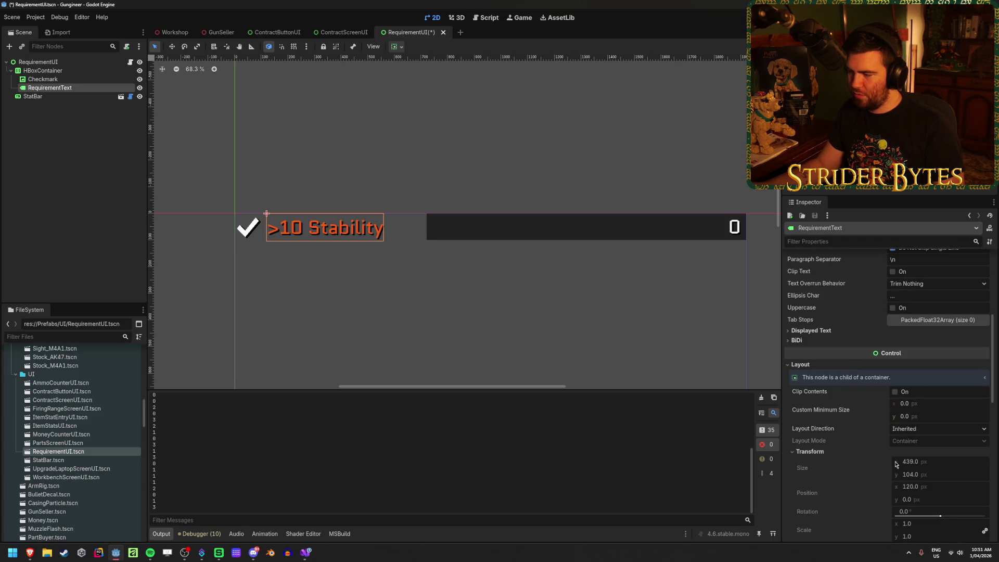
pyautogui.scroll(5, 895, 448)
# Undo the Stability wording, restore '>100 Condition', and save the scene
pyautogui.hotkey('ctrl', 'z')
pyautogui.press('Left')
pyautogui.press('Left')
pyautogui.write('0')
pyautogui.scroll(-4, 860, 385)
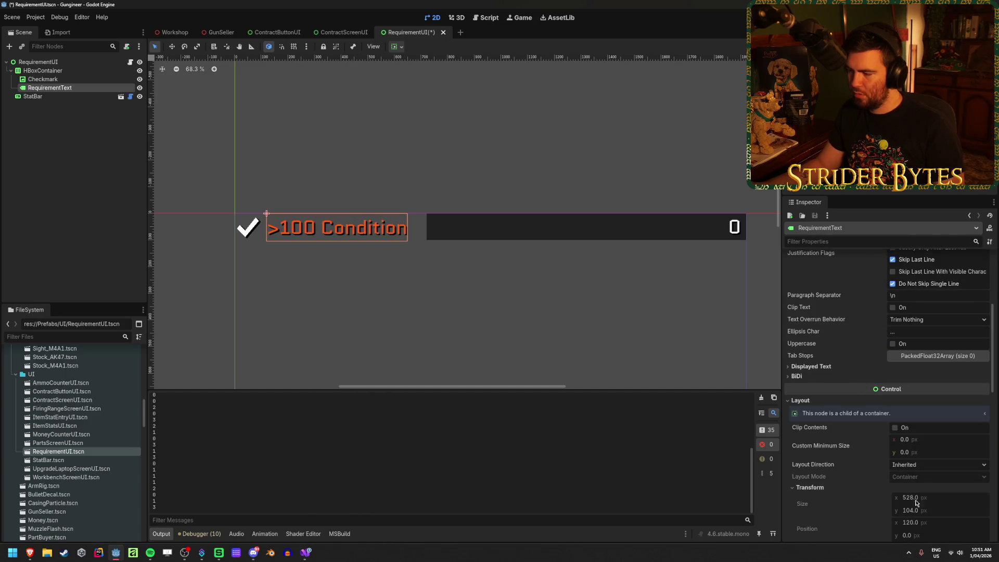
pyautogui.scroll(4, 884, 406)
pyautogui.hotkey('ctrl', 's')
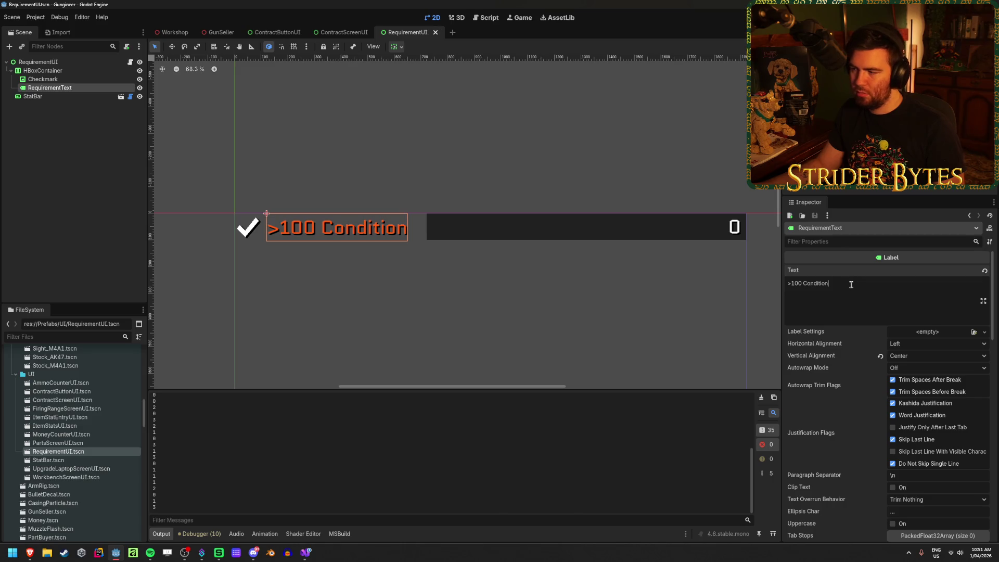
# Test a 'Fire Rate' wording with a 20 value, then revert to '>100 Condition'
pyautogui.write('20')
pyautogui.doubleClick(811, 283)
pyautogui.write('Fir')
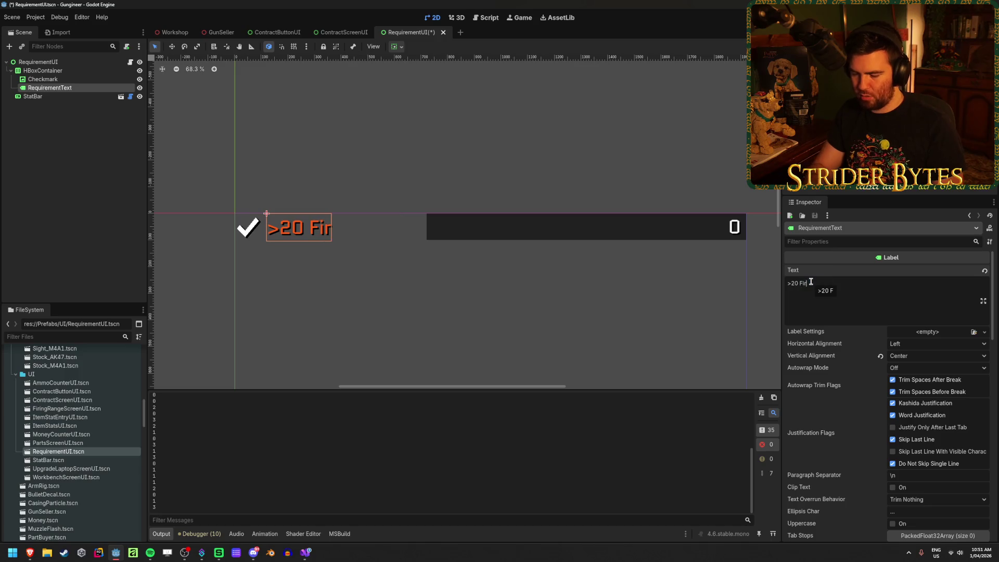
pyautogui.write('e Rate')
pyautogui.scroll(-5, 832, 312)
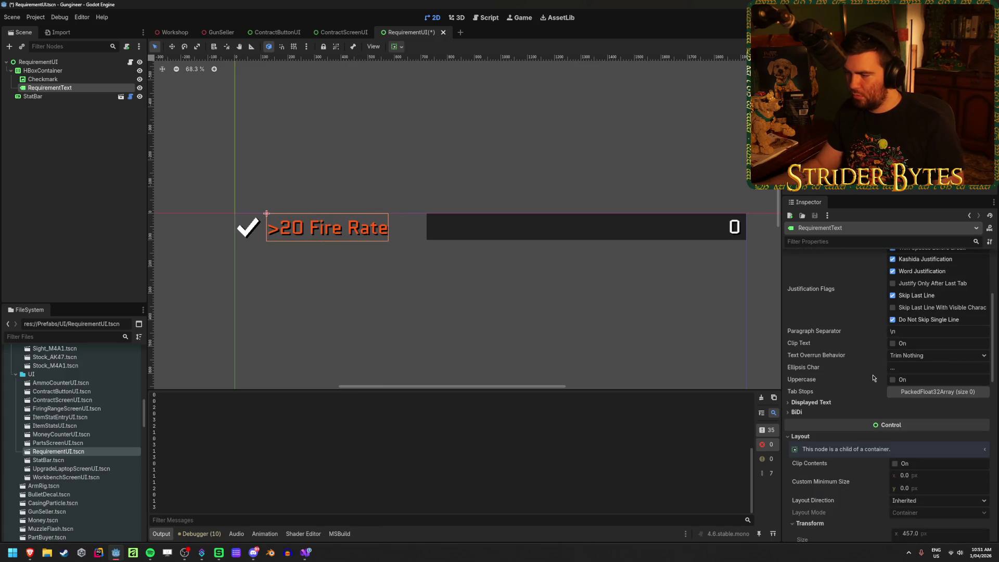
pyautogui.scroll(5, 843, 474)
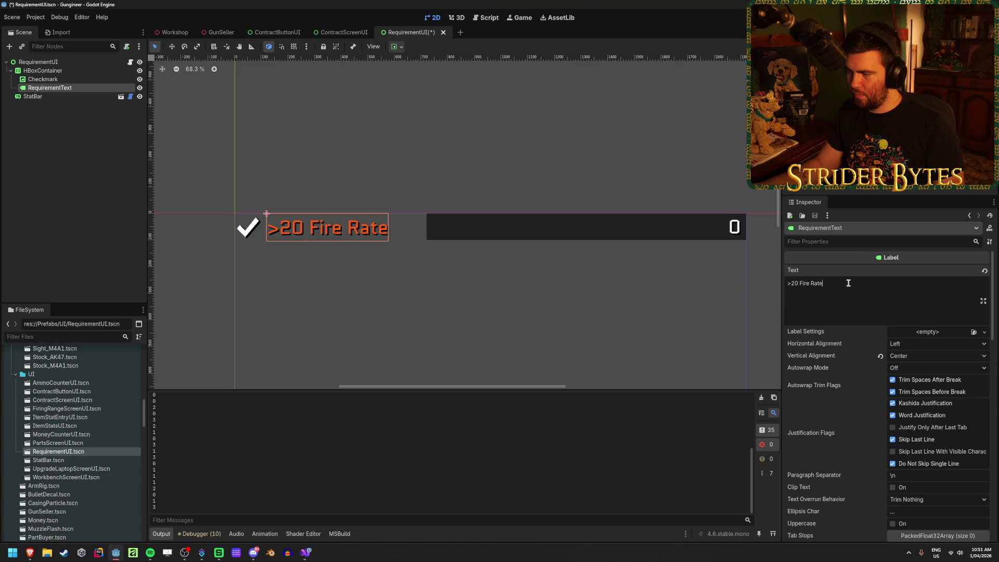
pyautogui.hotkey('ctrl', 'z')
pyautogui.scroll(-4, 843, 438)
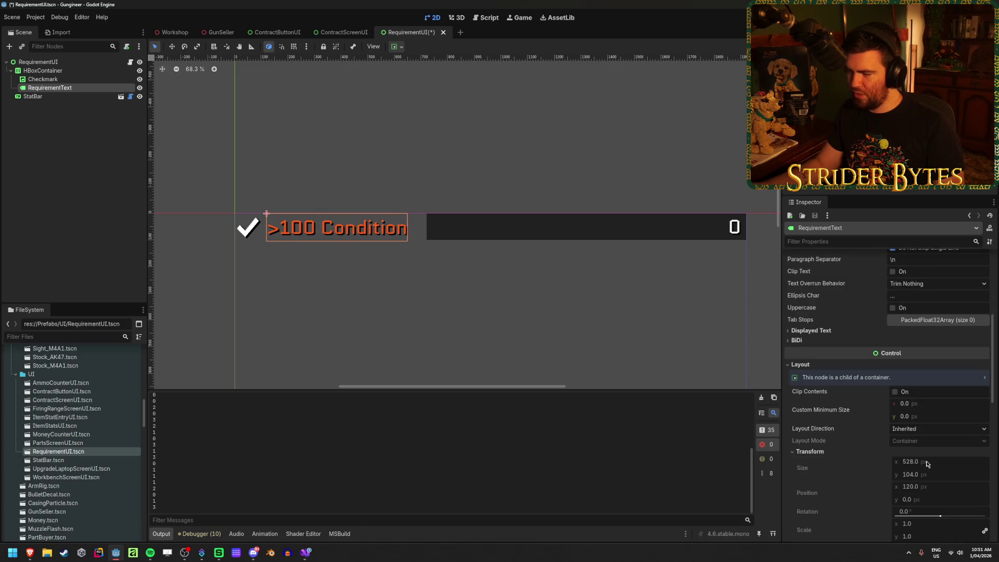
pyautogui.scroll(4, 927, 463)
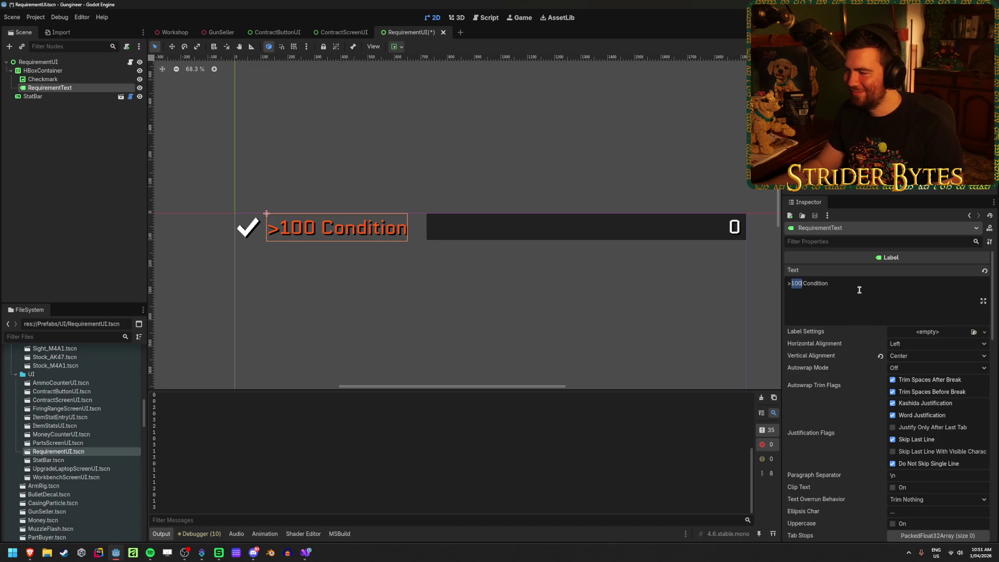
# Try '>200 Max Ammo', then retype '>100 Condition' and save RequirementUI
pyautogui.moveTo(848, 285); pyautogui.dragTo(791, 284)
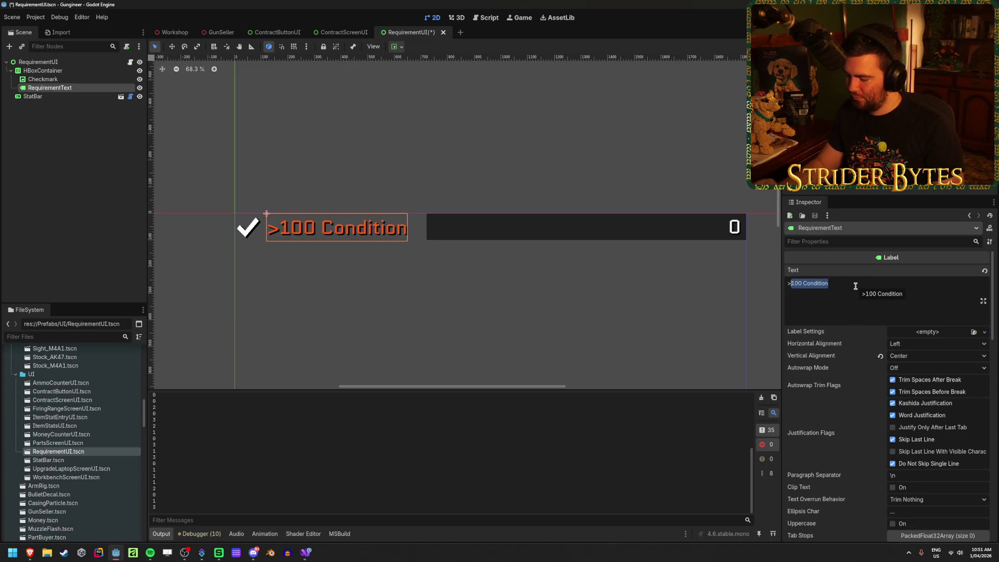
pyautogui.write('200 Max Ammo')
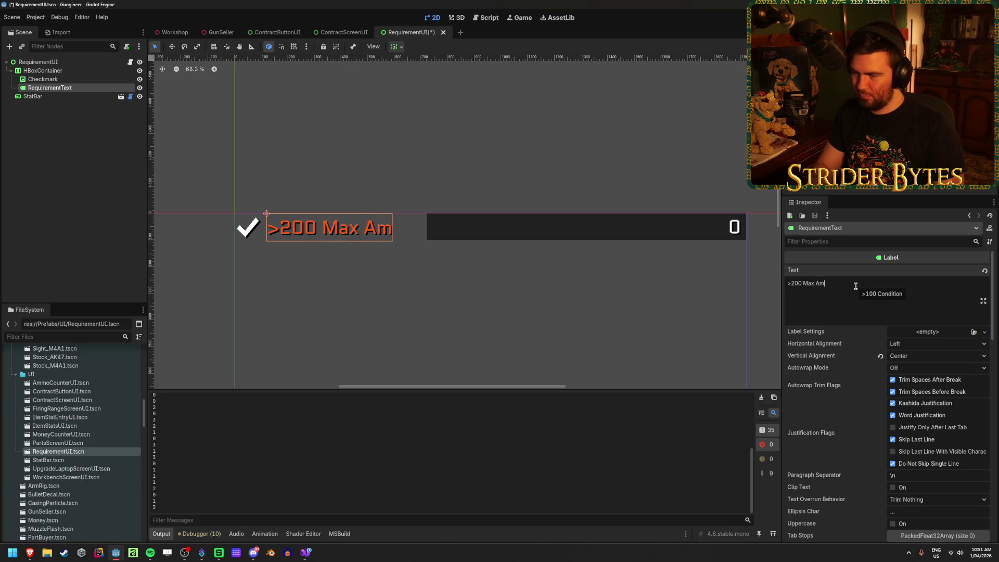
pyautogui.scroll(-5, 857, 370)
pyautogui.scroll(5, 875, 442)
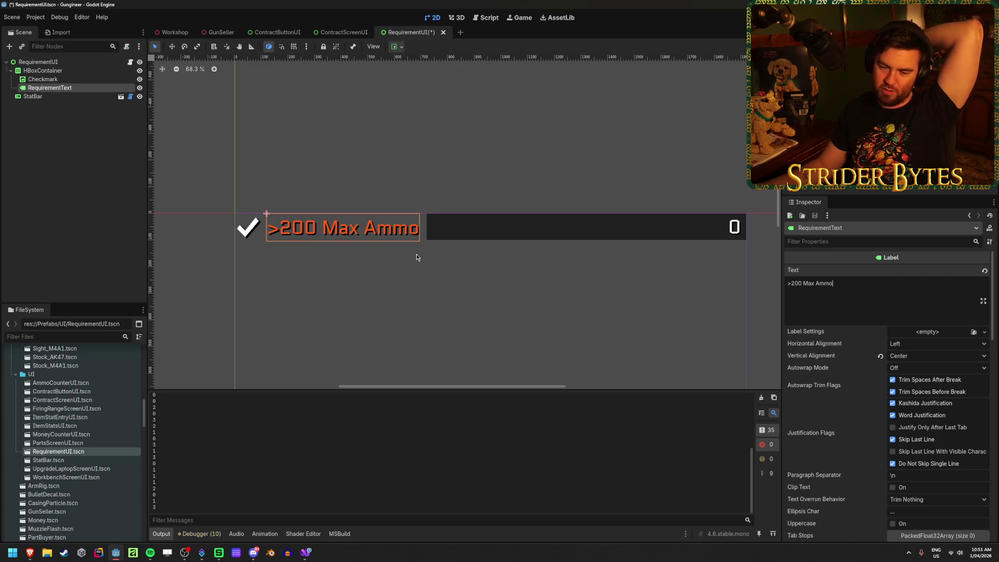
pyautogui.press('BackSpace')
pyautogui.press('BackSpace')
pyautogui.press('BackSpace')
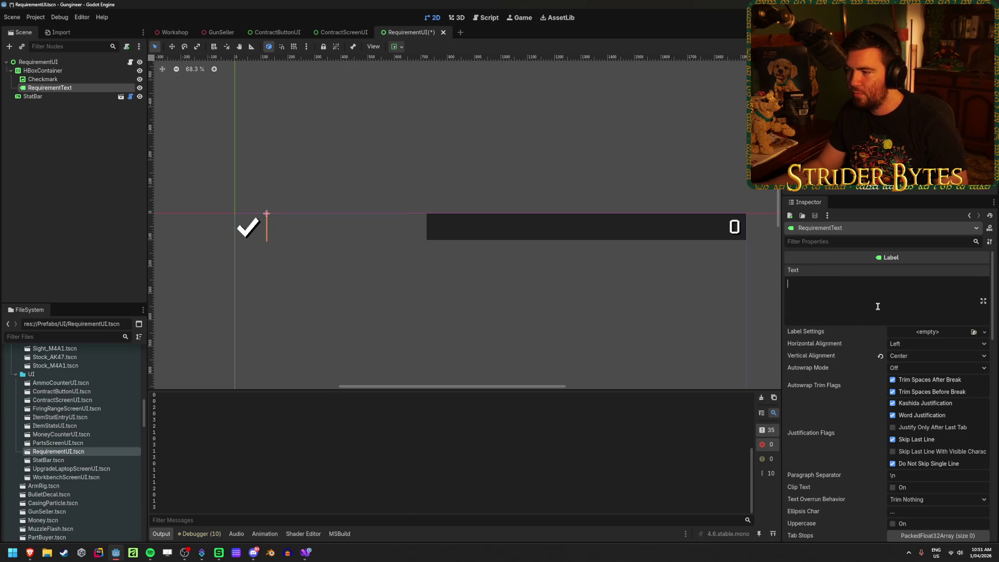
pyautogui.write('>100 Condition')
pyautogui.hotkey('ctrl', 's')
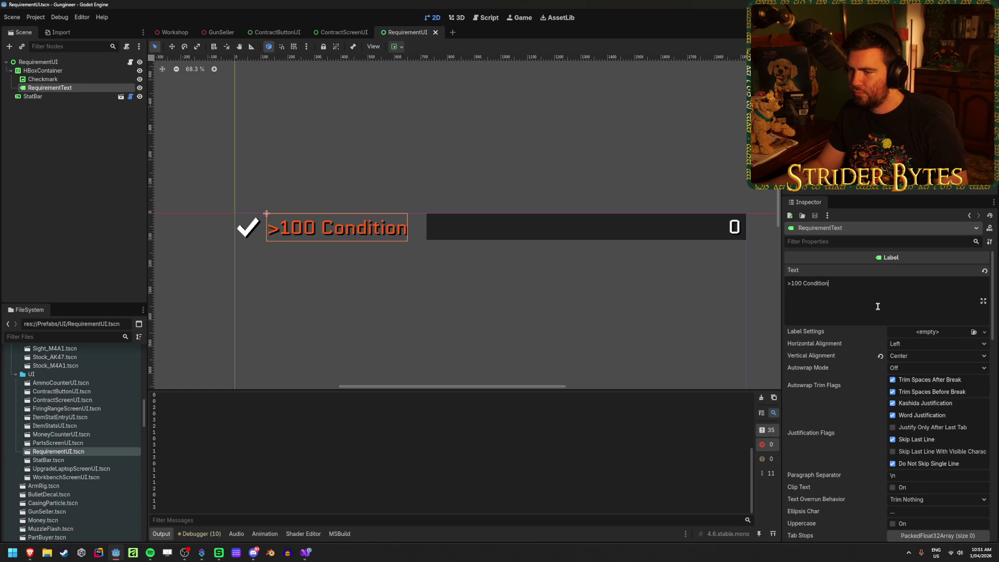
# Run the game from the Workshop scene and view Agent 420's contract requirements
pyautogui.click(168, 33)
pyautogui.press('F5')
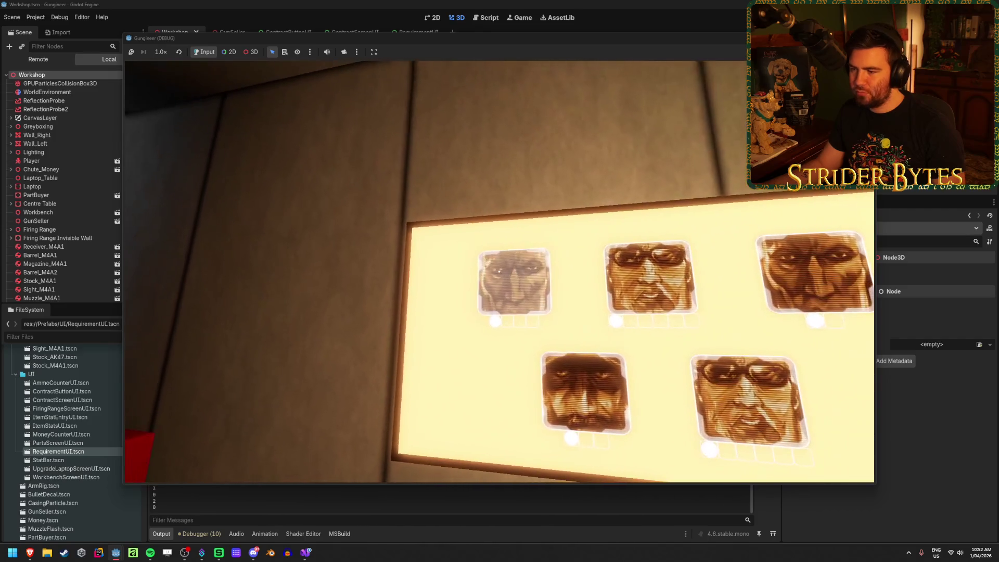
pyautogui.click(499, 270)
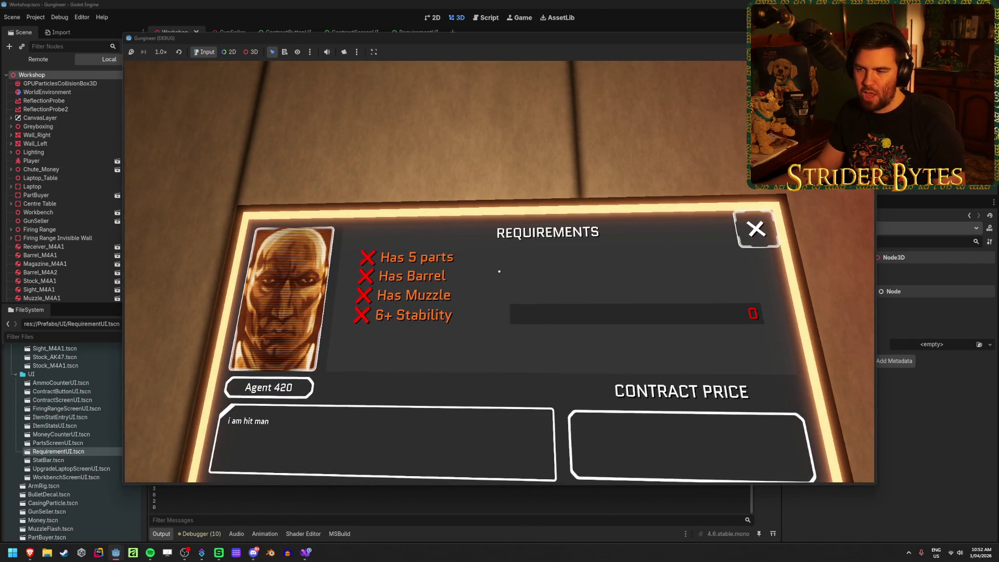
pyautogui.press('Escape')
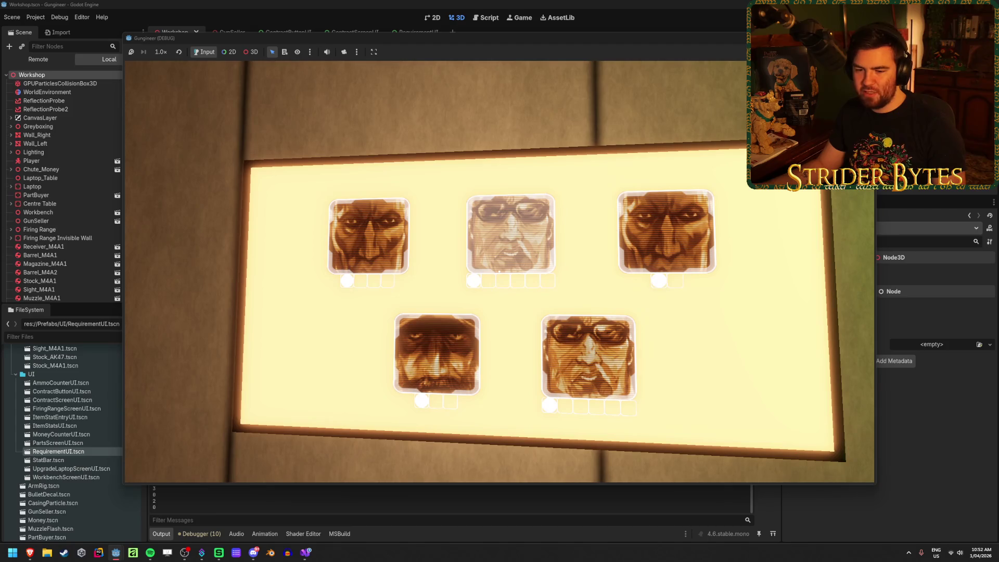
pyautogui.press('Escape')
# Open CaptainCost.tres in the Inspector, showing 'cod > bf' dialogue and 2 minimum requirements
pyautogui.scroll(5, 78, 449)
pyautogui.scroll(-5, 78, 448)
pyautogui.doubleClick(59, 403)
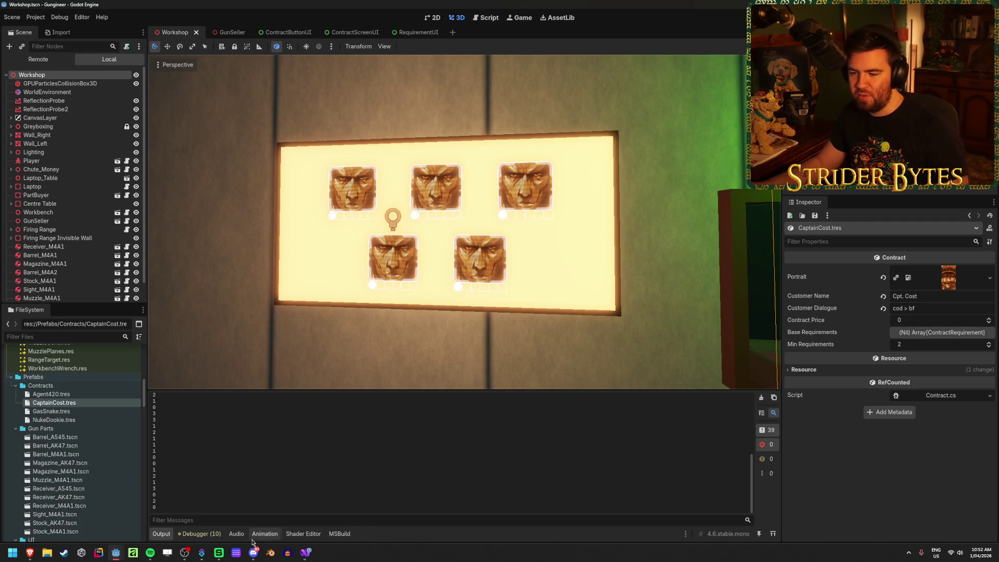
# Run the game and open Nuke Dookie's contract listing six requirements, 32+ Damage through Has Stock
pyautogui.press('F5')
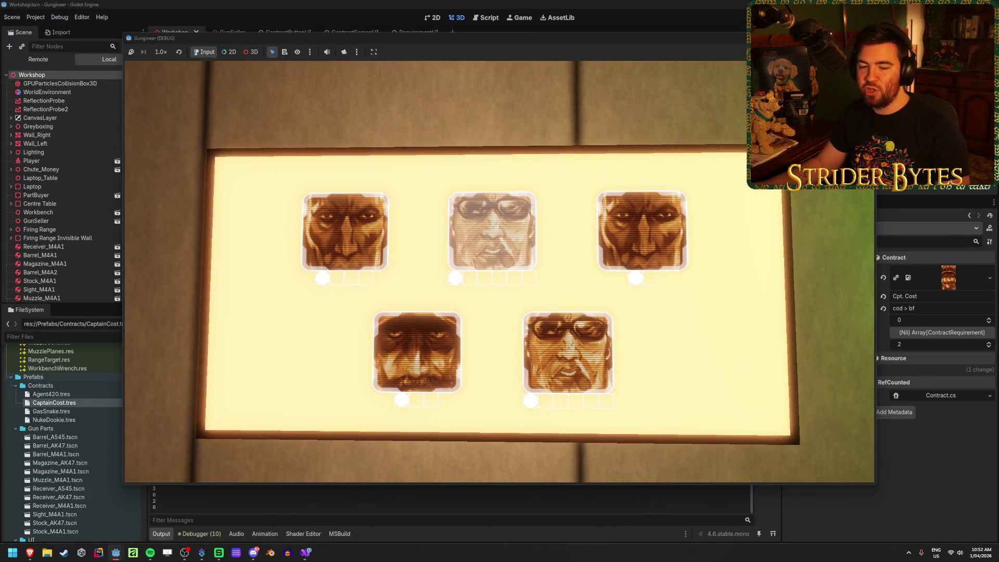
pyautogui.click(592, 339)
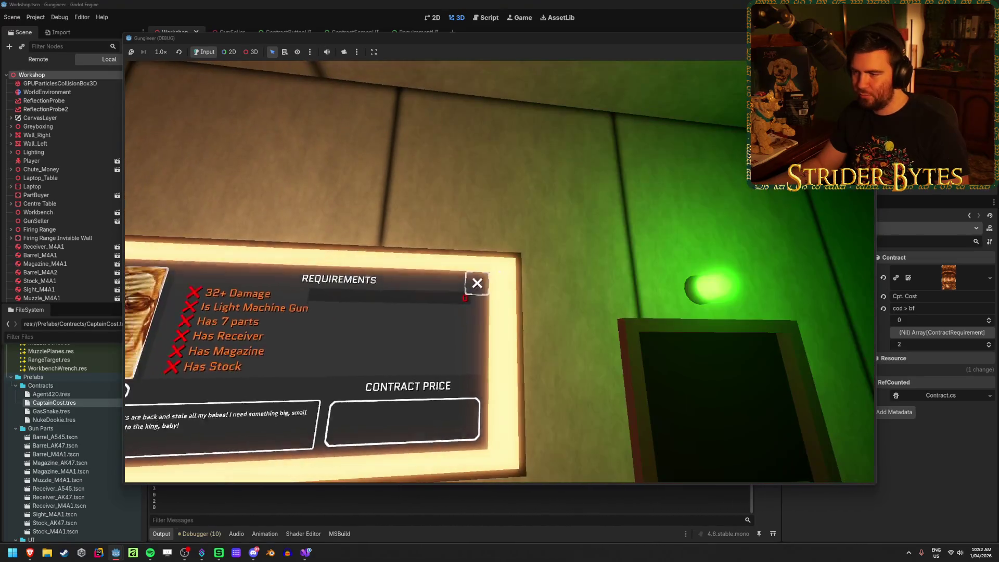
pyautogui.click(477, 283)
pyautogui.click(500, 272)
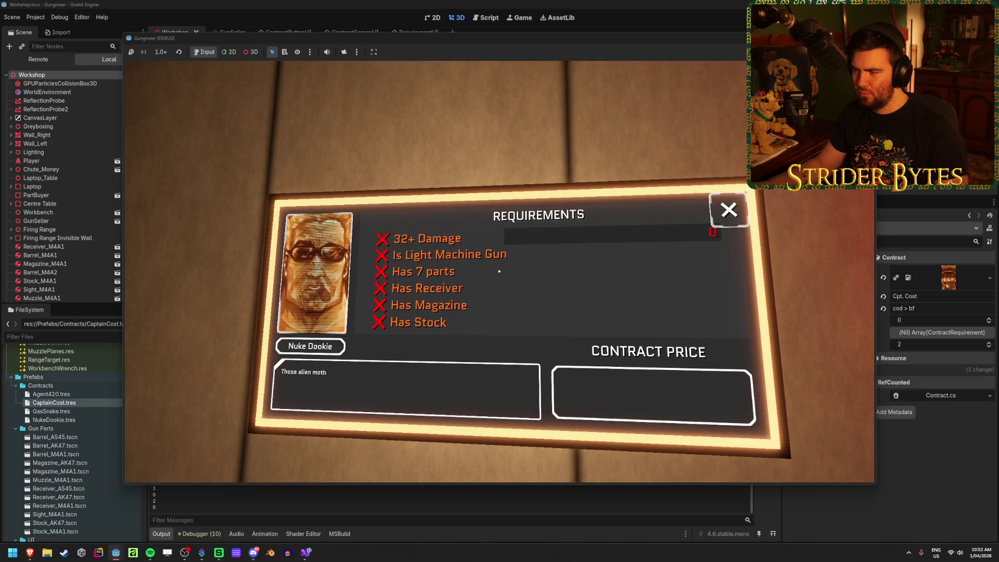
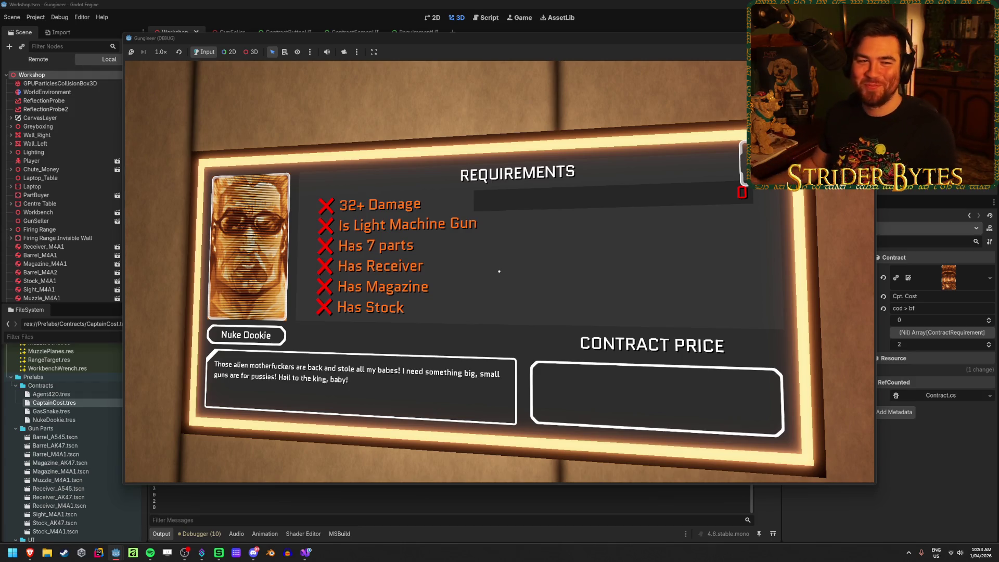
# Check the Nuke Dookie contract screen in-game, then stop the game with F8
pyautogui.press('e')
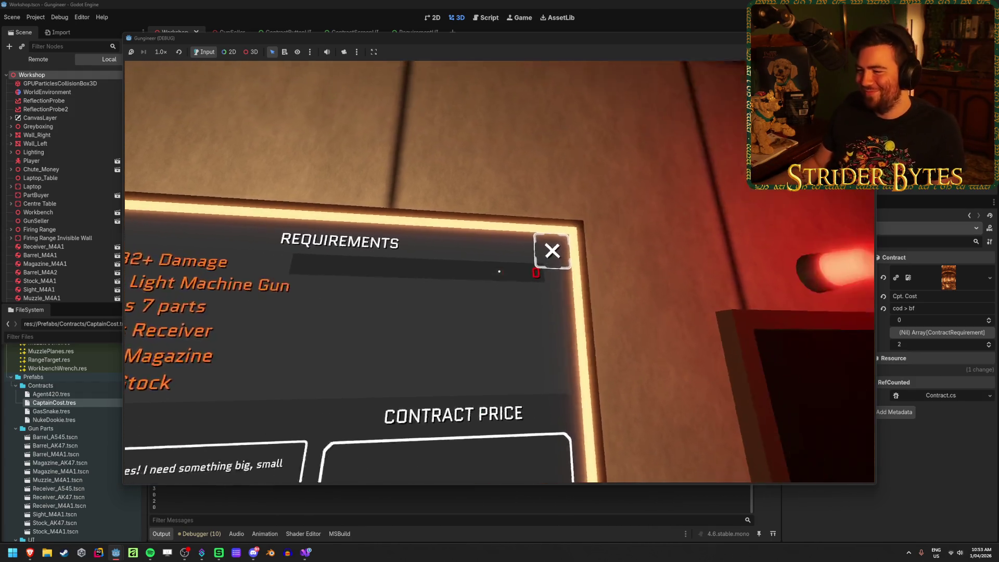
pyautogui.press('Escape')
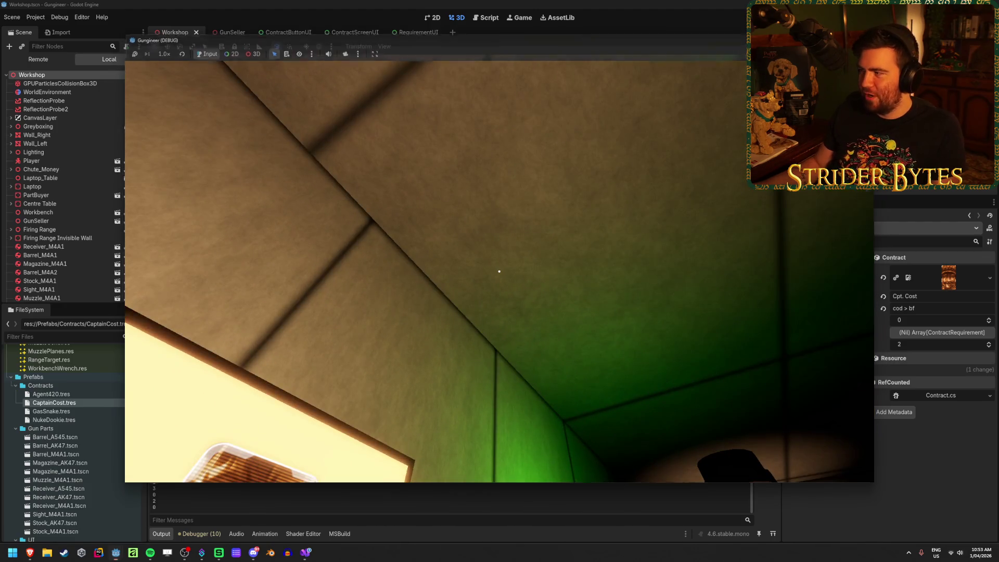
pyautogui.press('F8')
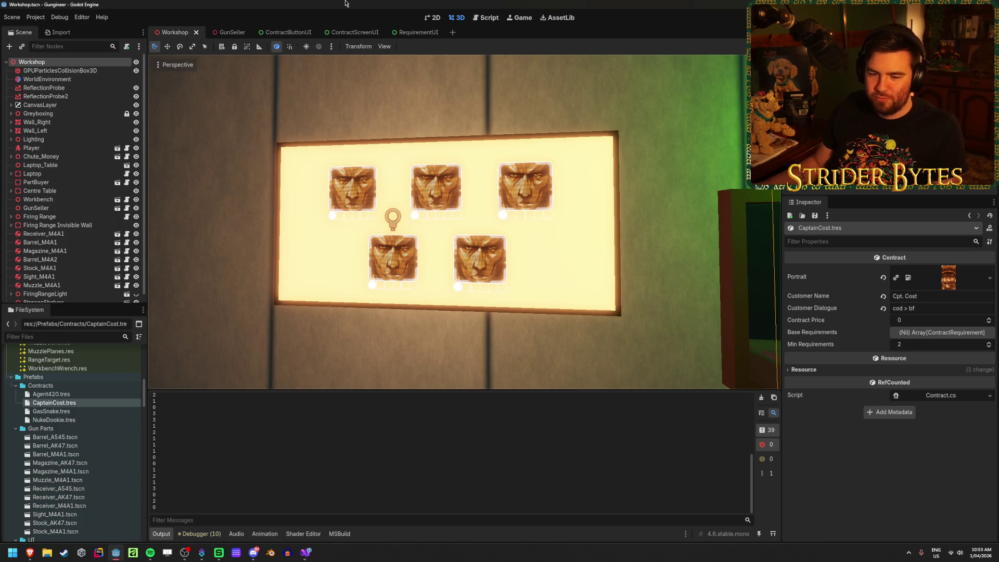
# Make ContractDetails visible in the ContractScreenUI scene and save it
pyautogui.click(351, 33)
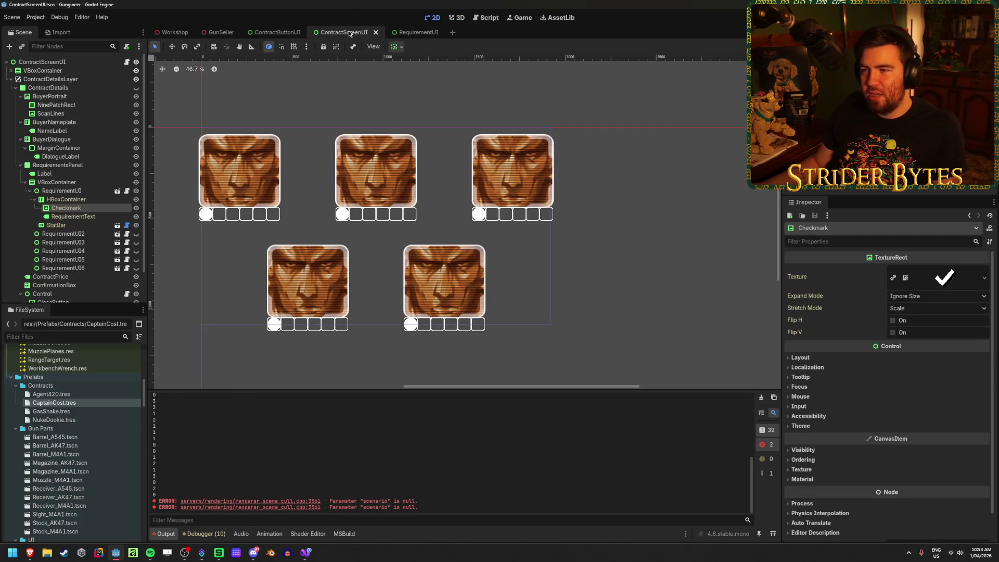
pyautogui.click(136, 87)
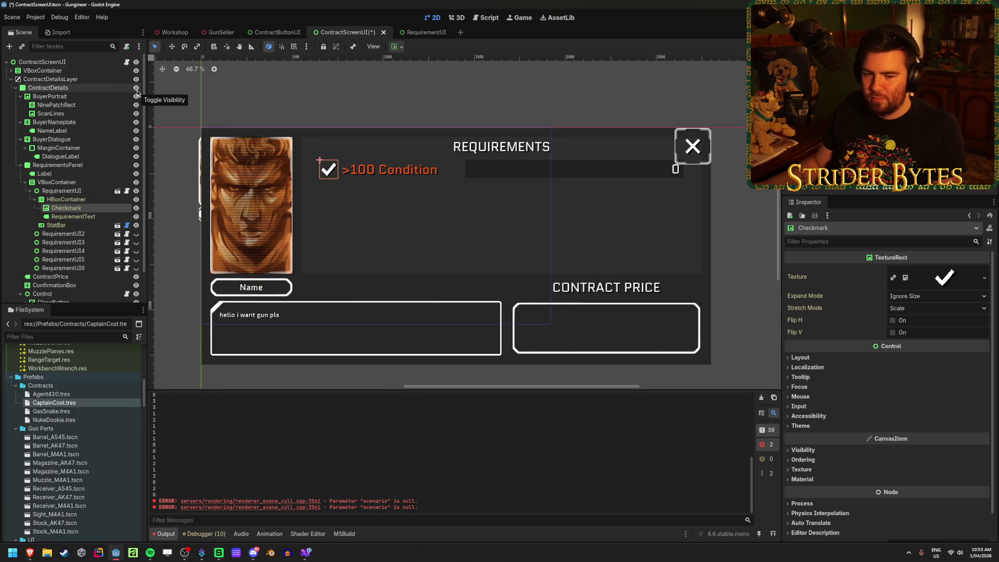
pyautogui.hotkey('ctrl', 's')
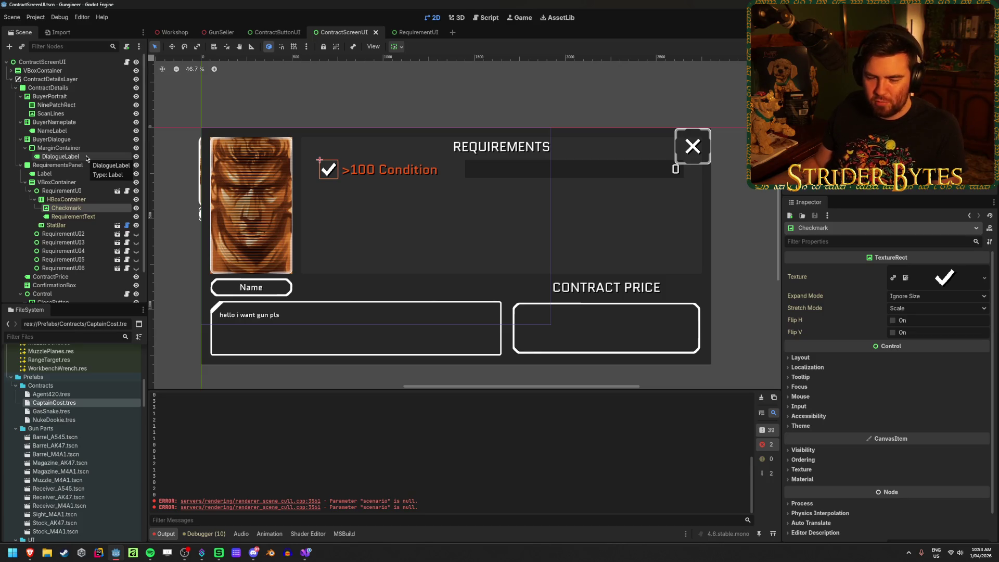
# Select the Control and CloseButton nodes and pan to the close button area
pyautogui.scroll(-3, 87, 157)
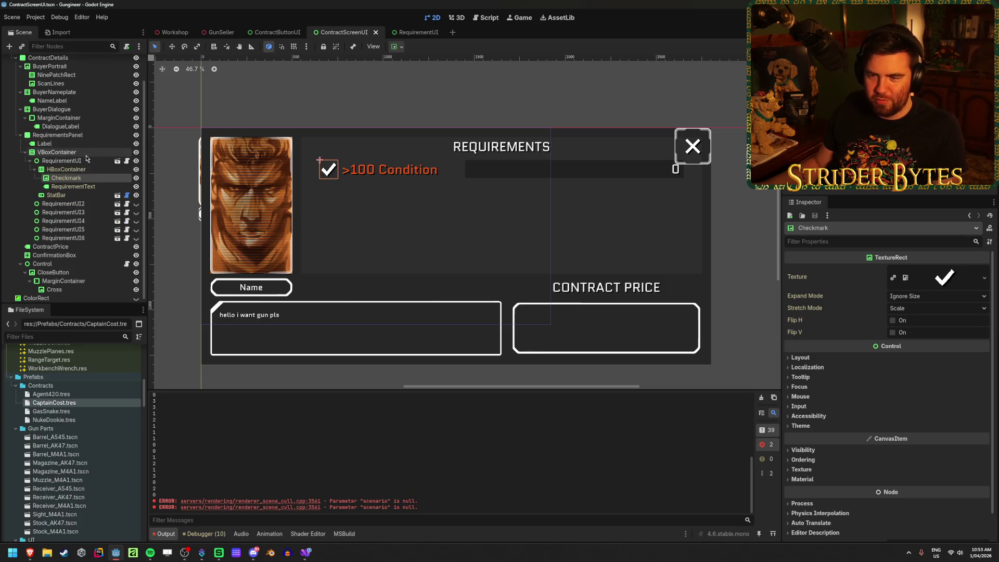
pyautogui.click(70, 261)
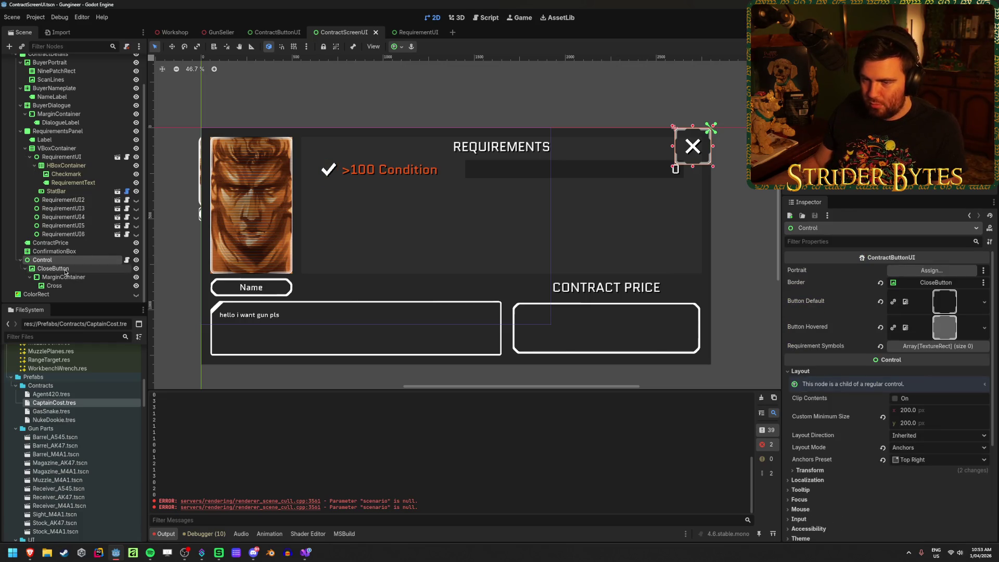
pyautogui.click(65, 268)
pyautogui.click(60, 260)
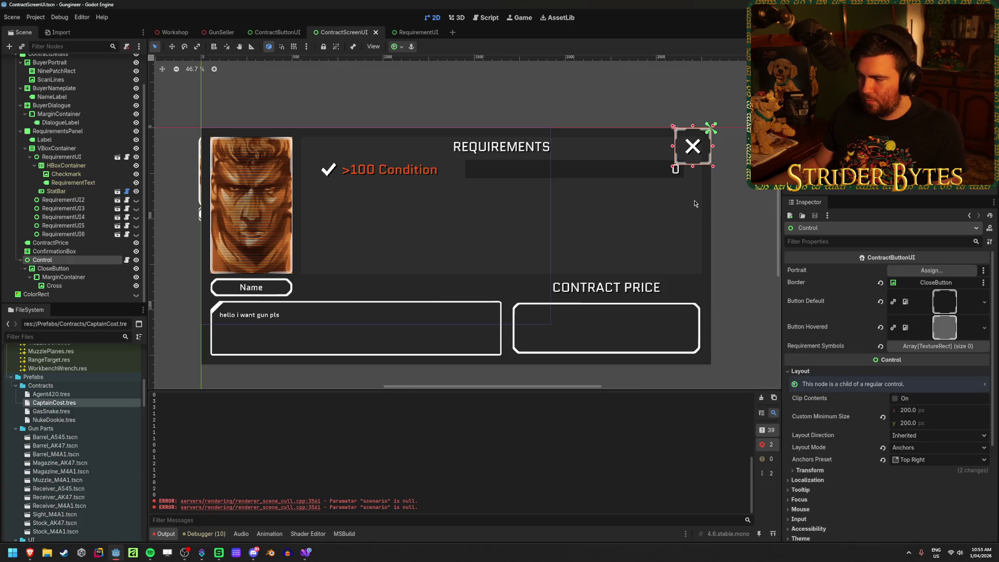
pyautogui.moveTo(657, 201); pyautogui.dragTo(508, 190)
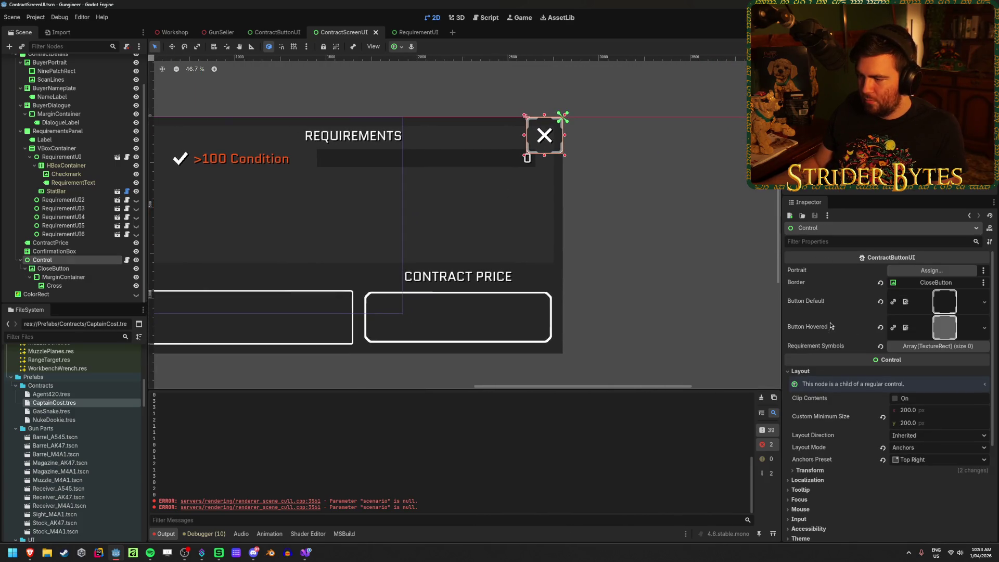
# Select CloseButton and expand its Transform properties in the Inspector
pyautogui.click(87, 269)
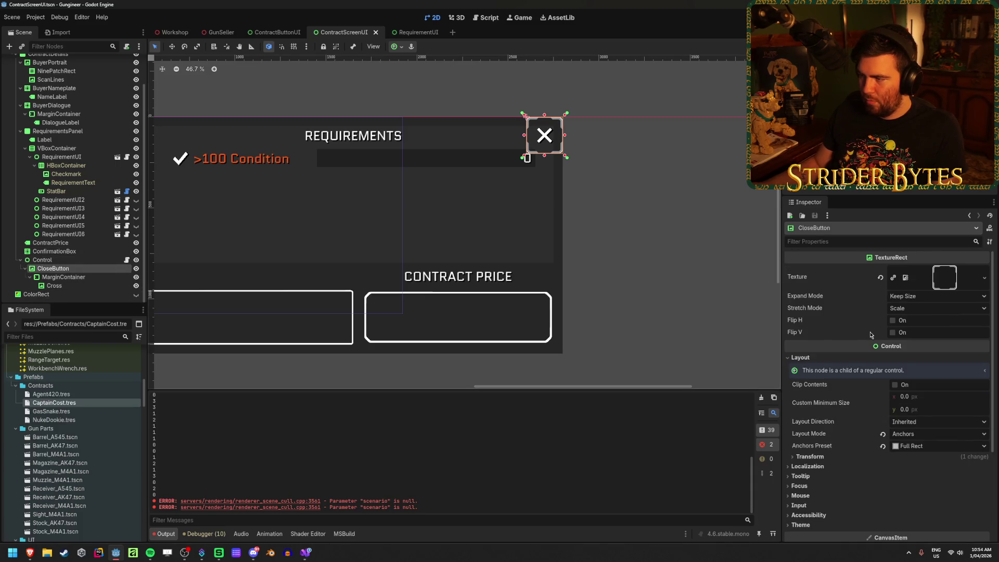
pyautogui.scroll(-2, 870, 334)
pyautogui.scroll(-1, 870, 335)
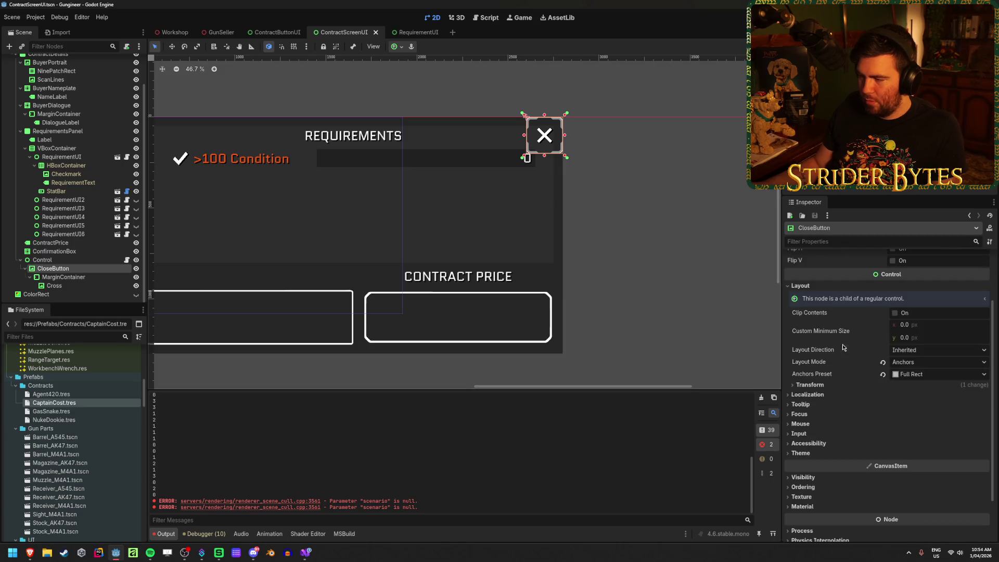
pyautogui.click(821, 386)
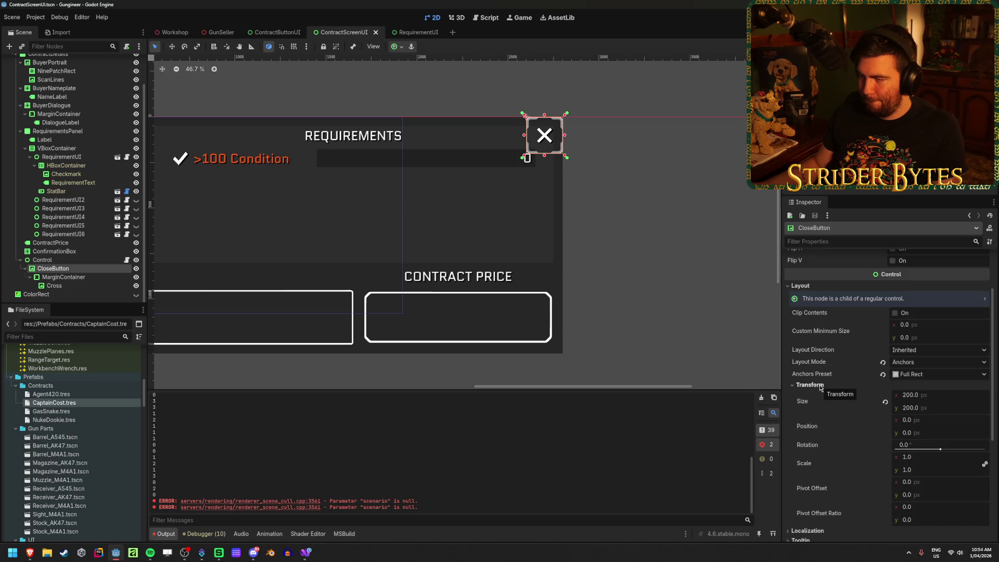
# Try several anchor presets on the close button, settling on Bottom Left
pyautogui.click(402, 47)
pyautogui.click(427, 76)
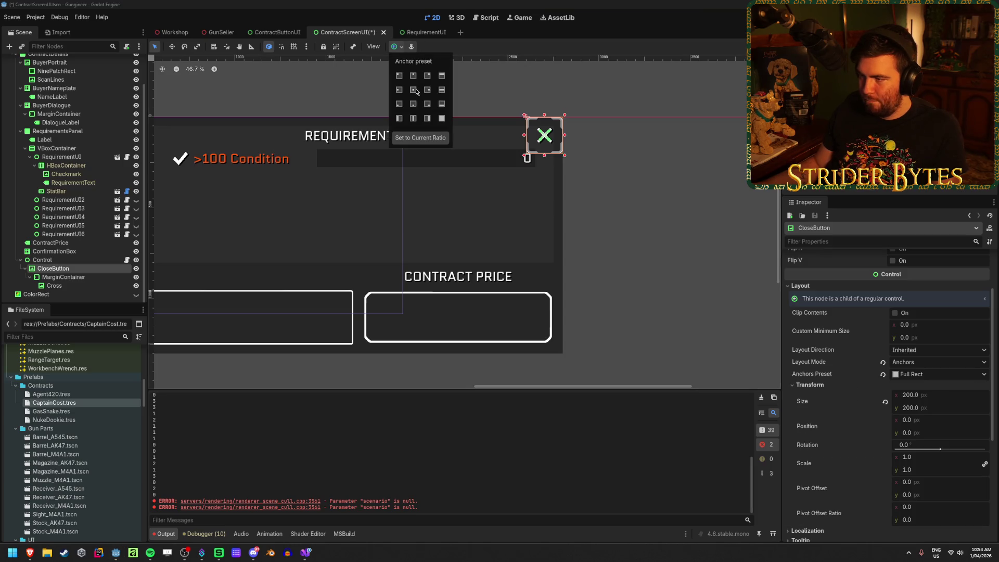
pyautogui.click(399, 104)
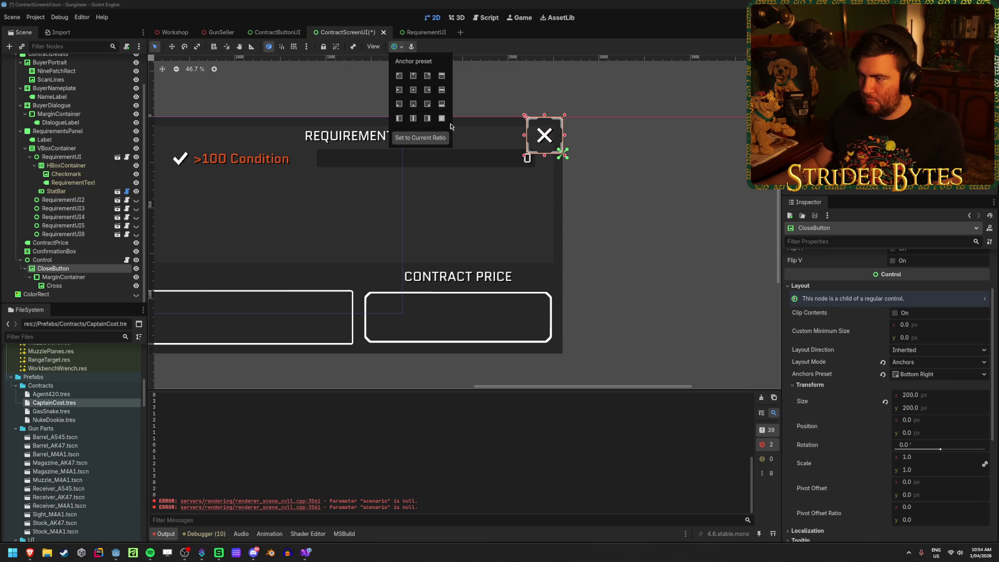
pyautogui.click(442, 118)
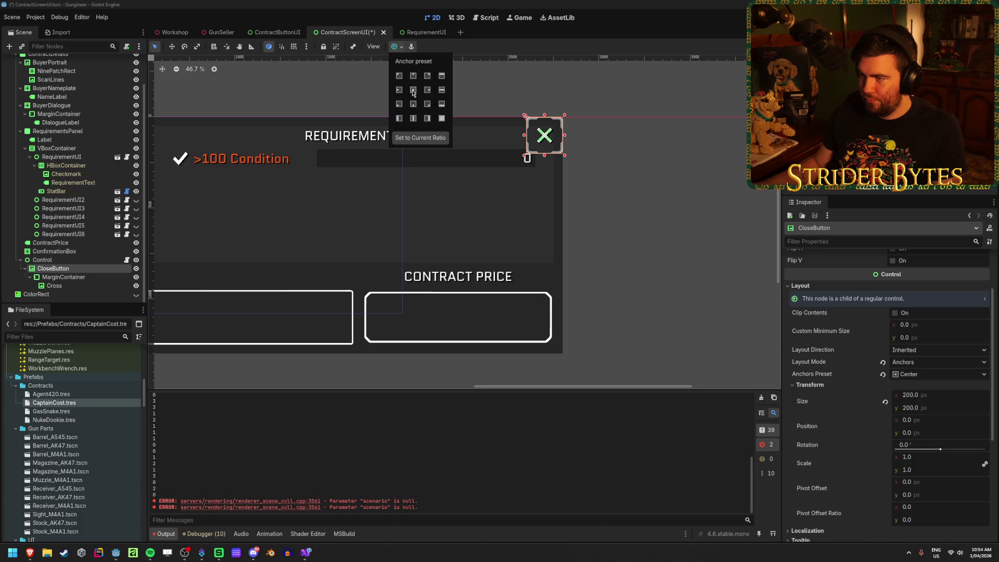
pyautogui.click(427, 75)
pyautogui.click(399, 103)
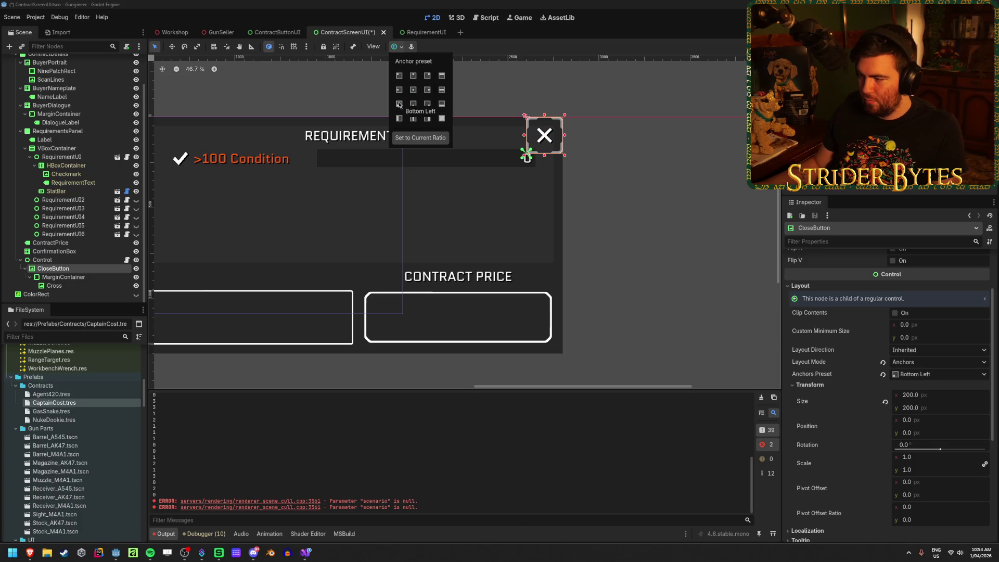
pyautogui.scroll(-1, 800, 319)
pyautogui.scroll(-3, 826, 329)
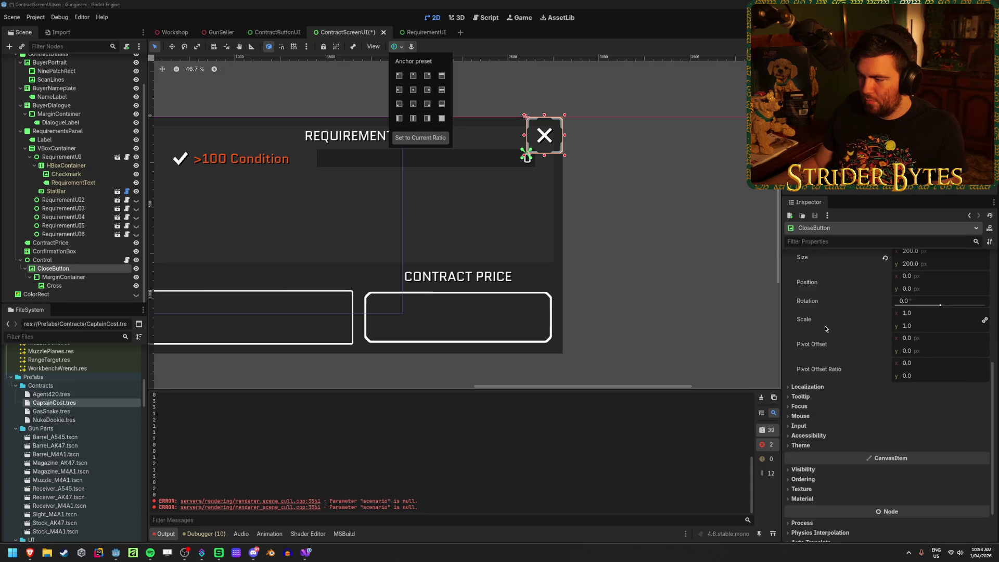
pyautogui.scroll(3, 814, 384)
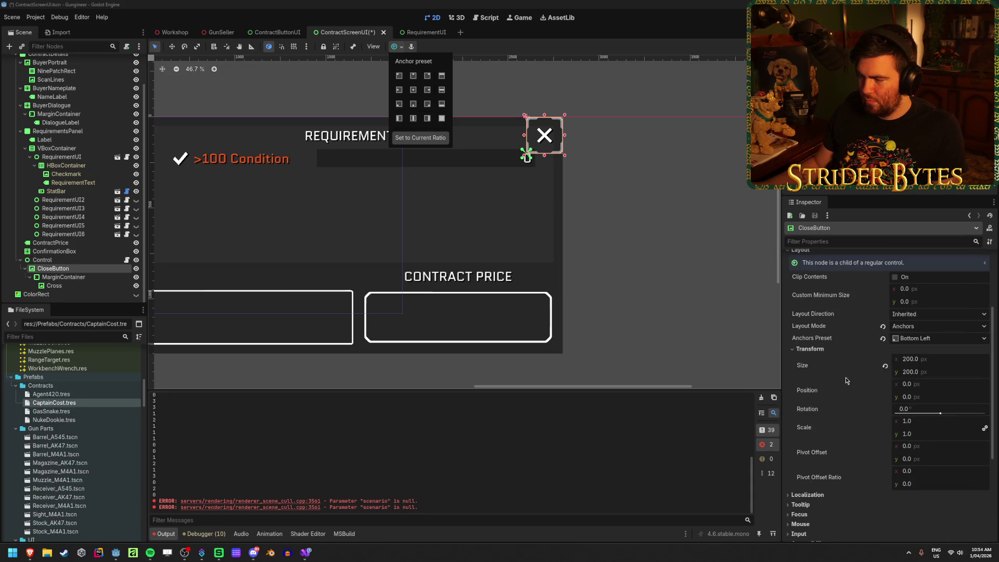
pyautogui.click(940, 385)
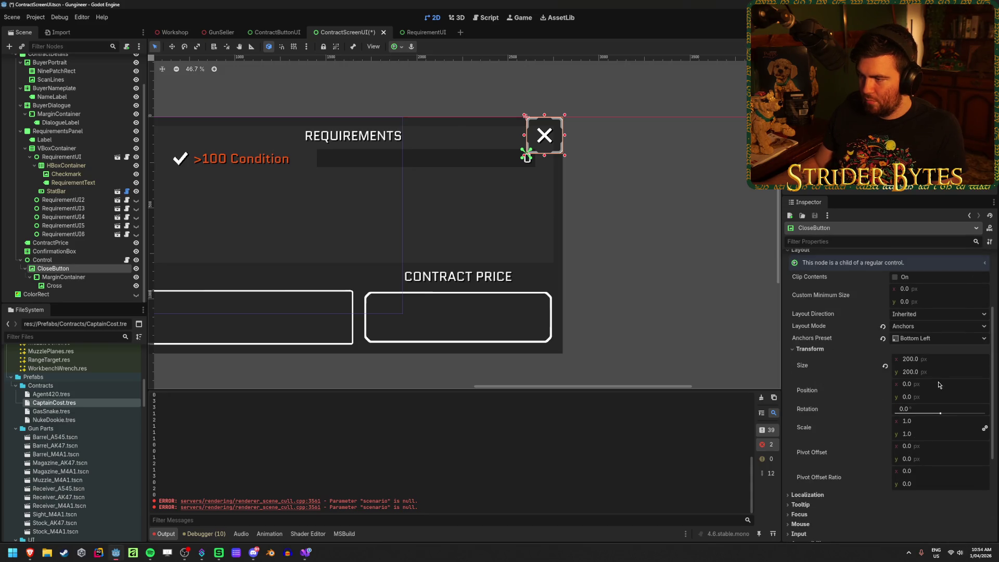
# Review the close button's position values in the Inspector
pyautogui.click(907, 383)
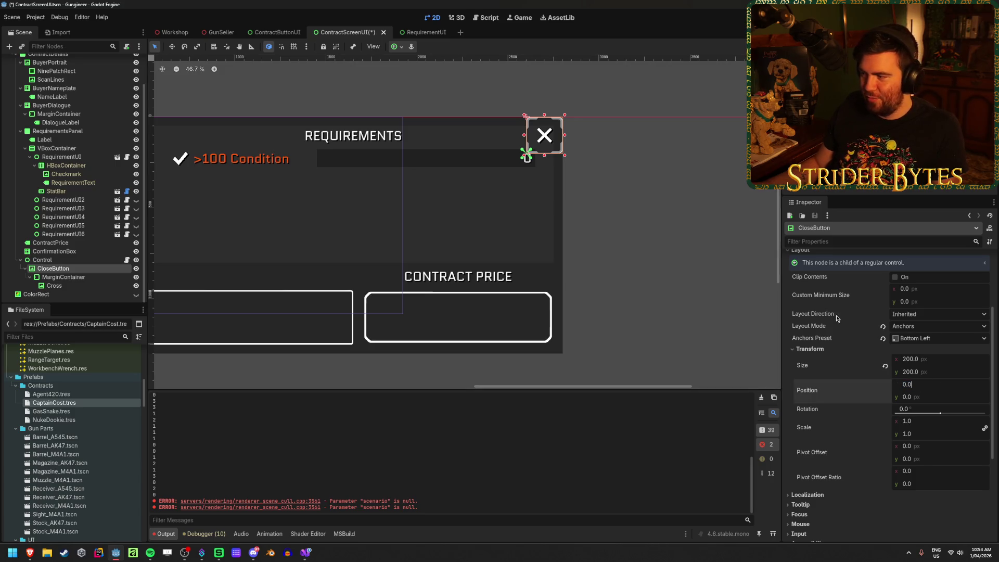
pyautogui.moveTo(837, 319)
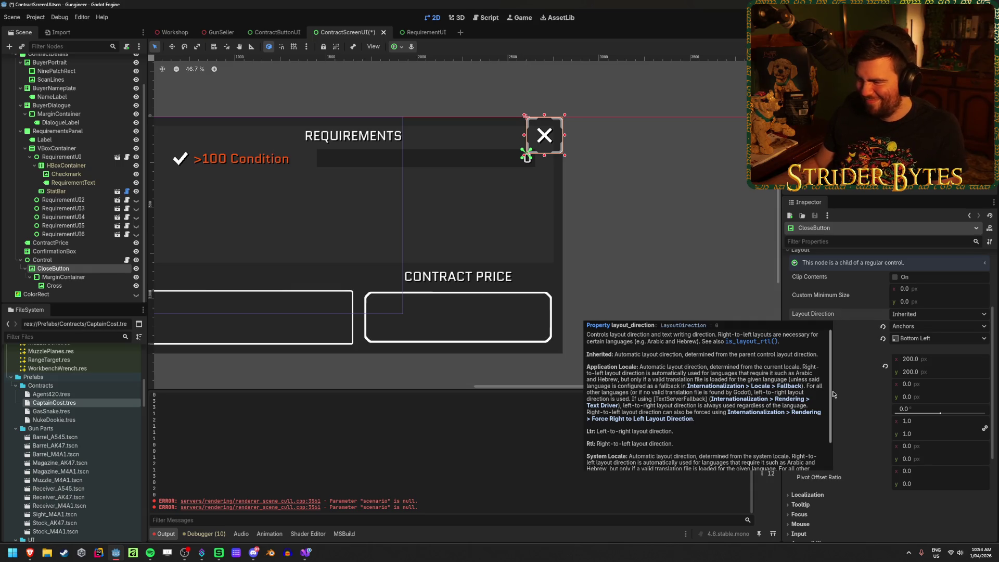
pyautogui.scroll(2, 838, 322)
pyautogui.scroll(-2, 842, 326)
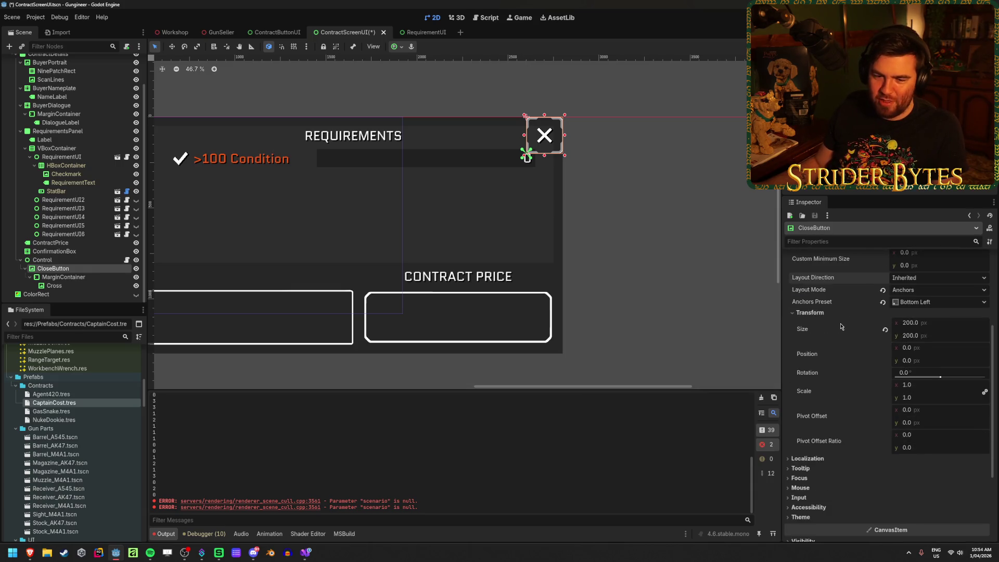
pyautogui.scroll(-3, 841, 326)
pyautogui.scroll(5, 842, 326)
pyautogui.scroll(-6, 841, 326)
# Save ContractScreenUI with CloseButton anchored Bottom Left at 200 × 200 px, then refocus Godot
pyautogui.scroll(6, 841, 326)
pyautogui.scroll(-3, 841, 326)
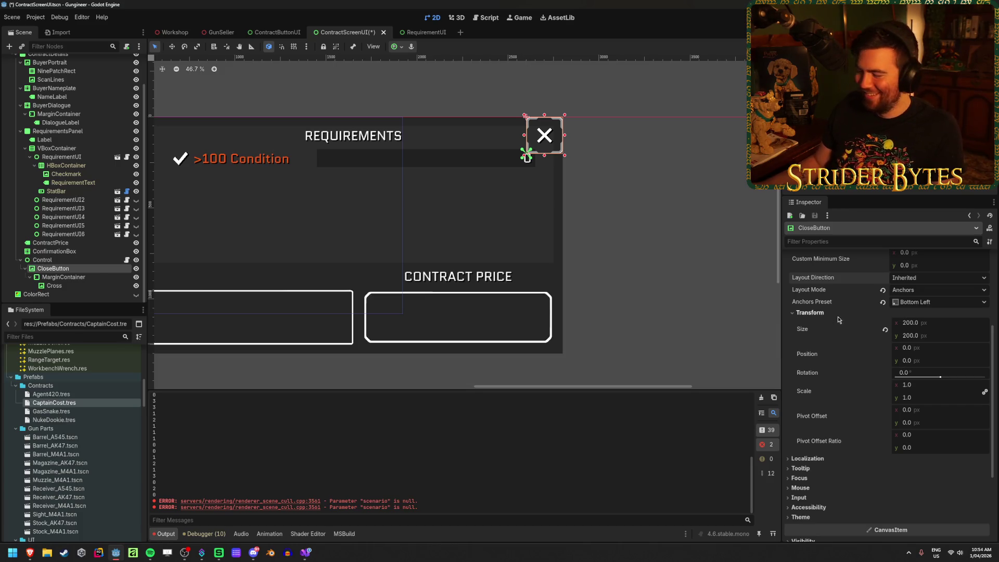
pyautogui.scroll(2, 838, 318)
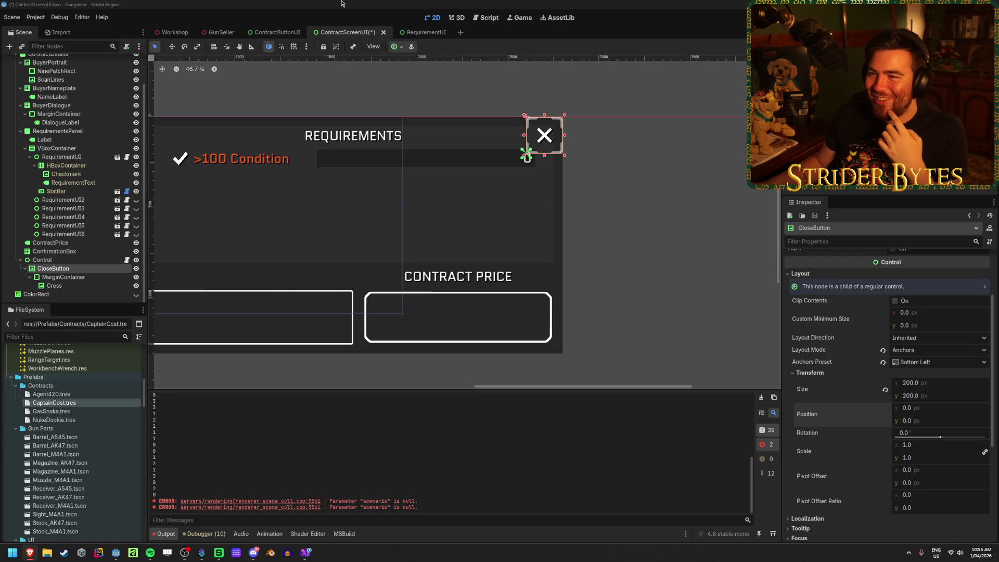
pyautogui.hotkey('ctrl', 's')
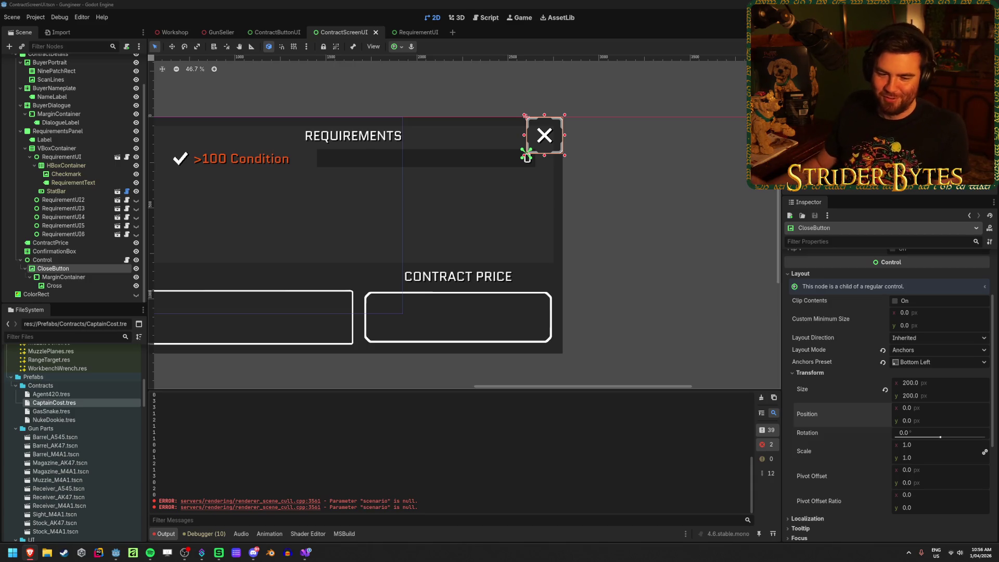
pyautogui.click(310, 9)
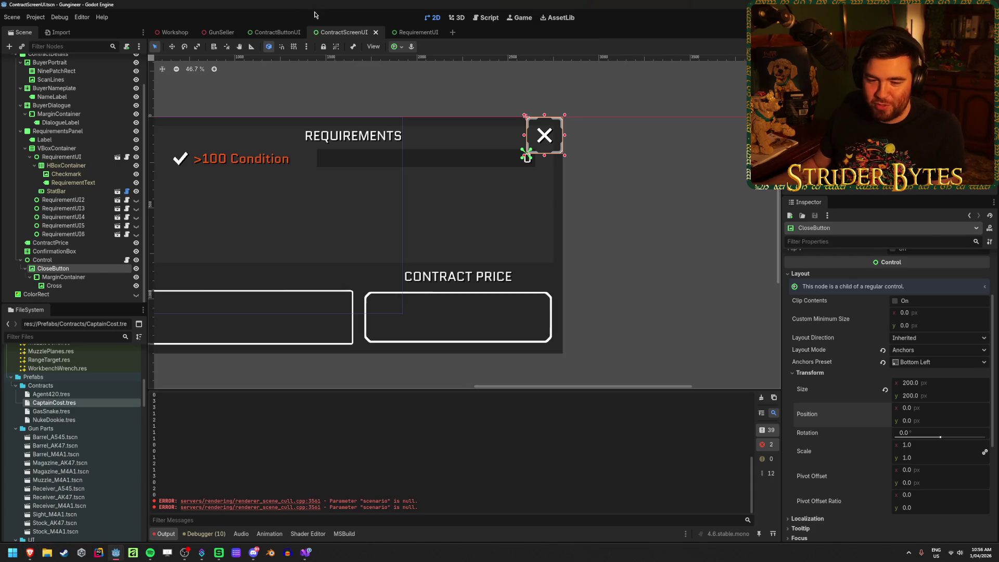
# Try a close button position offset of 50, 50
pyautogui.hscroll(-2, 375, 185)
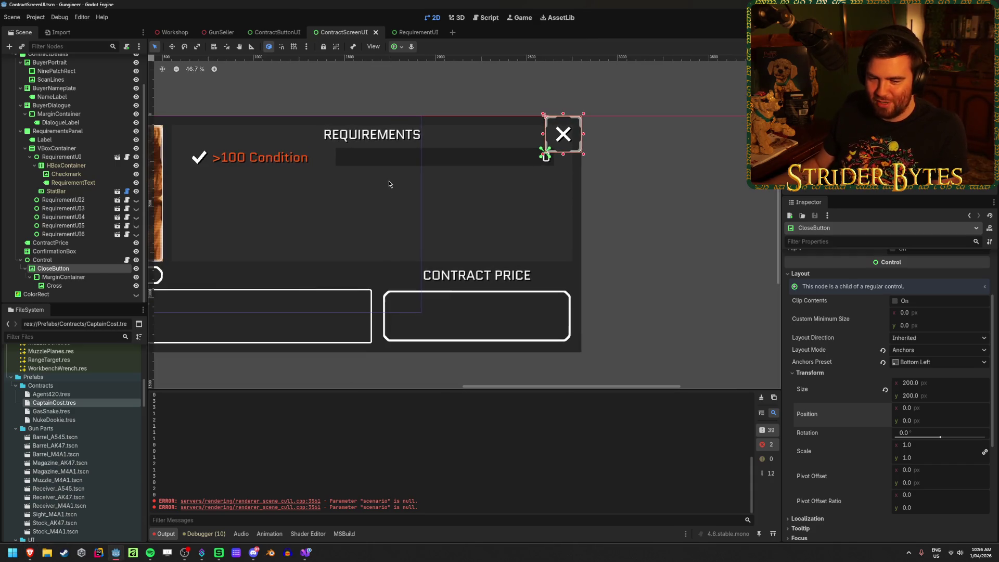
pyautogui.hscroll(2, 402, 184)
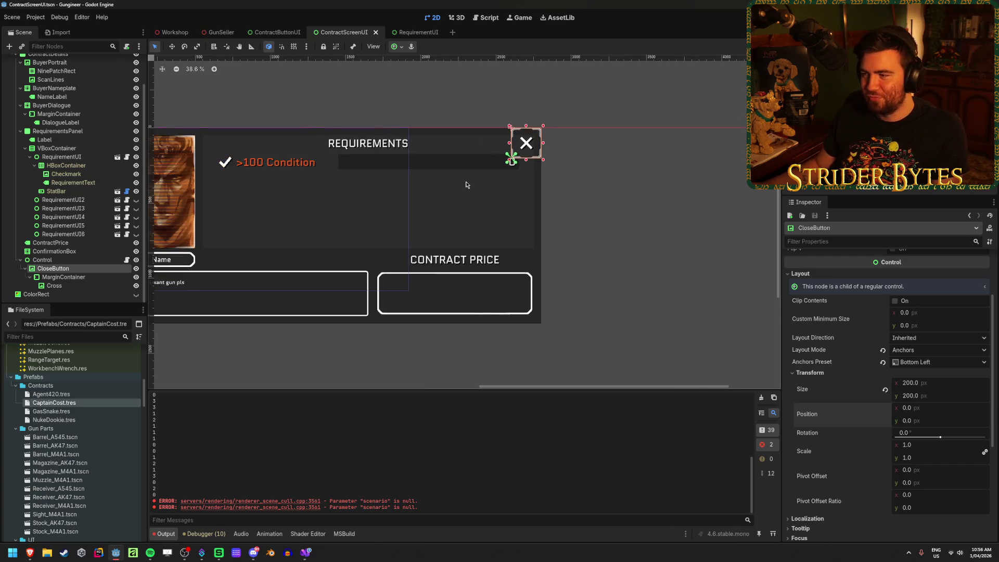
pyautogui.scroll(4, 562, 156)
pyautogui.click(931, 411)
pyautogui.write('50')
pyautogui.press('Tab')
pyautogui.write('50')
pyautogui.press('Return')
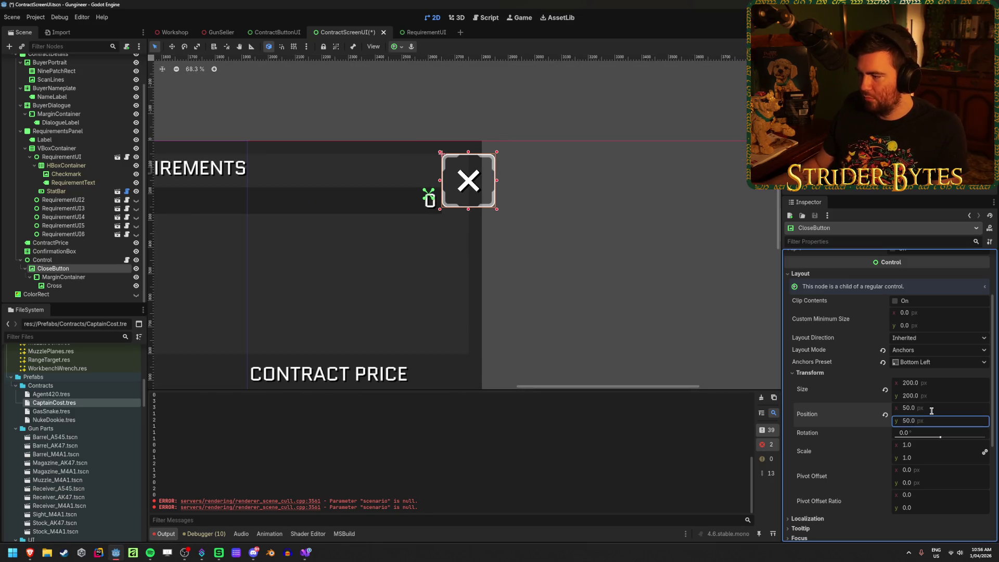
# Change the close button position to 100, -100 and save the scene
pyautogui.click(932, 408)
pyautogui.write('100')
pyautogui.press('Return')
pyautogui.click(929, 420)
pyautogui.write('-100')
pyautogui.press('Return')
pyautogui.hotkey('ctrl', 's')
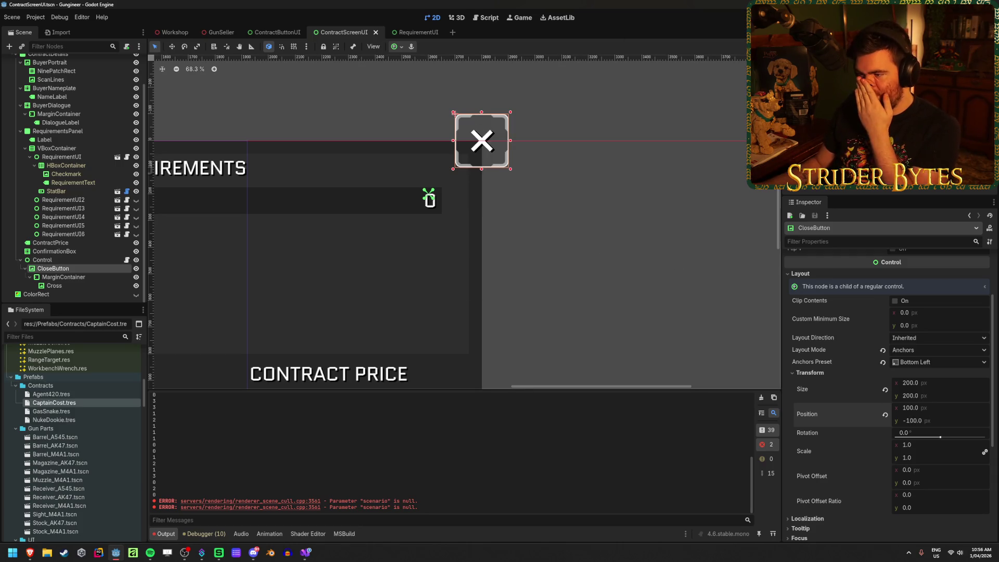
# Reset and set the close button position to 50, -50, save, and run the project
pyautogui.click(884, 414)
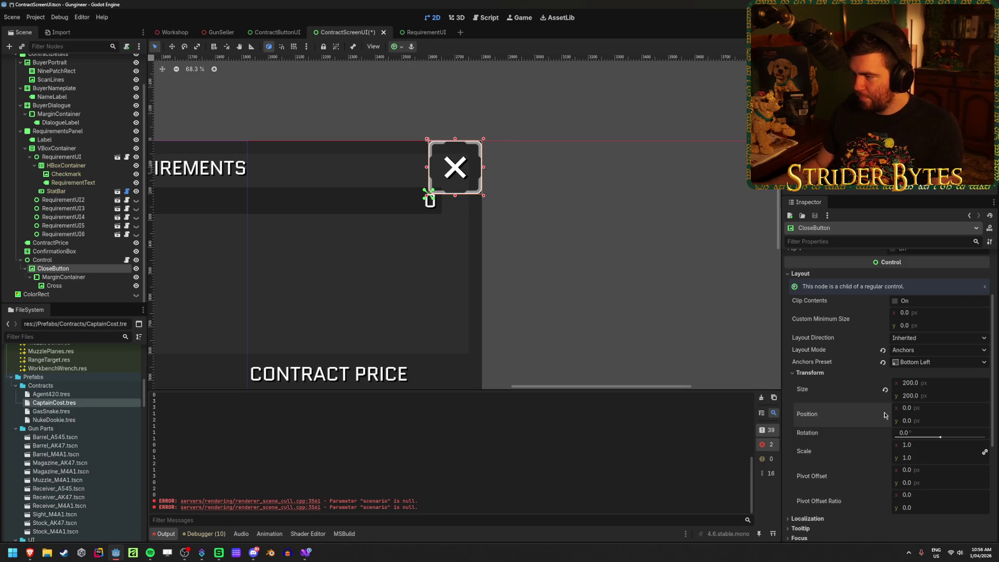
pyautogui.scroll(8, 431, 212)
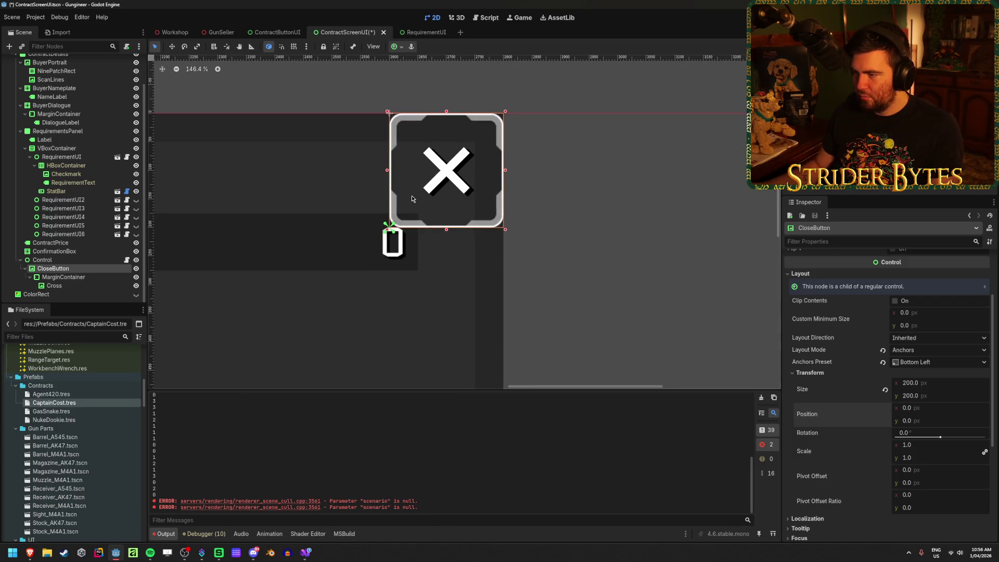
pyautogui.click(924, 408)
pyautogui.write('50')
pyautogui.press('Tab')
pyautogui.write('-')
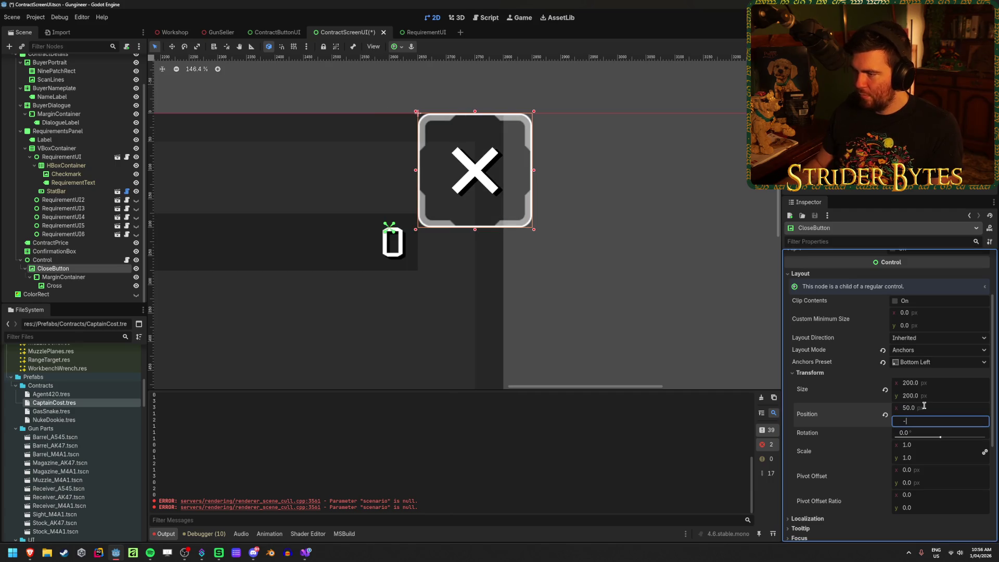
pyautogui.press('Return')
pyautogui.scroll(-3, 613, 295)
pyautogui.hotkey('ctrl', 's')
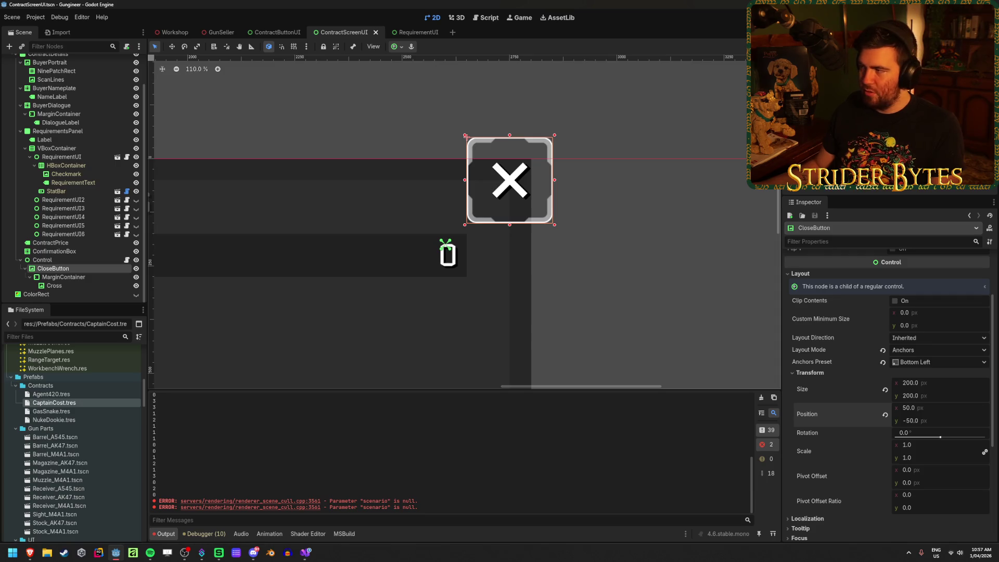
pyautogui.press('F5')
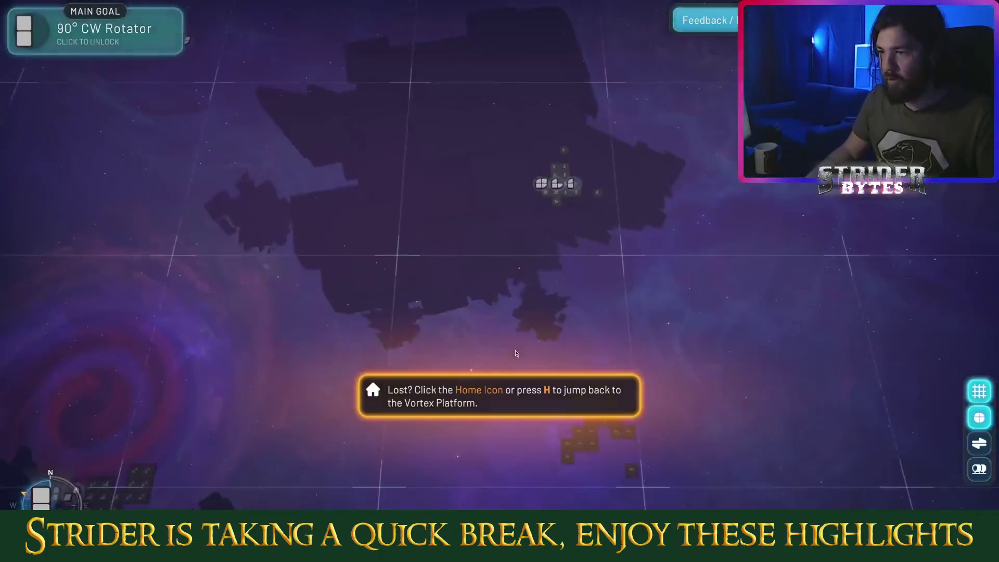
# Jump the game map back to the Vortex Platform
pyautogui.scroll(-5, 512, 299)
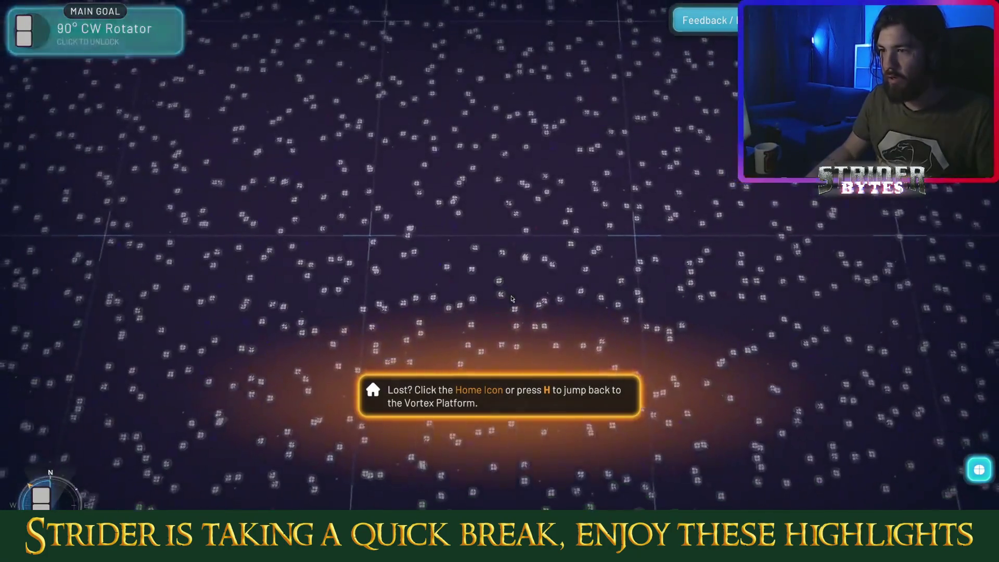
pyautogui.scroll(3, 513, 299)
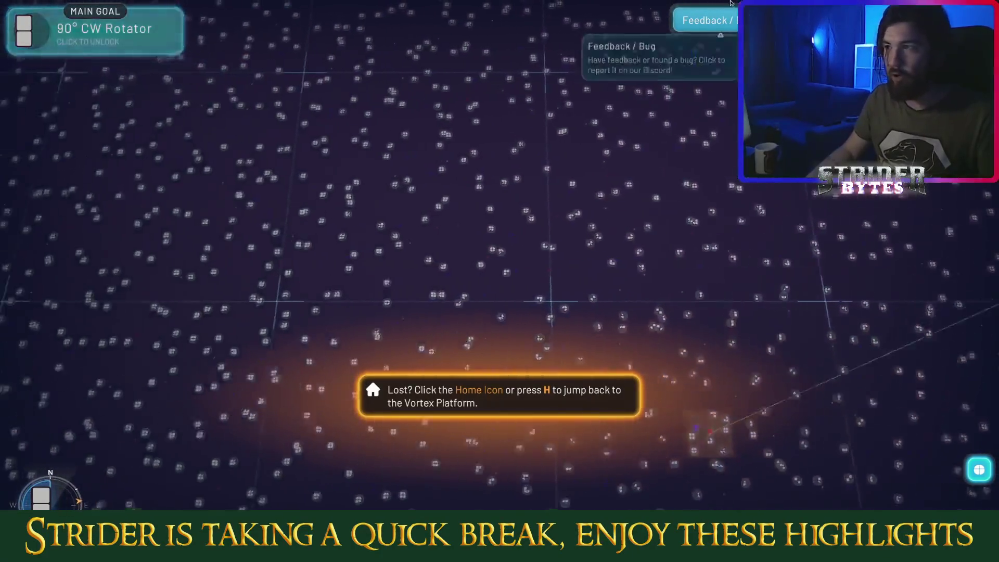
pyautogui.press('h')
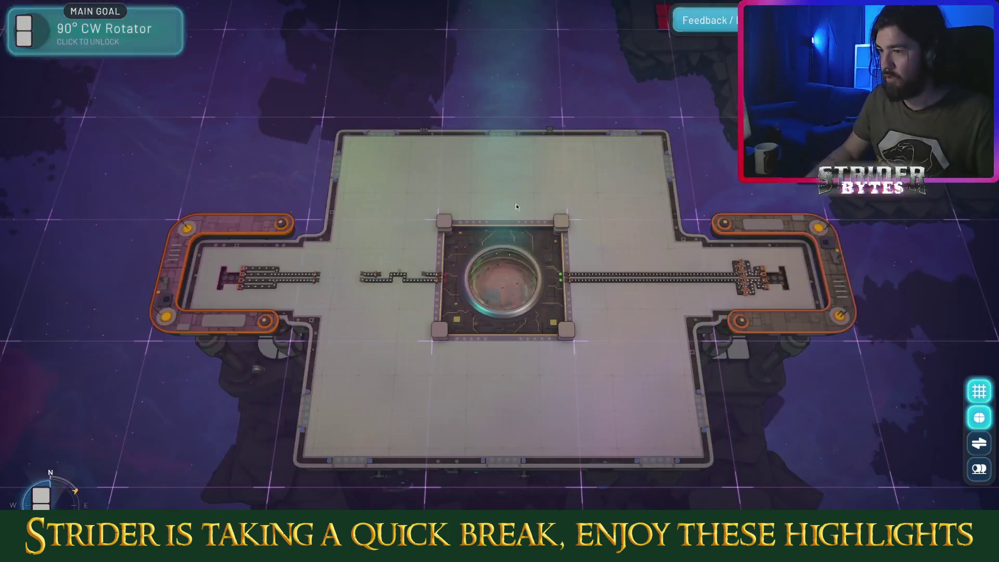
pyautogui.scroll(-5, 498, 239)
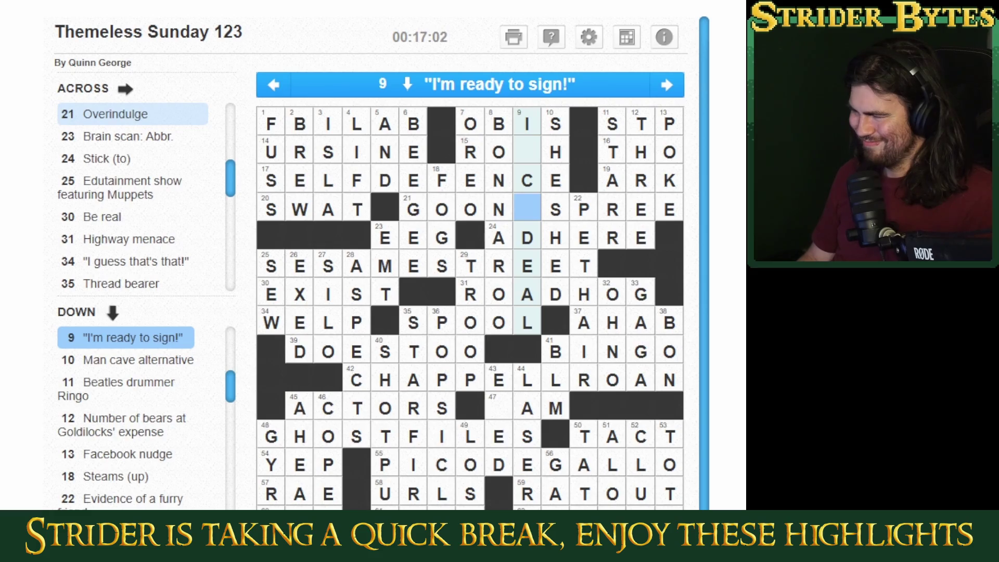
# Replace the C with S in 9-Down and add the letters T and A
pyautogui.press('Up')
pyautogui.write('S')
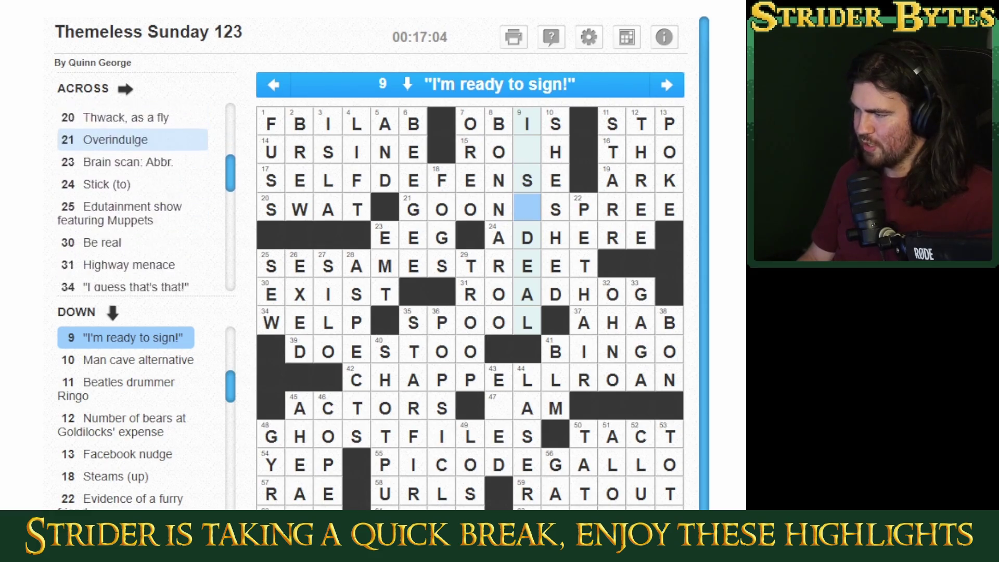
pyautogui.press('Up')
pyautogui.press('Up')
pyautogui.write('T')
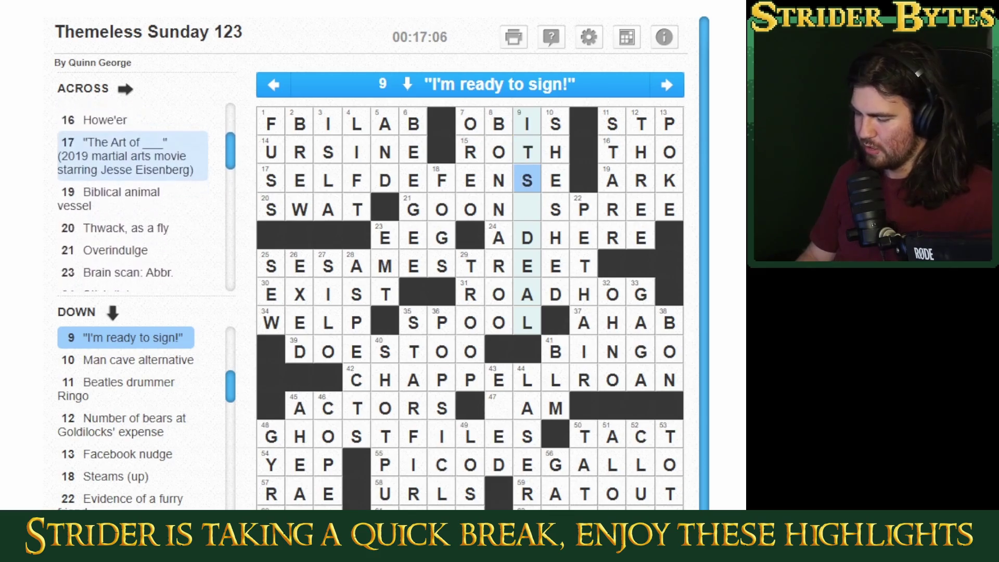
pyautogui.press('Down')
pyautogui.write('A')
pyautogui.press('Up')
pyautogui.press('Right')
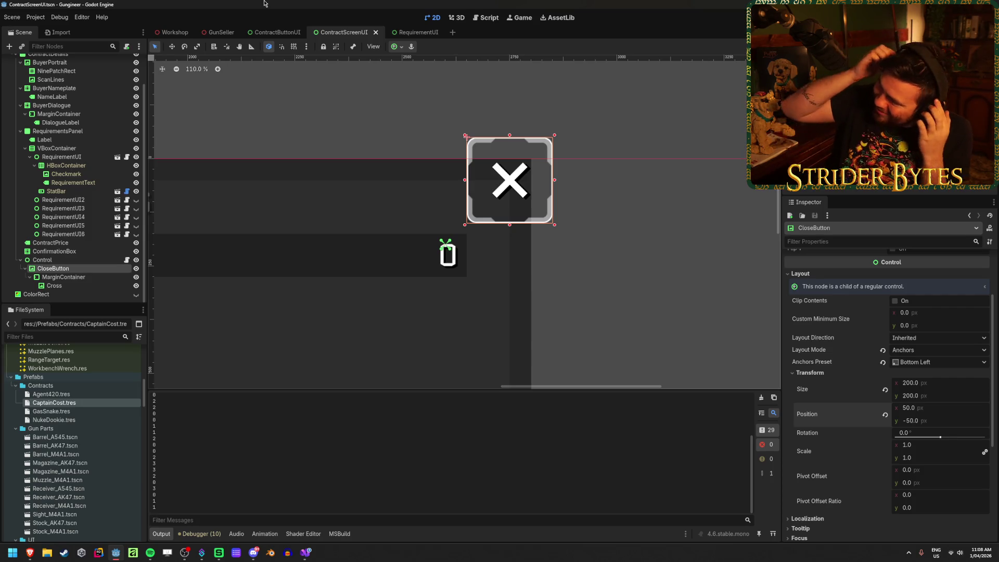
pyautogui.click(687, 239)
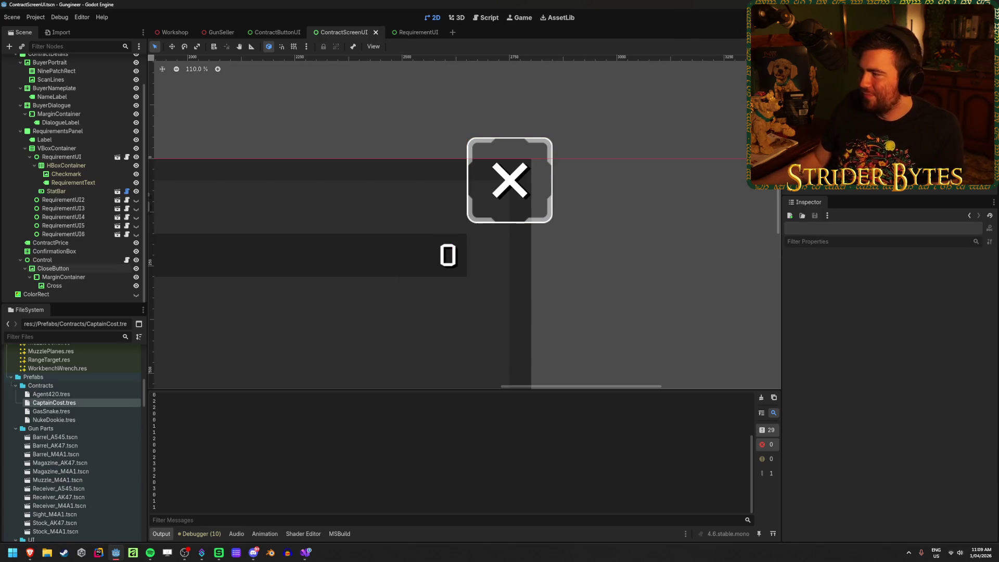
pyautogui.press('F5')
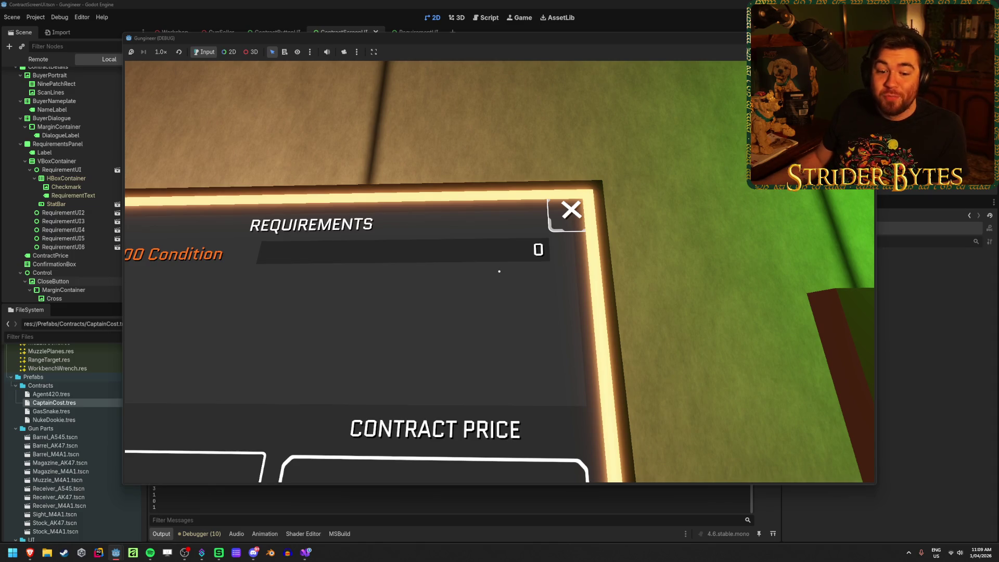
pyautogui.press('Escape')
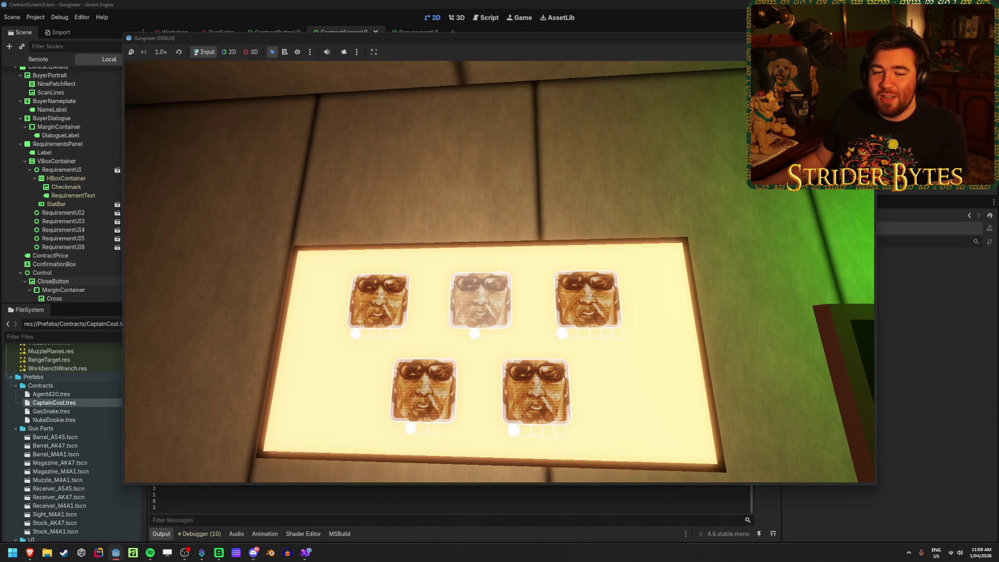
pyautogui.press('F8')
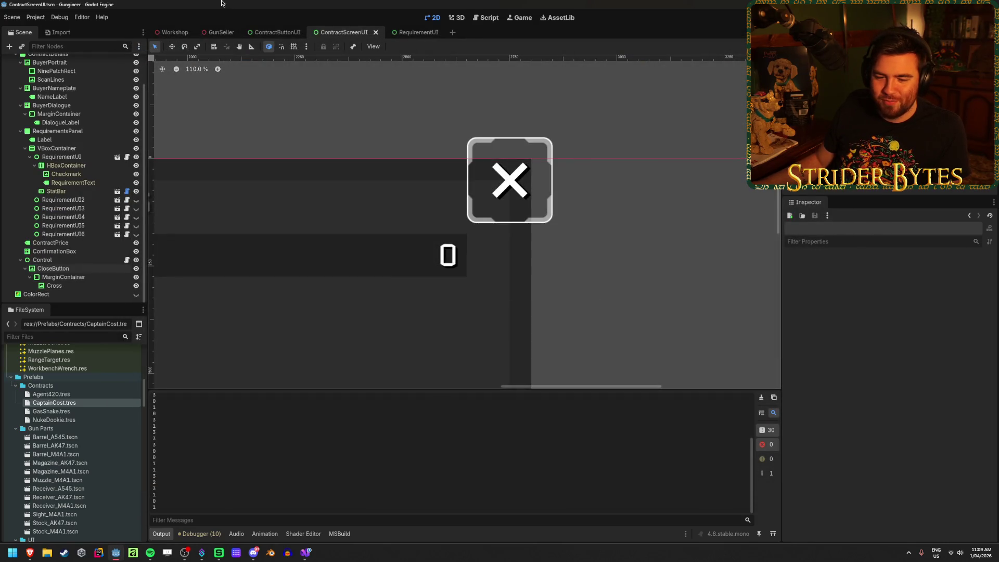
pyautogui.scroll(-5, 424, 341)
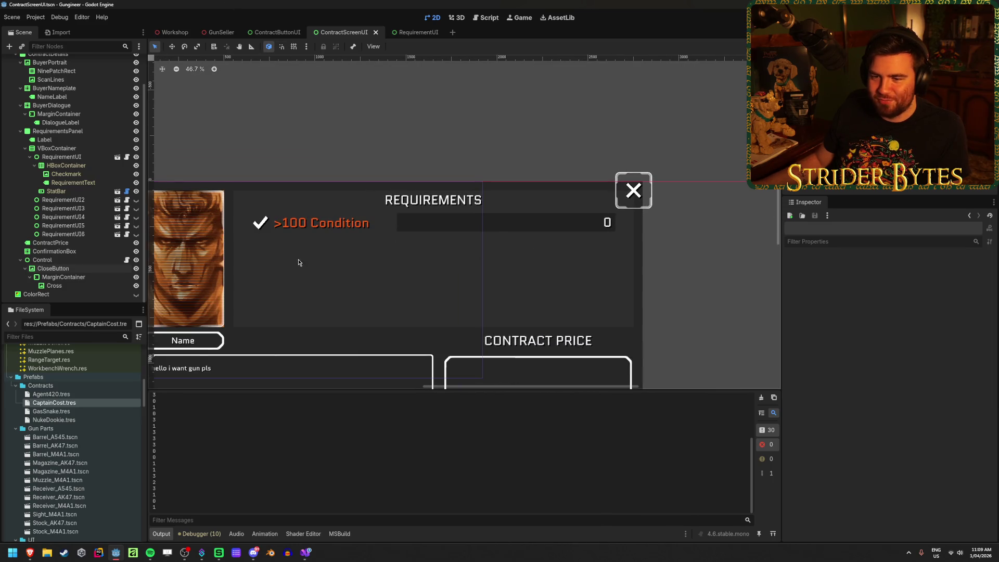
# Anchor CloseButton with the Top Right preset and save the scene
pyautogui.click(69, 268)
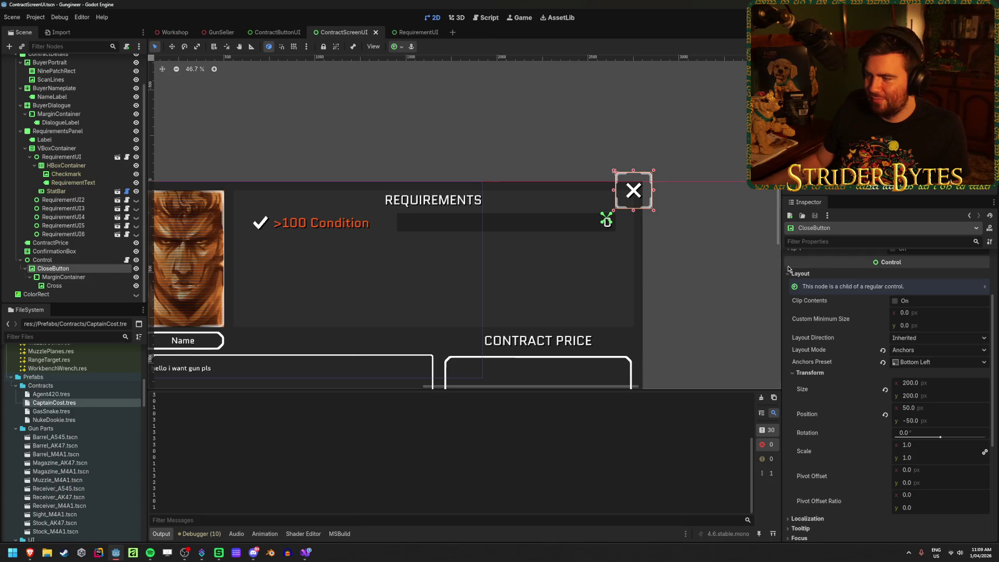
pyautogui.click(397, 45)
pyautogui.click(427, 77)
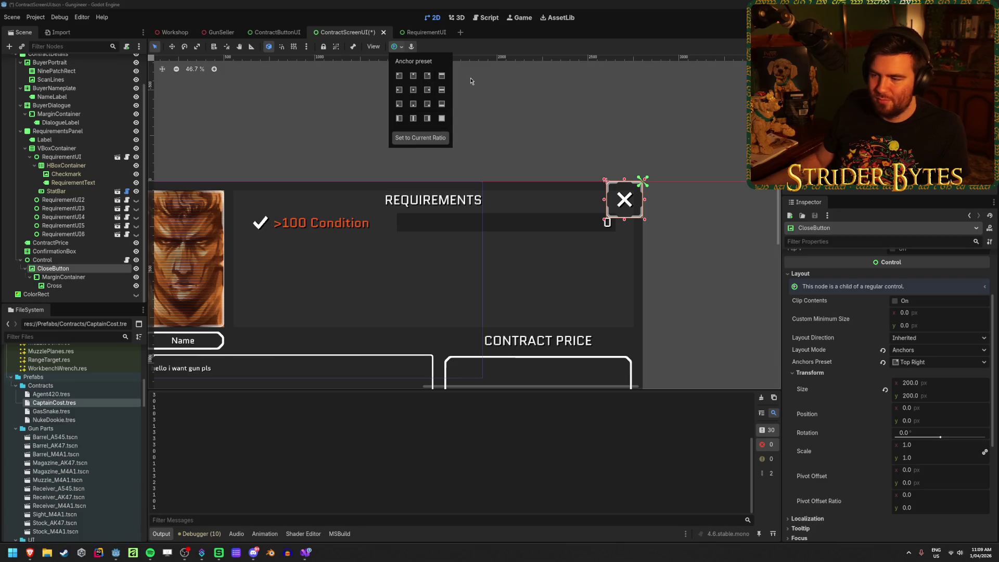
pyautogui.click(611, 36)
pyautogui.scroll(2, 662, 177)
pyautogui.hotkey('ctrl', 's')
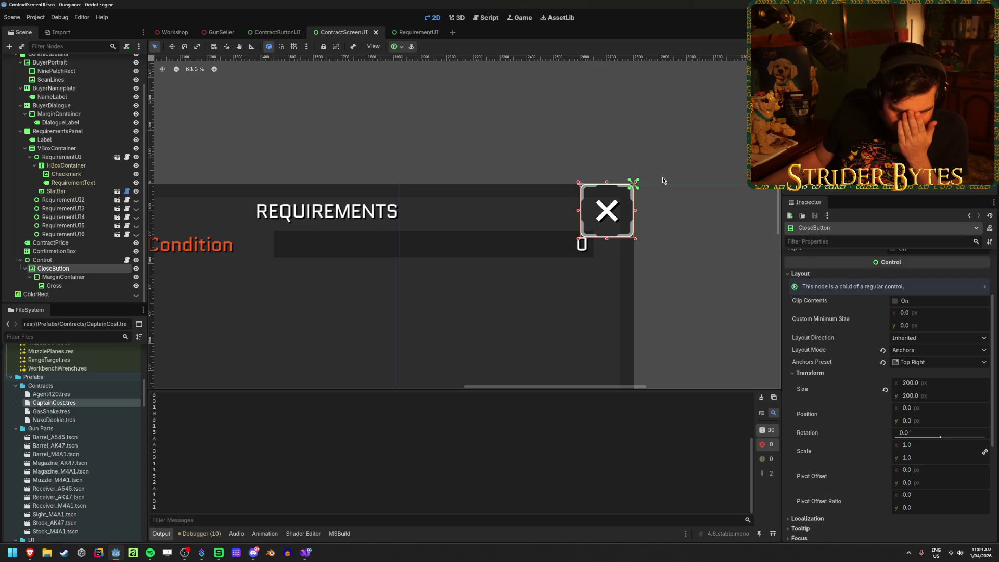
# Pan the canvas to show the whole contract screen and collapse RequirementUI's children
pyautogui.click(468, 160)
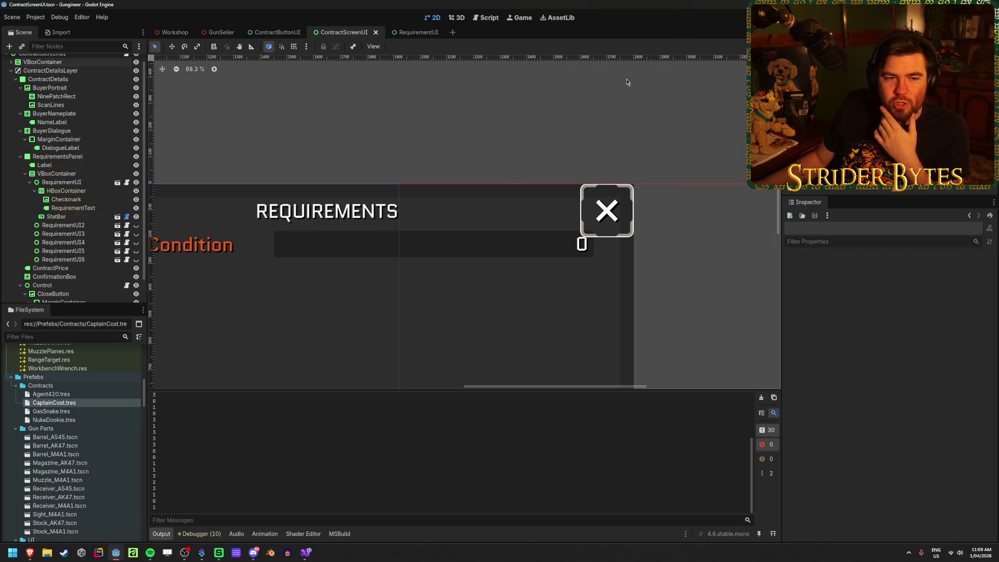
pyautogui.scroll(-2, 545, 141)
pyautogui.moveTo(346, 161); pyautogui.dragTo(483, 149)
pyautogui.hscroll(-2, 438, 148)
pyautogui.hscroll(4, 443, 151)
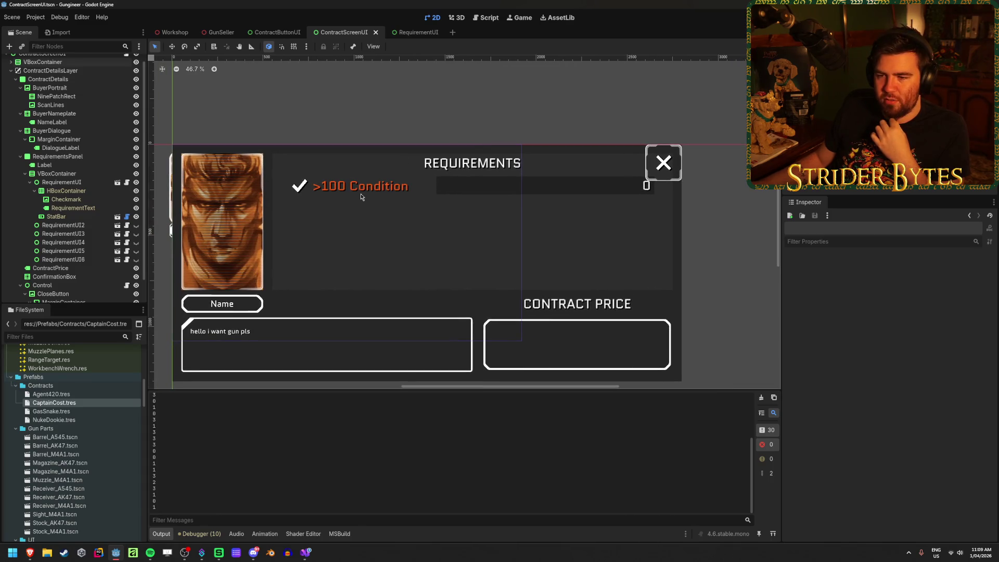
pyautogui.click(29, 182)
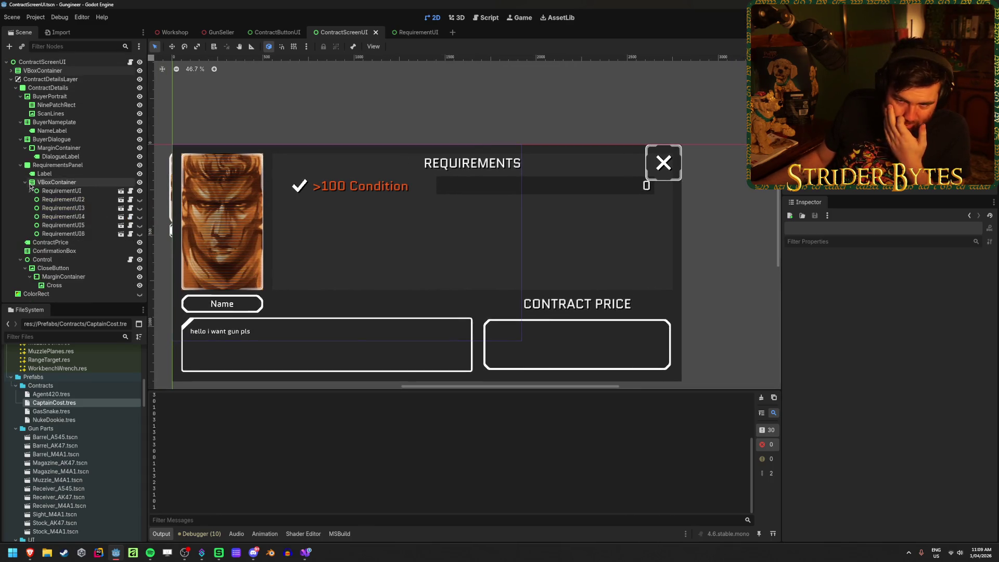
# Set the requirements VBoxContainer's x position to 50 and save the scene
pyautogui.click(75, 191)
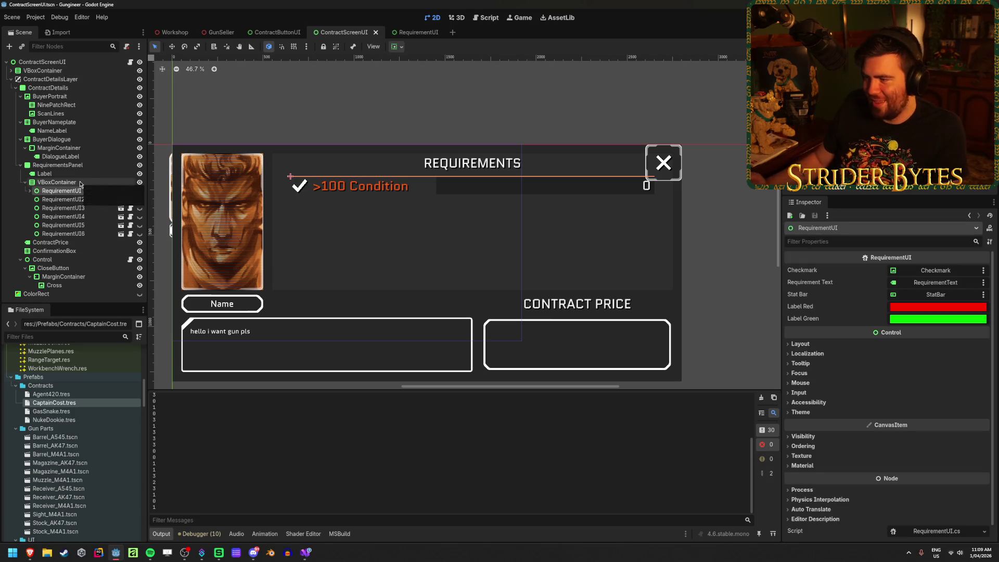
pyautogui.click(79, 182)
pyautogui.scroll(2, 576, 178)
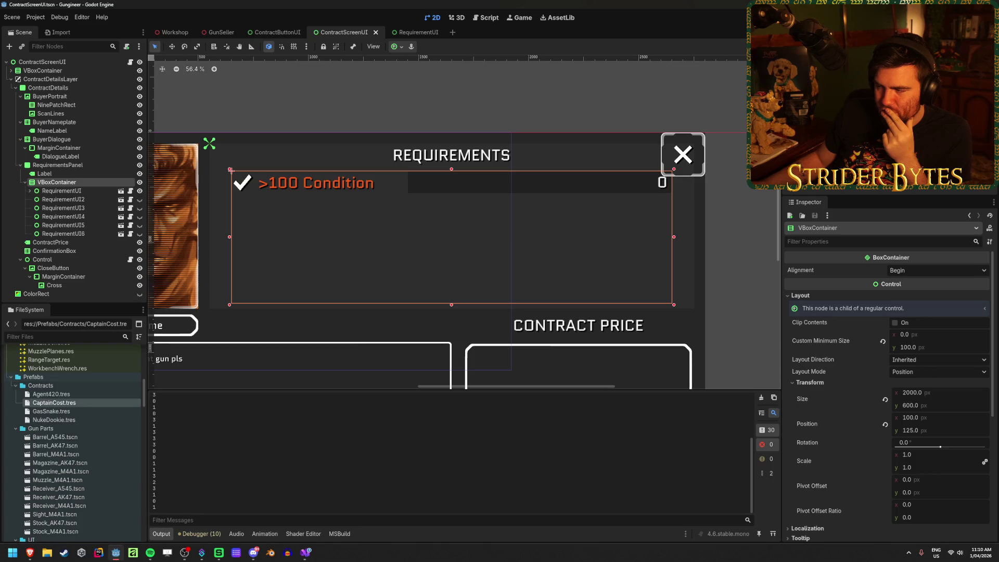
pyautogui.click(932, 419)
pyautogui.write('0')
pyautogui.press('Return')
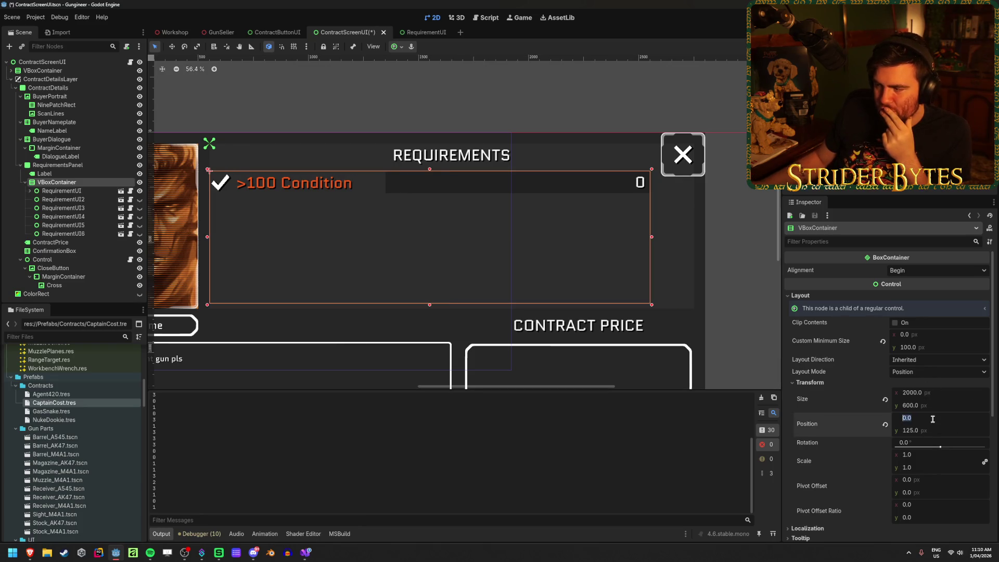
pyautogui.write('50')
pyautogui.press('Return')
pyautogui.hotkey('ctrl', 's')
# Test the contract screen in the running game, then stop it and select the first RequirementUI
pyautogui.click(708, 188)
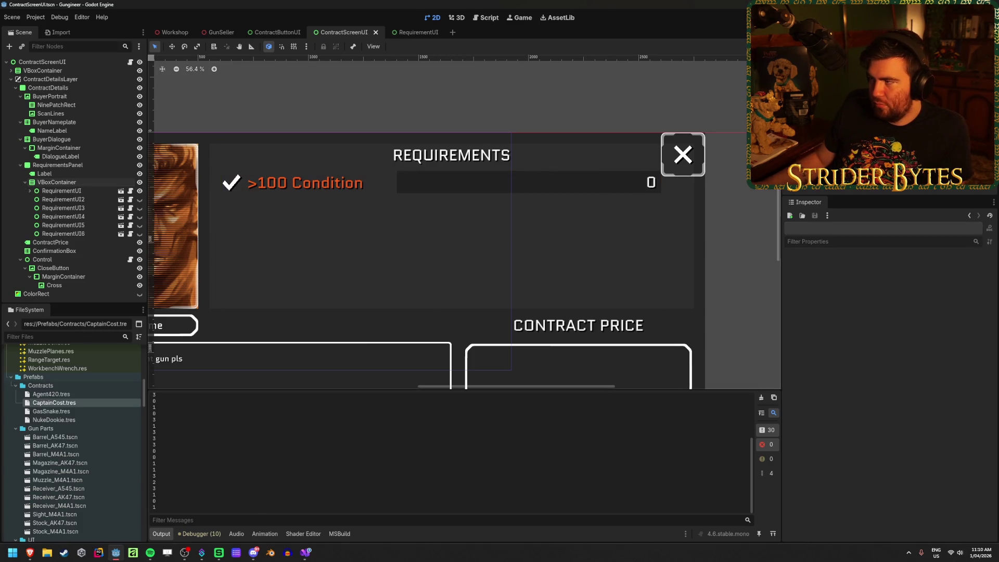
pyautogui.press('F5')
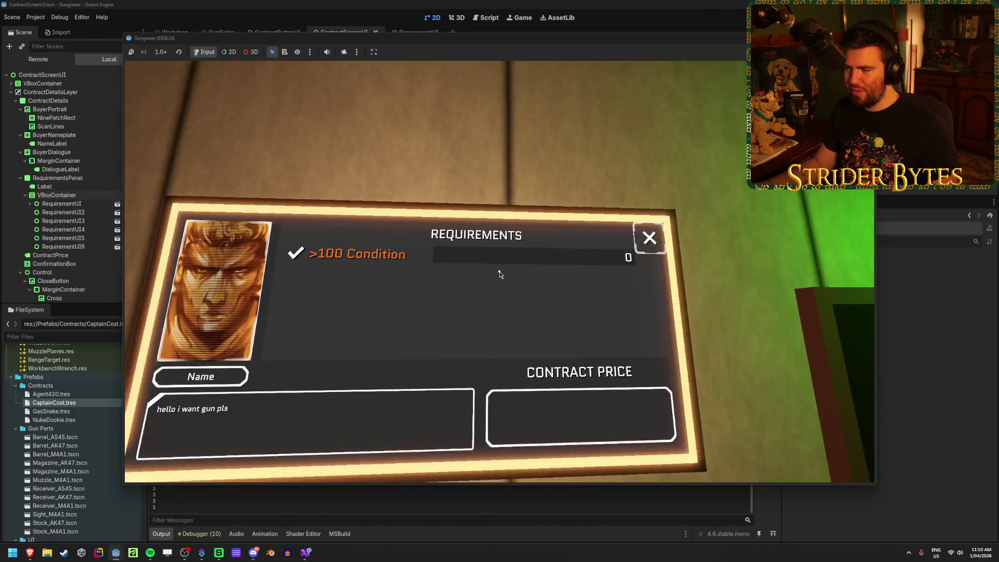
pyautogui.press('F8')
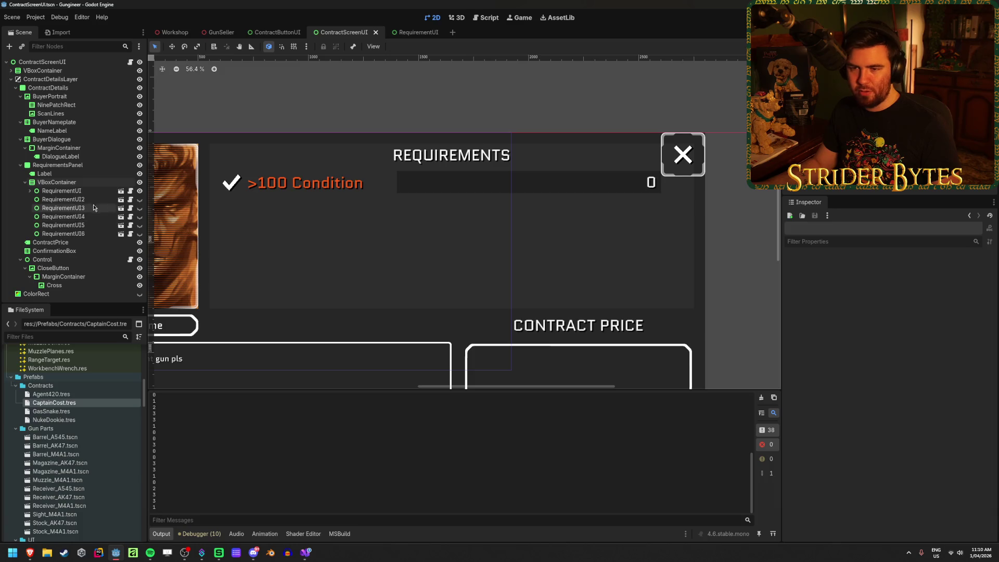
pyautogui.click(73, 191)
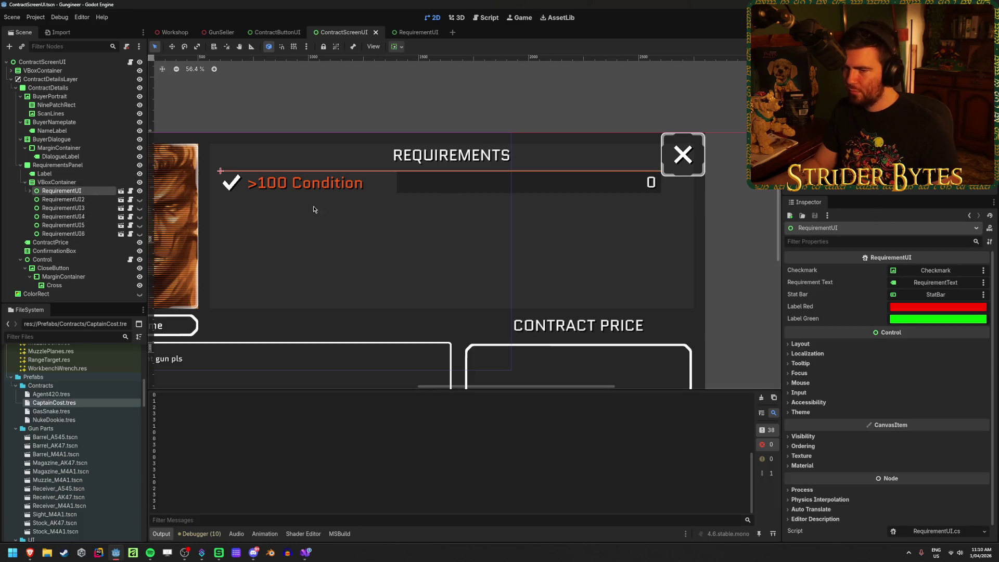
# Change the first requirement's RequirementText from '>100 Condition' to '>200 Max Ammo'
pyautogui.click(30, 191)
pyautogui.click(66, 199)
pyautogui.click(74, 217)
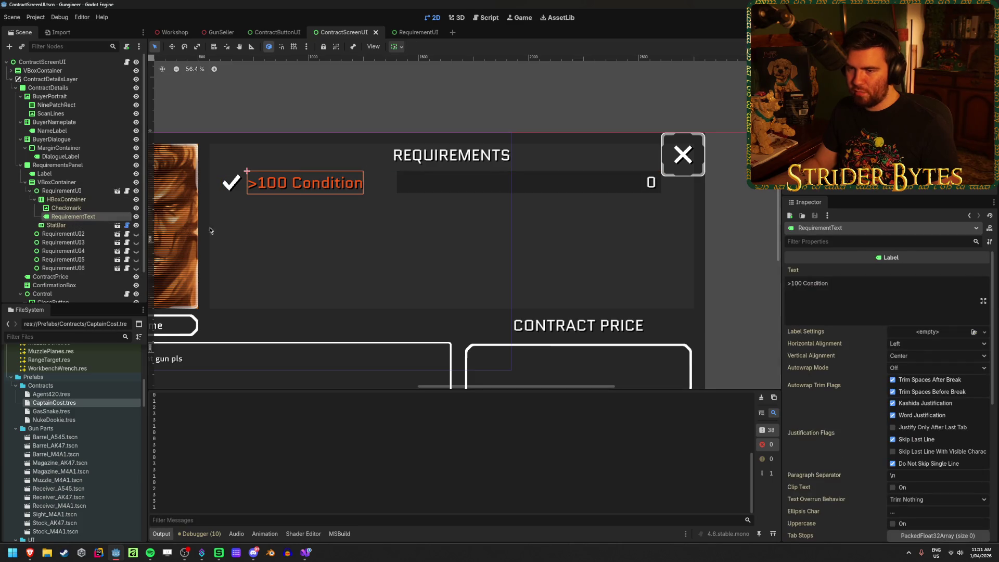
pyautogui.click(861, 279)
pyautogui.moveTo(853, 285); pyautogui.dragTo(794, 286)
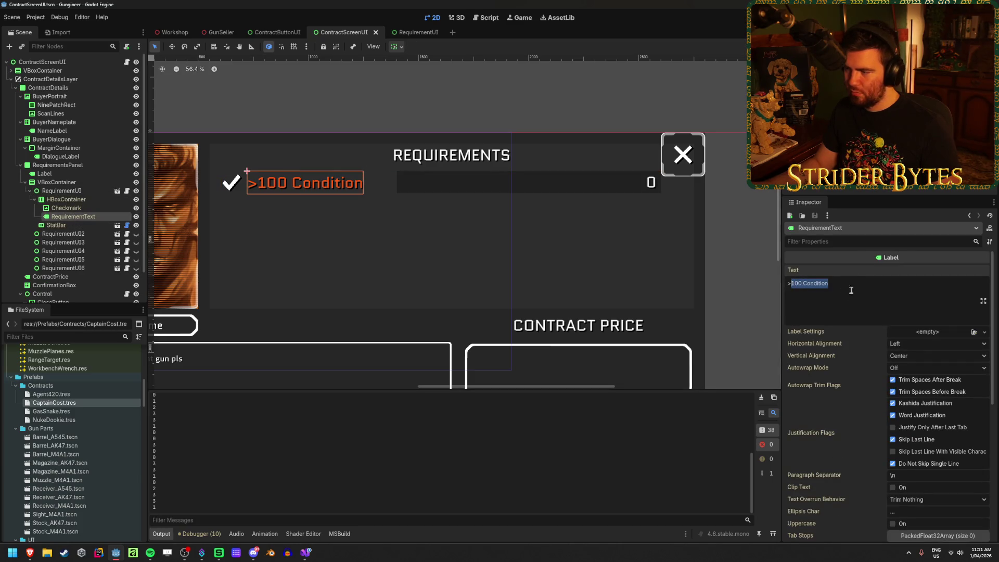
pyautogui.write('100')
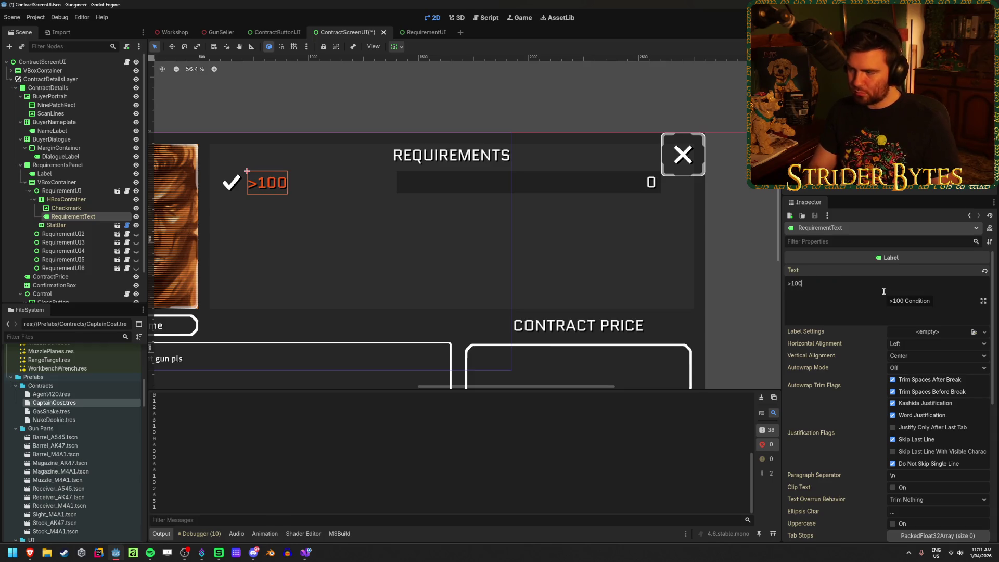
pyautogui.write(' Max Ammo')
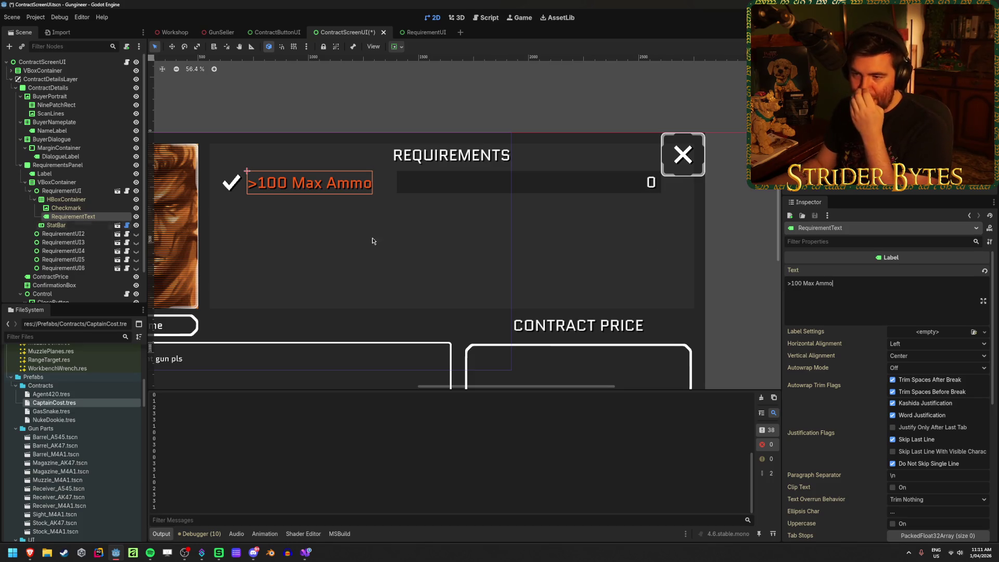
pyautogui.click(792, 283)
pyautogui.press('BackSpace')
pyautogui.write('2')
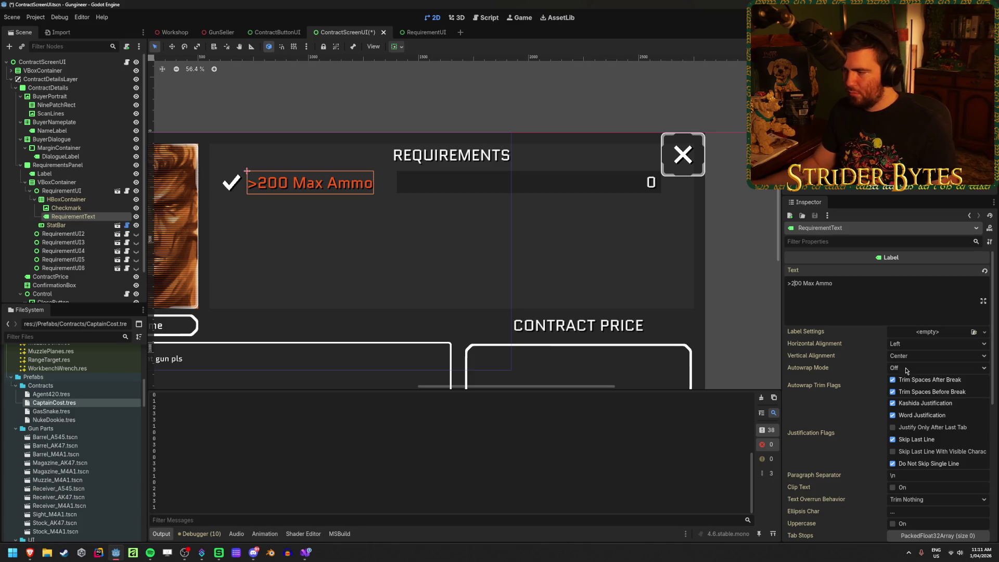
# Inspect the label's Layout and Transform properties
pyautogui.scroll(-5, 804, 346)
pyautogui.click(800, 329)
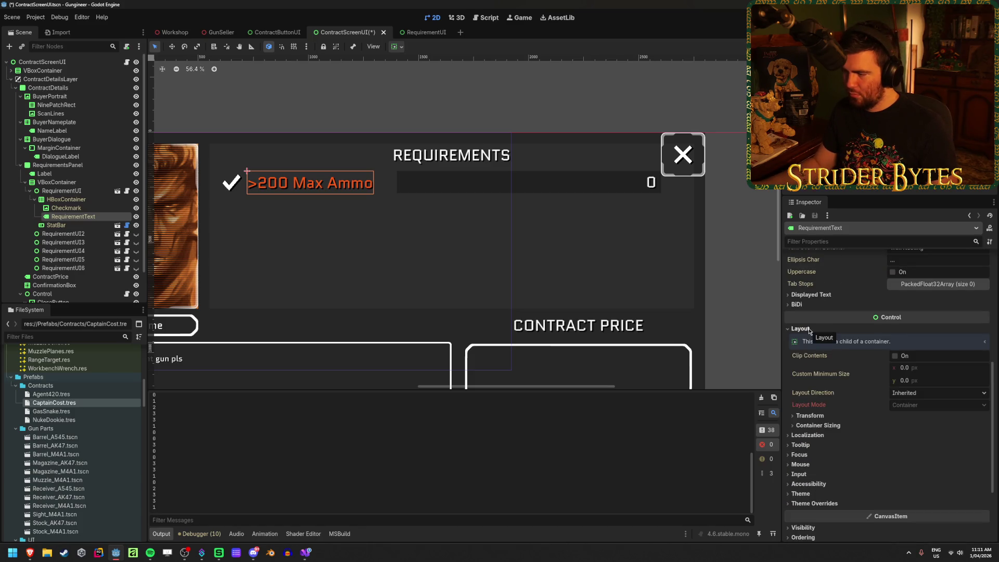
pyautogui.click(810, 416)
pyautogui.click(810, 415)
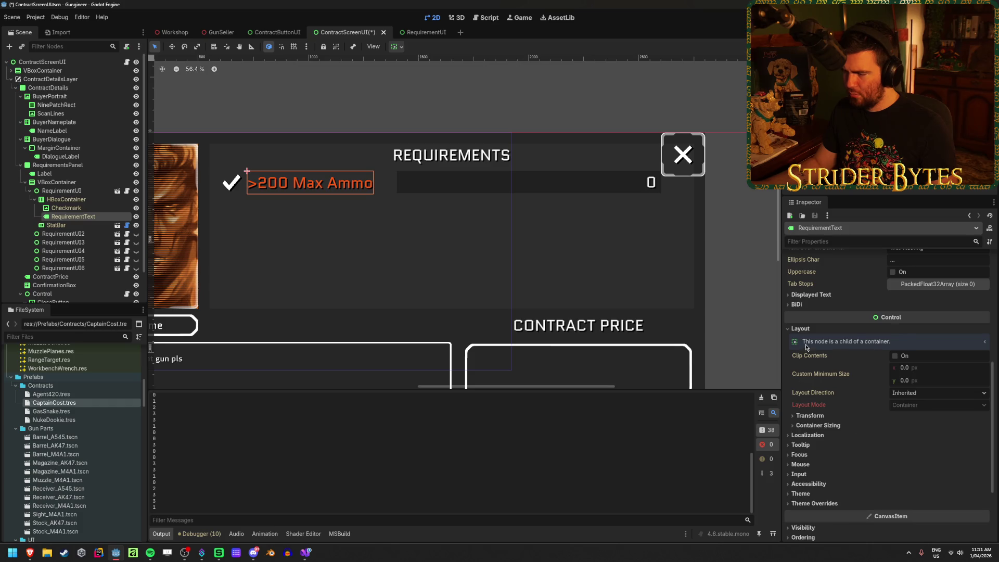
pyautogui.click(800, 329)
# Check the first requirement's StatBar and layout, then open the RequirementUI scene
pyautogui.click(72, 225)
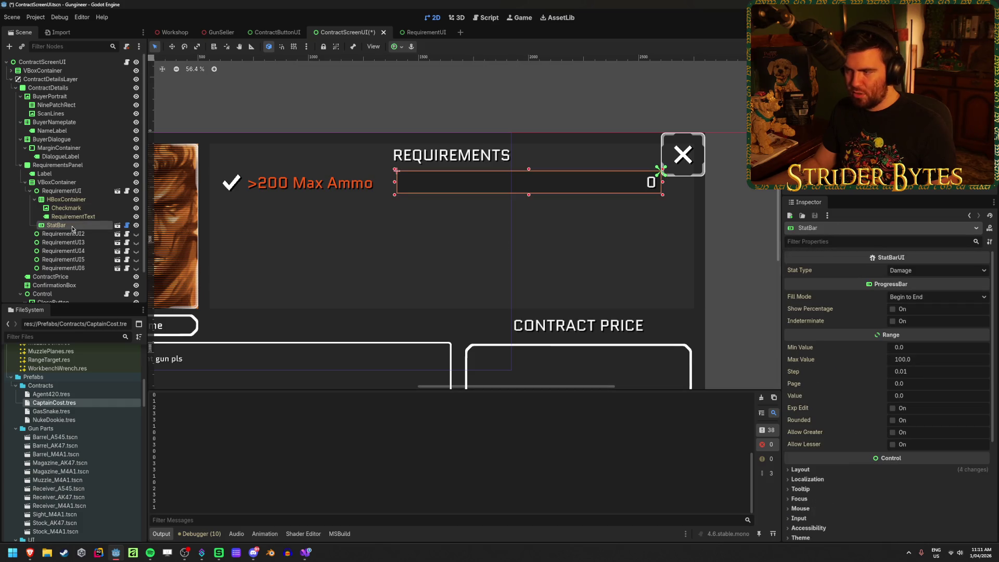
pyautogui.click(425, 33)
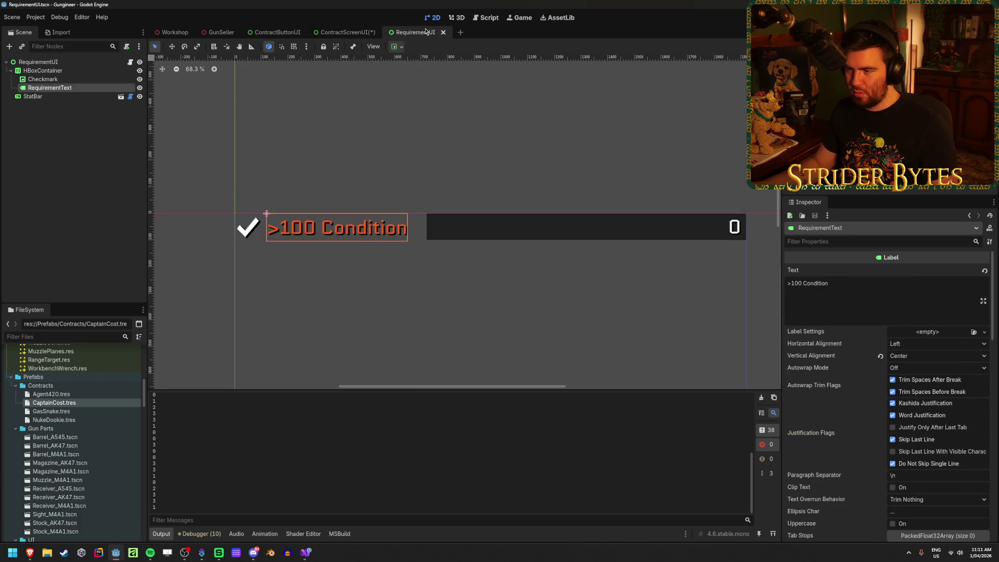
pyautogui.click(349, 34)
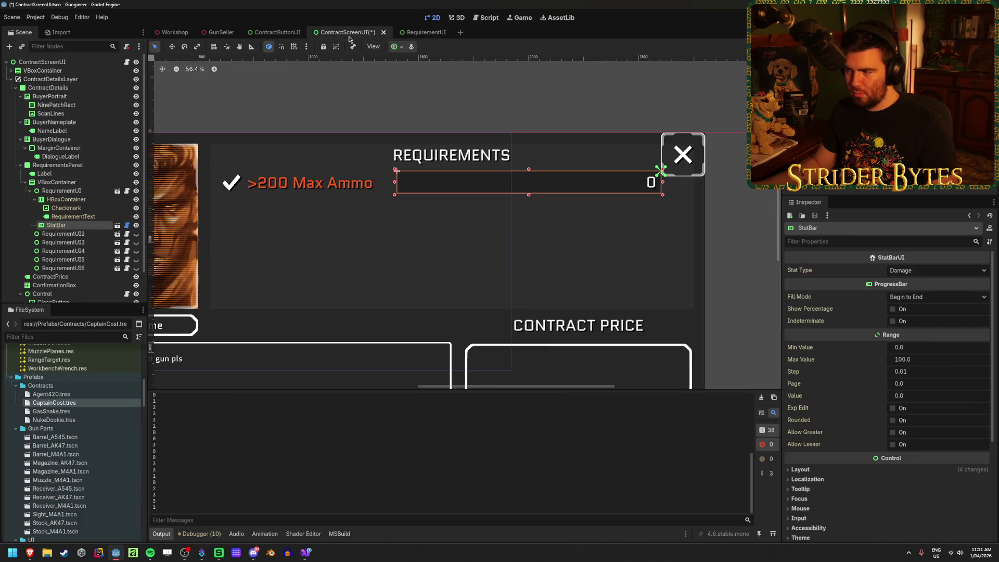
pyautogui.click(76, 224)
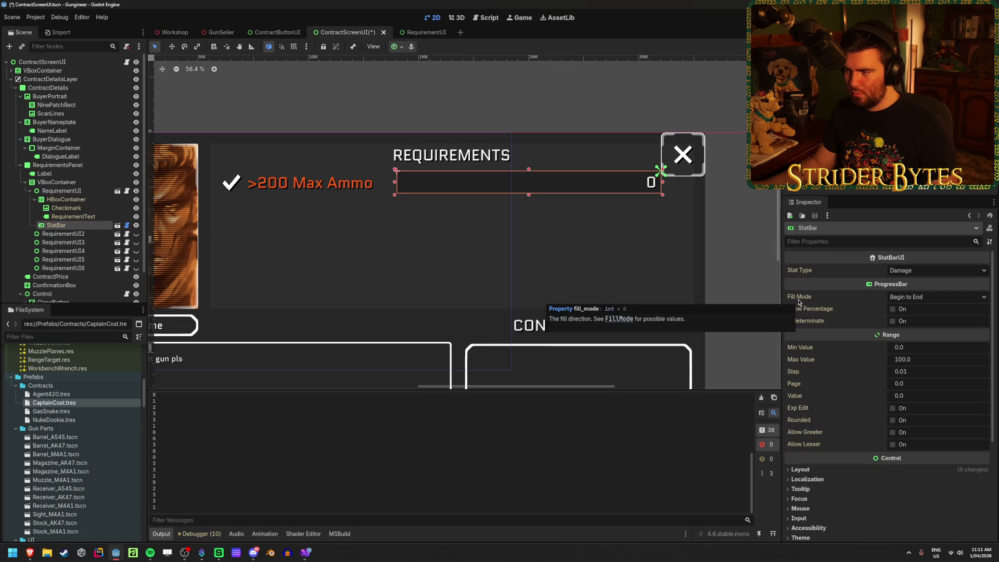
pyautogui.click(61, 190)
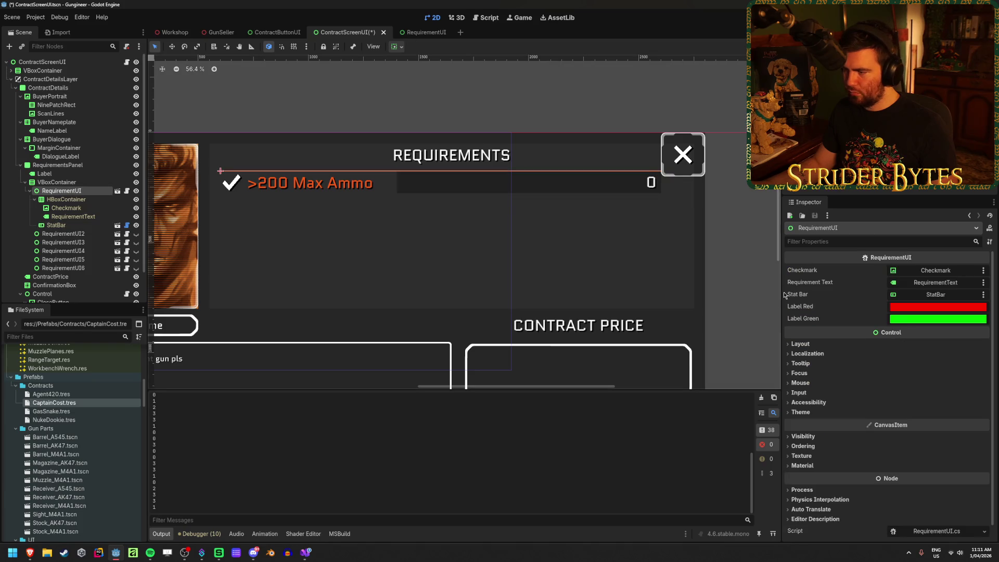
pyautogui.click(815, 346)
pyautogui.click(815, 346)
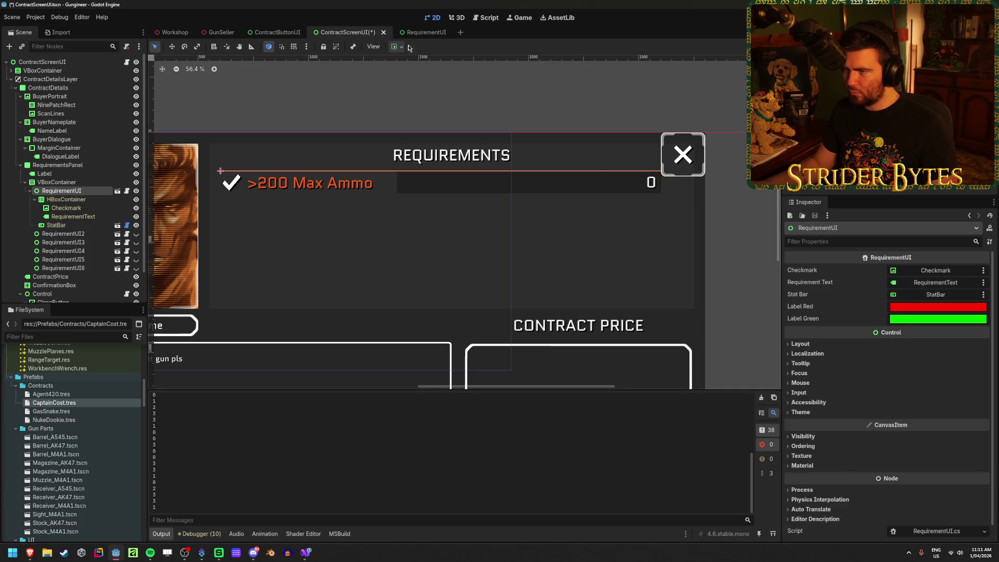
pyautogui.click(425, 32)
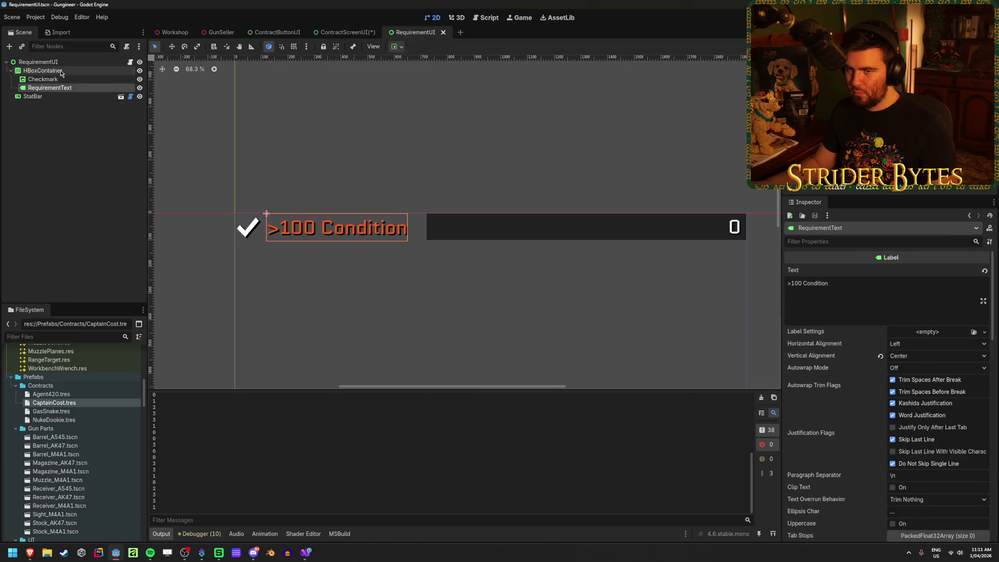
# Look over RequirementUI's HBoxContainer and StatBar, then select its root node
pyautogui.click(43, 71)
pyautogui.click(33, 96)
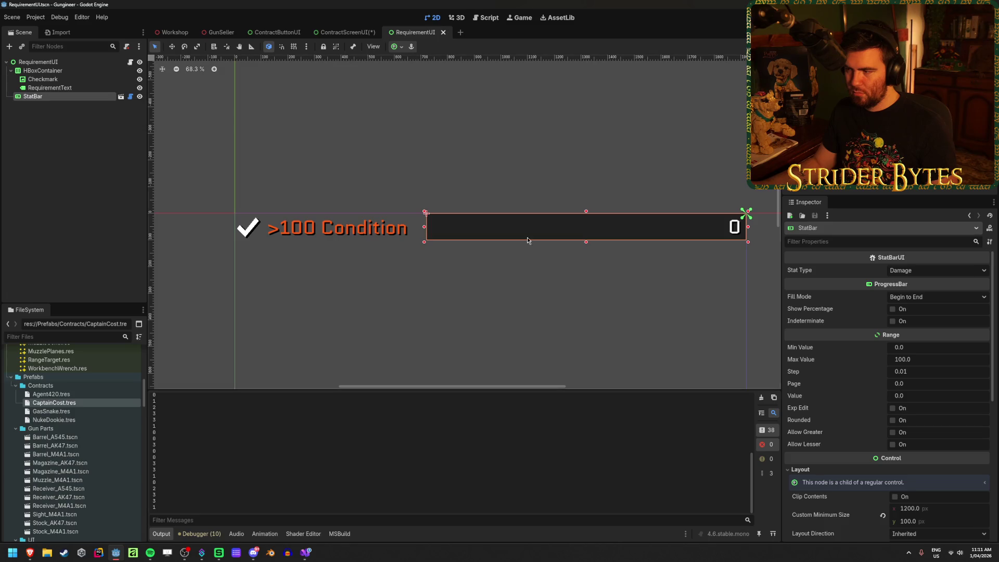
pyautogui.scroll(-2, 528, 240)
pyautogui.click(37, 62)
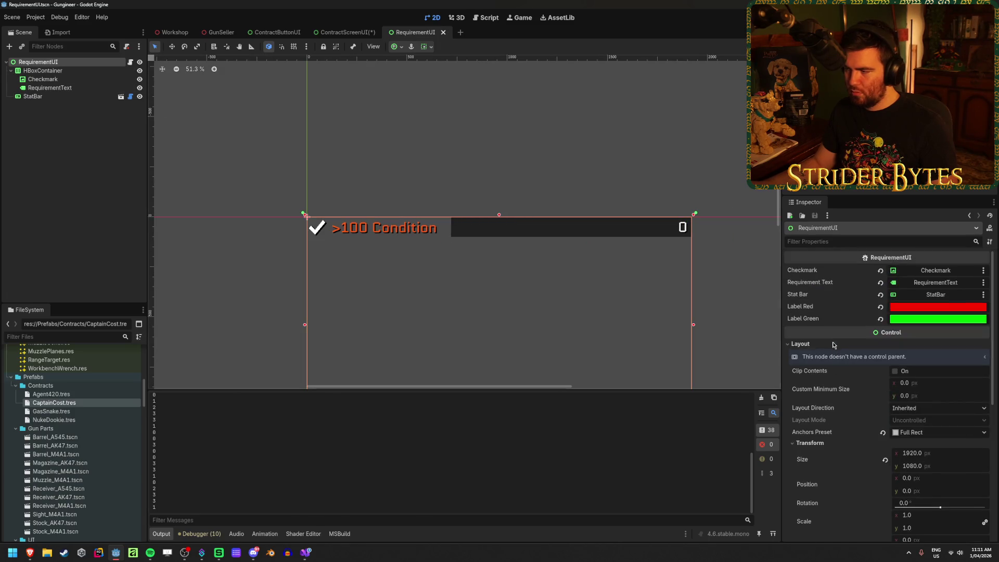
pyautogui.scroll(2, 518, 201)
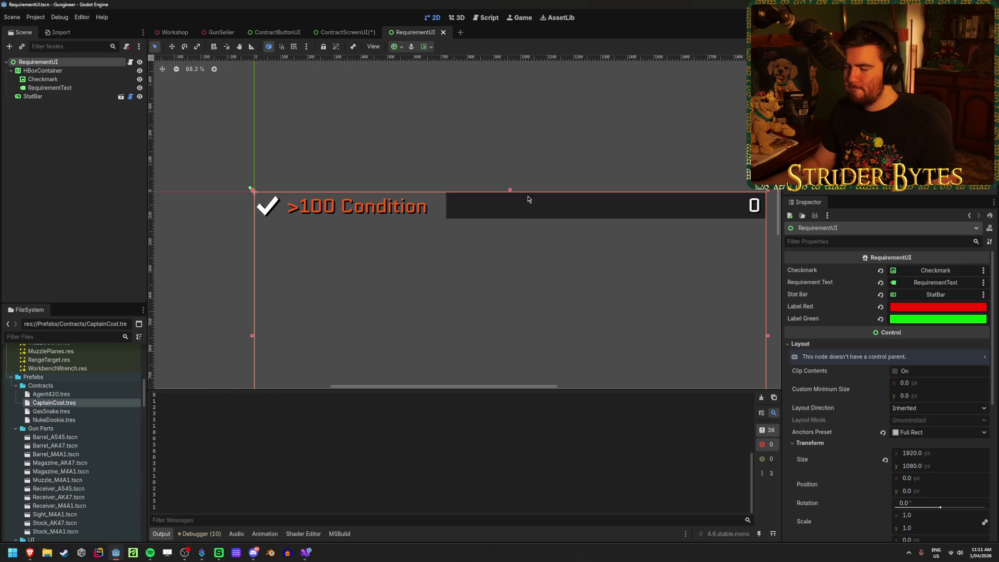
pyautogui.scroll(-1, 529, 199)
# Set the root width to 1900 px, save, and return to ContractScreenUI
pyautogui.moveTo(933, 456); pyautogui.dragTo(920, 456)
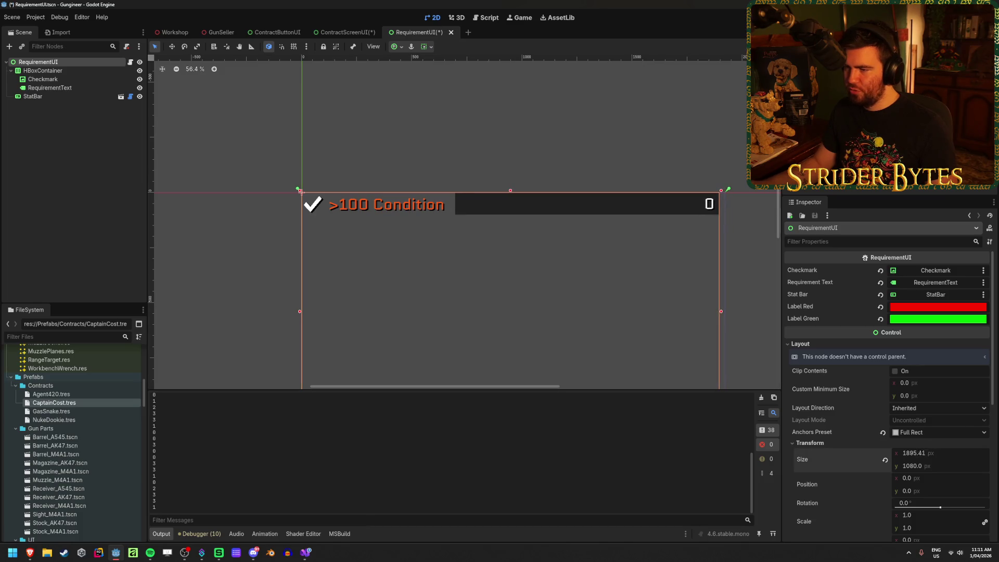
pyautogui.click(941, 454)
pyautogui.write('180')
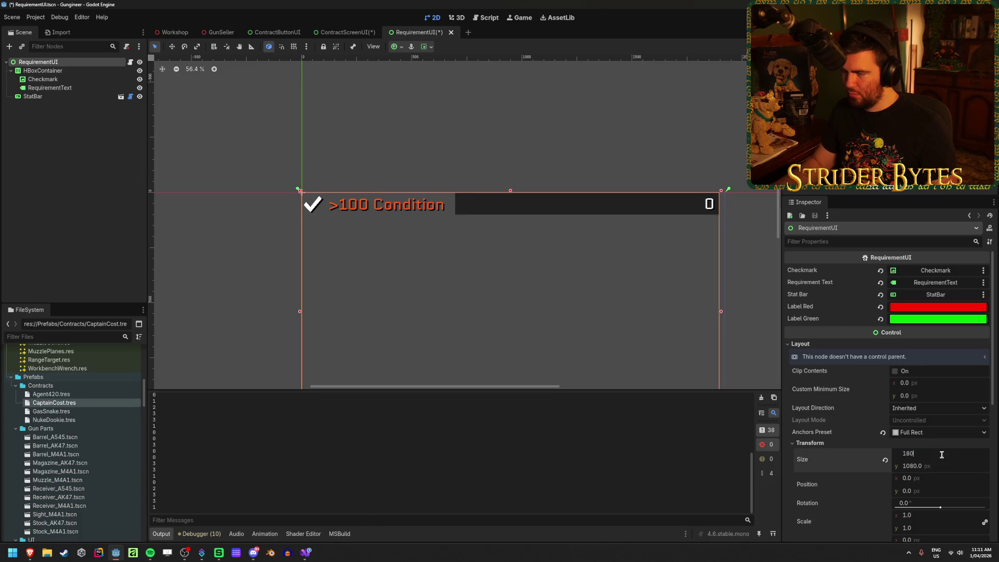
pyautogui.write('0.0')
pyautogui.press('Return')
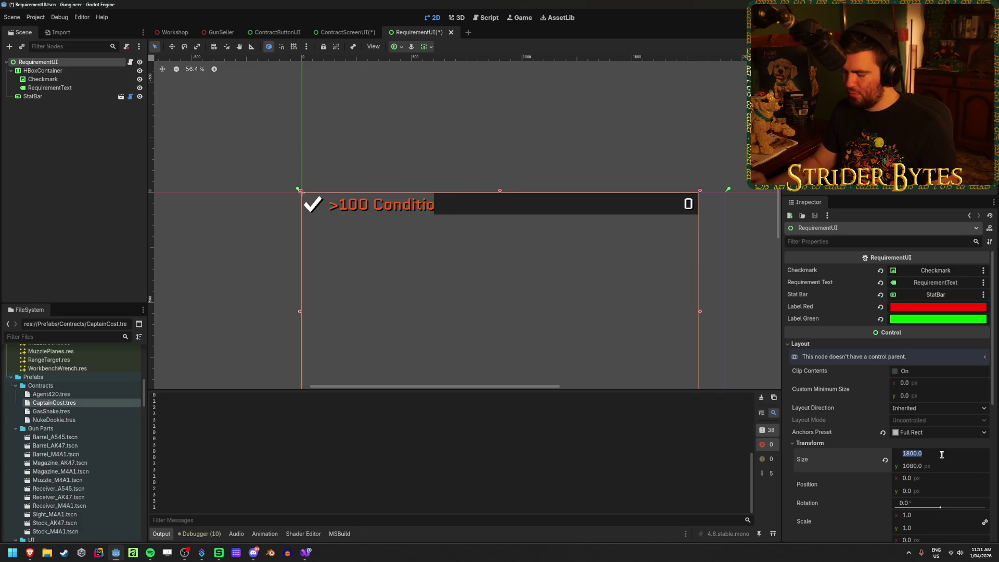
pyautogui.write('1')
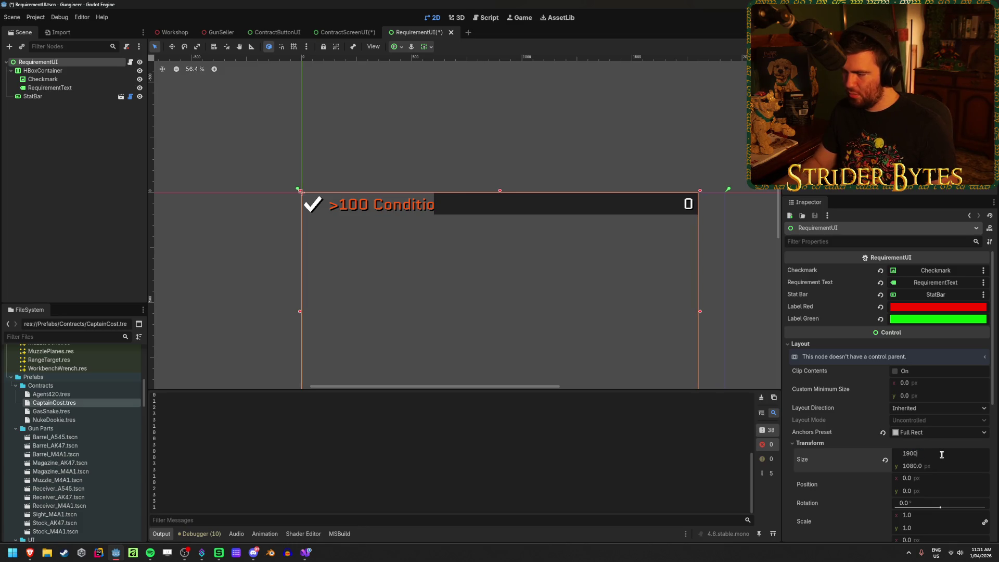
pyautogui.press('Return')
pyautogui.hotkey('ctrl', 's')
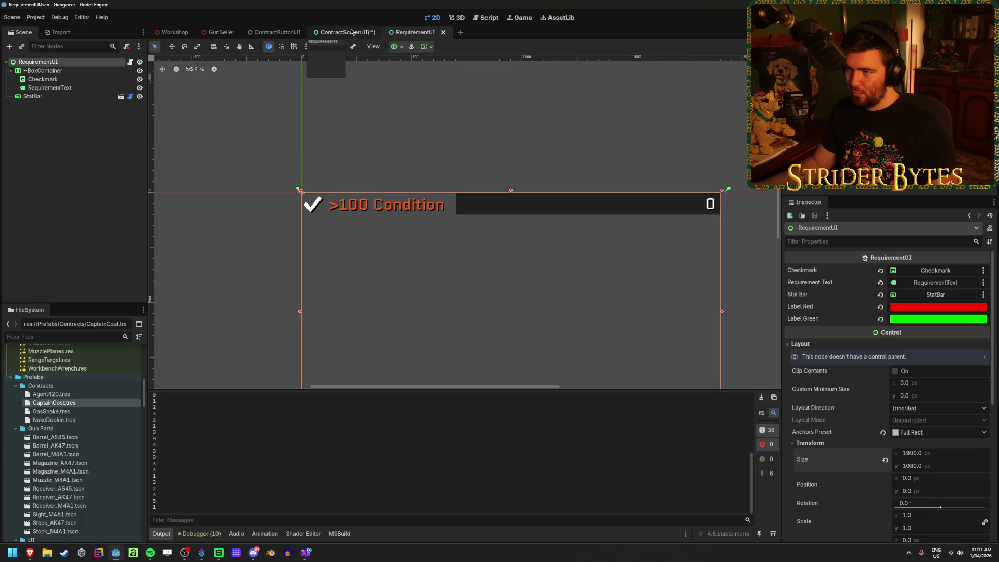
pyautogui.click(351, 31)
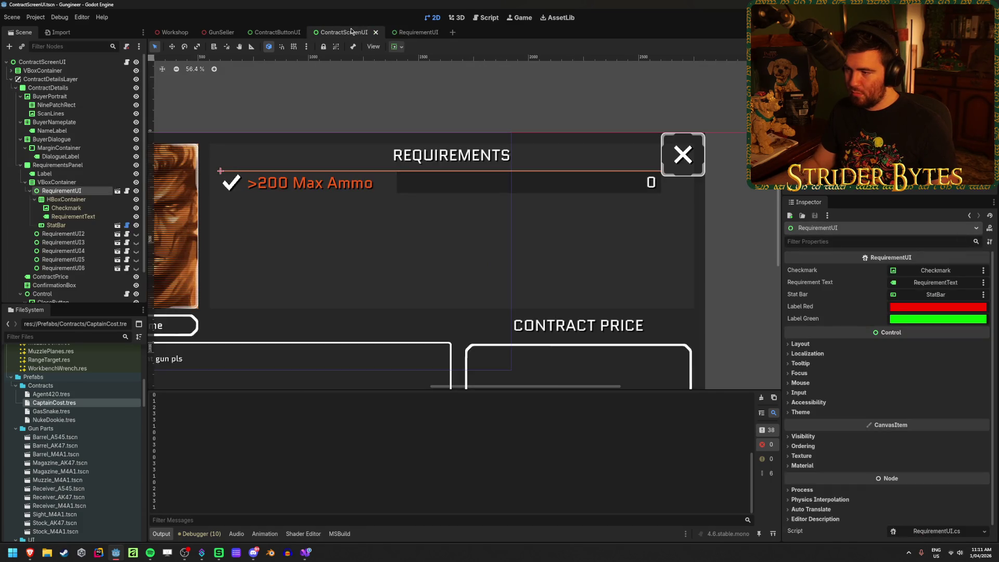
# Toggle the second requirement row (>100 Condition) and check RequirementUI's own 1900 px width
pyautogui.press('Left')
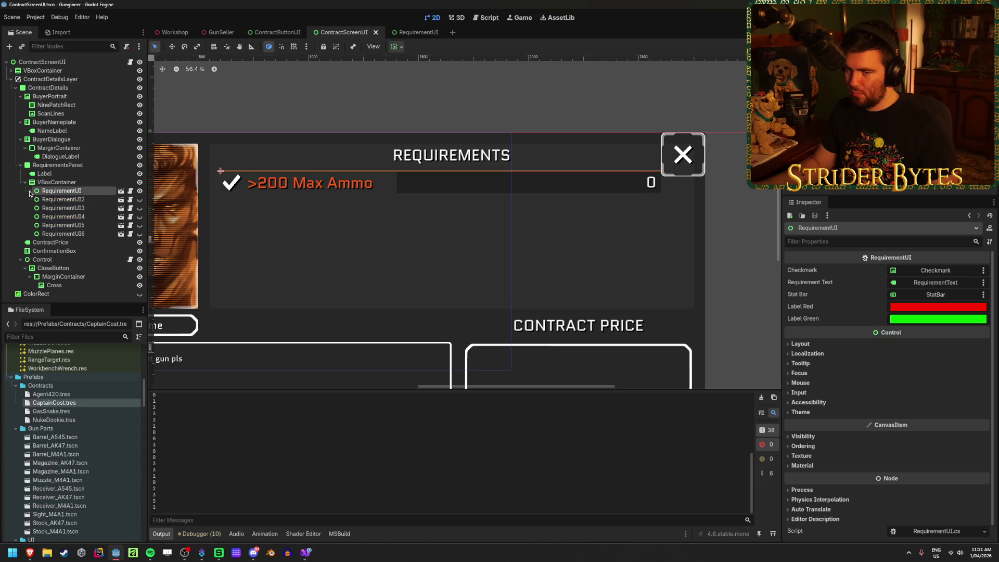
pyautogui.click(139, 199)
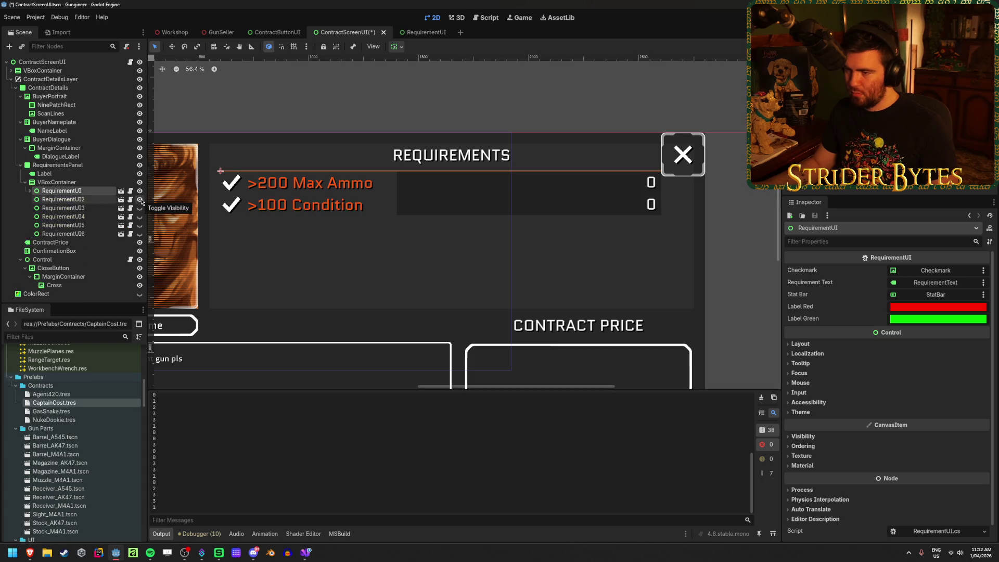
pyautogui.click(139, 200)
pyautogui.click(413, 33)
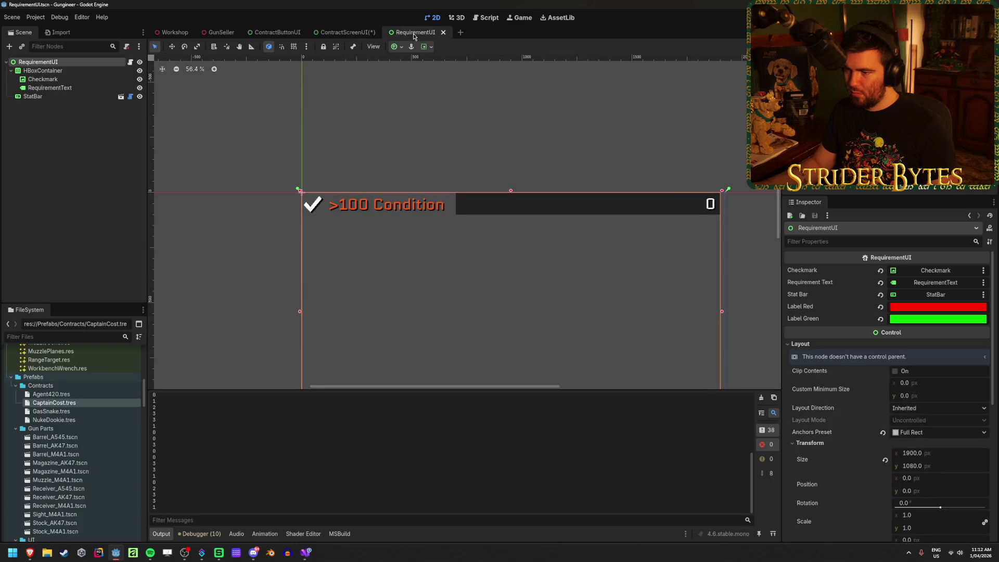
pyautogui.click(940, 453)
pyautogui.click(334, 32)
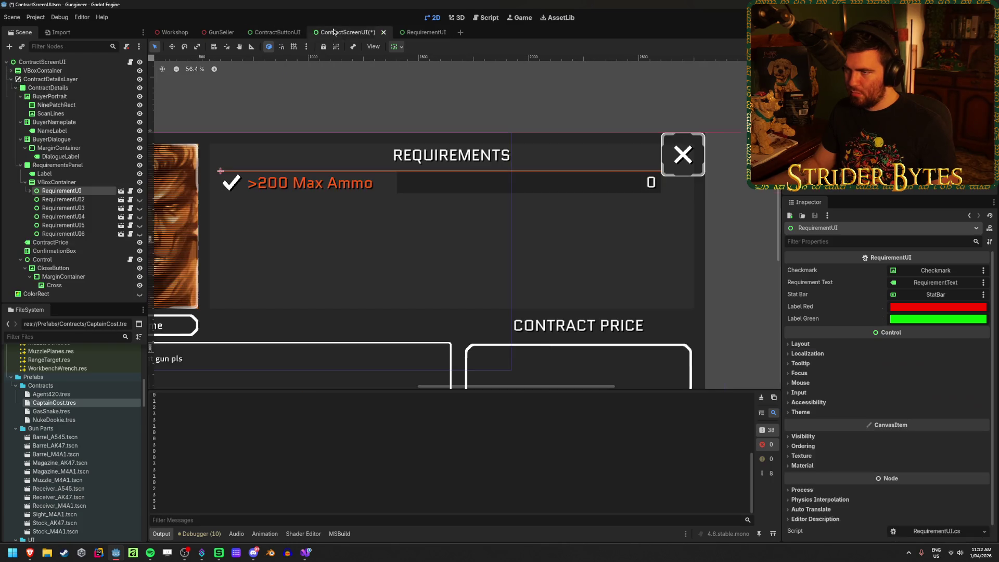
# Expand Layout > Transform to compare the row's 2000 px width with RequirementUI's 1900 px
pyautogui.click(810, 344)
pyautogui.click(811, 432)
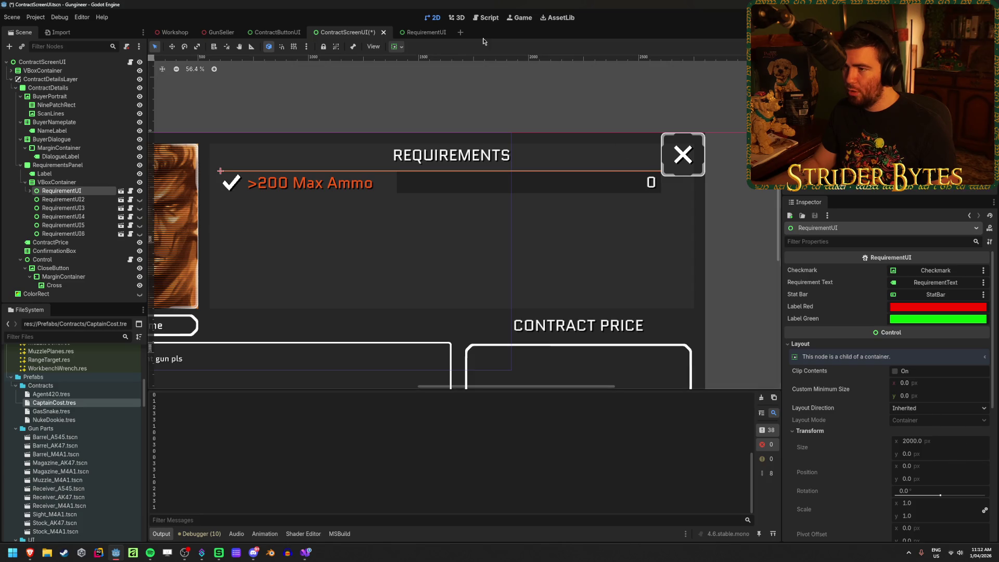
pyautogui.click(419, 32)
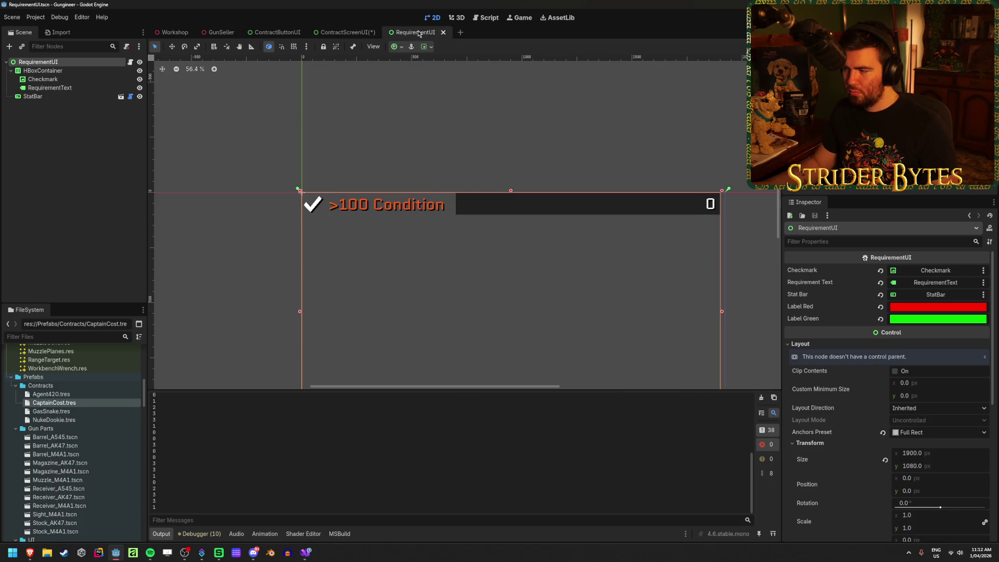
pyautogui.click(345, 32)
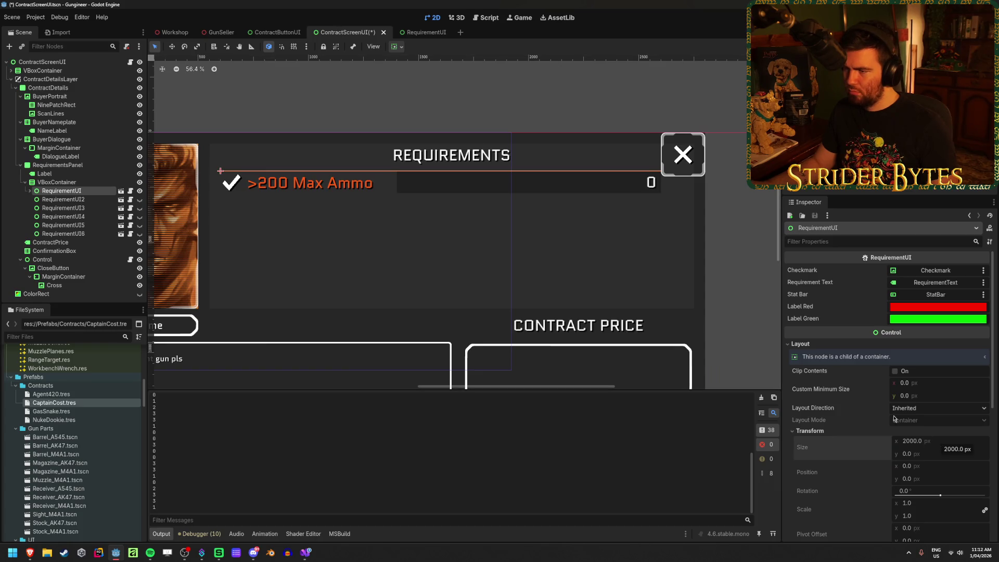
pyautogui.click(426, 37)
pyautogui.click(333, 33)
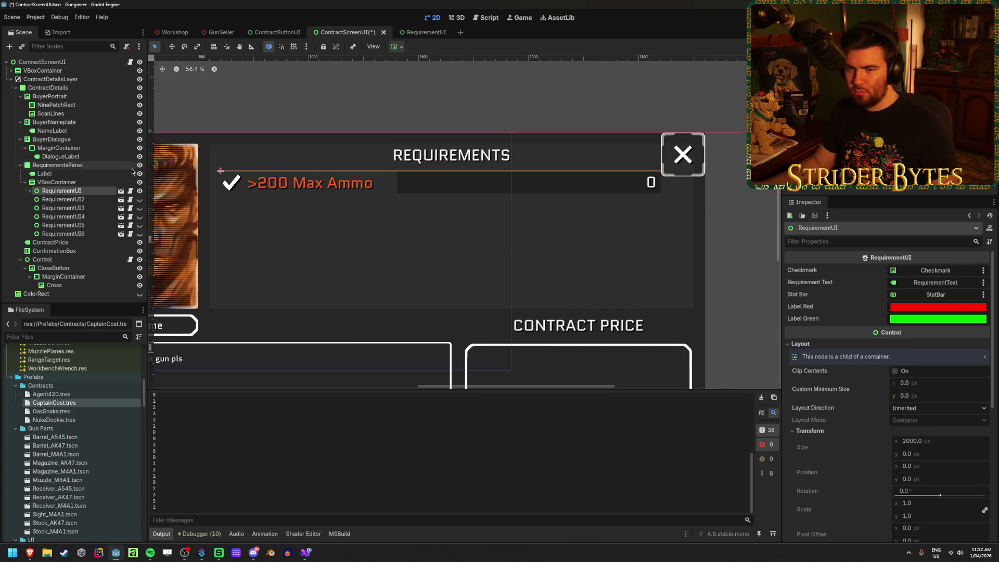
pyautogui.click(56, 182)
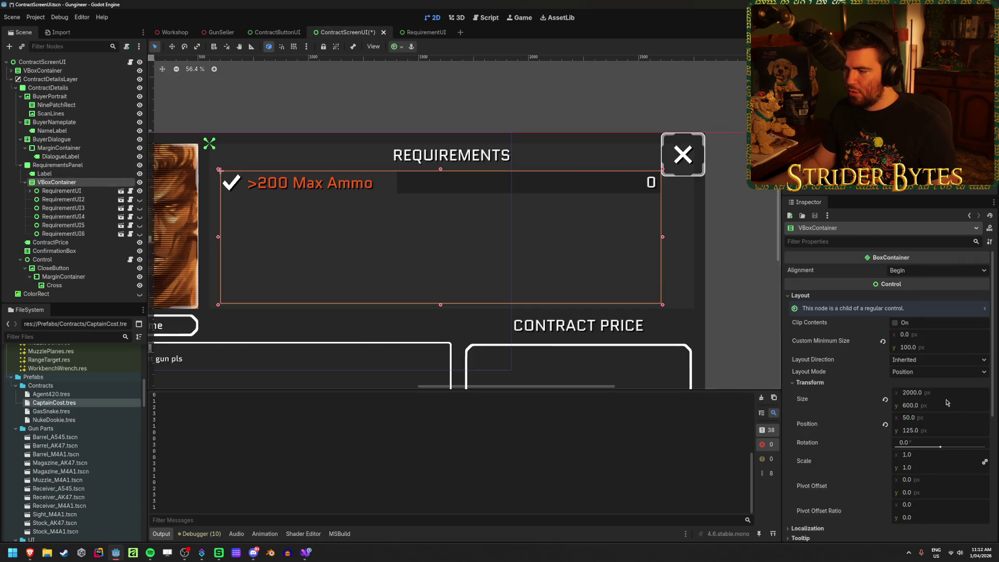
# Set the requirements list width to 1900 px
pyautogui.moveTo(916, 393); pyautogui.dragTo(900, 392)
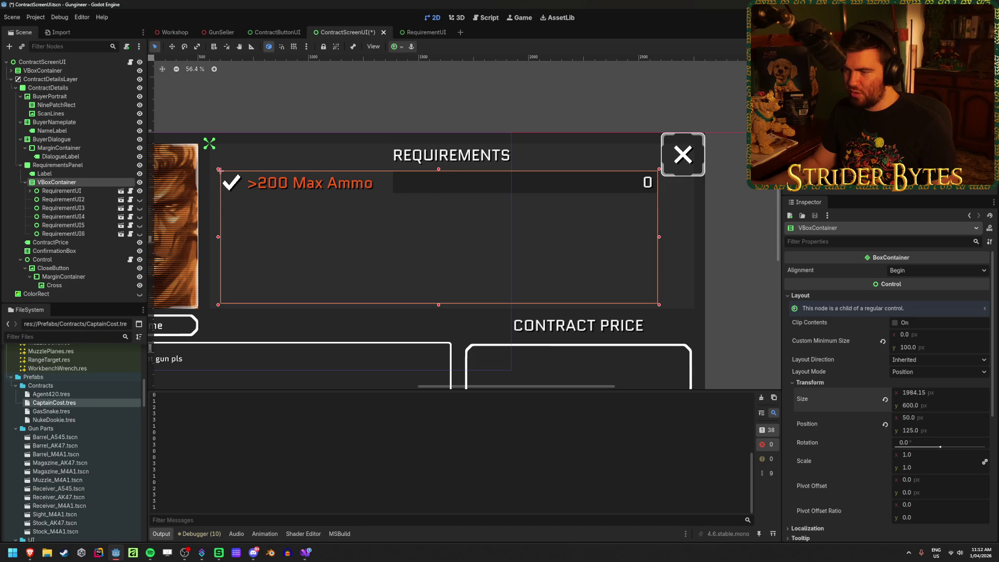
pyautogui.click(945, 394)
pyautogui.write('1900')
pyautogui.press('Return')
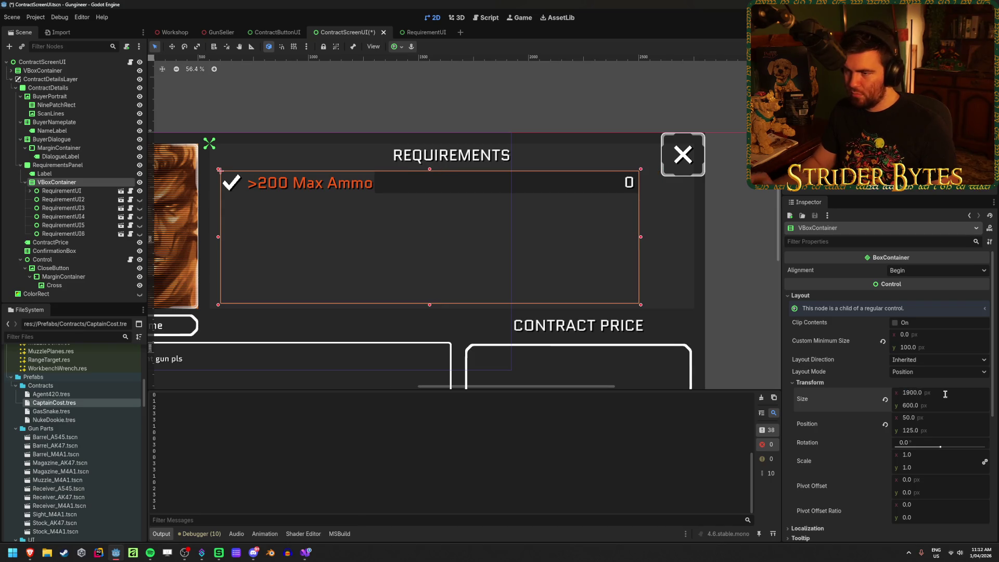
# Inspect RequirementUI's width and anchor presets, undoing the width edit
pyautogui.click(416, 33)
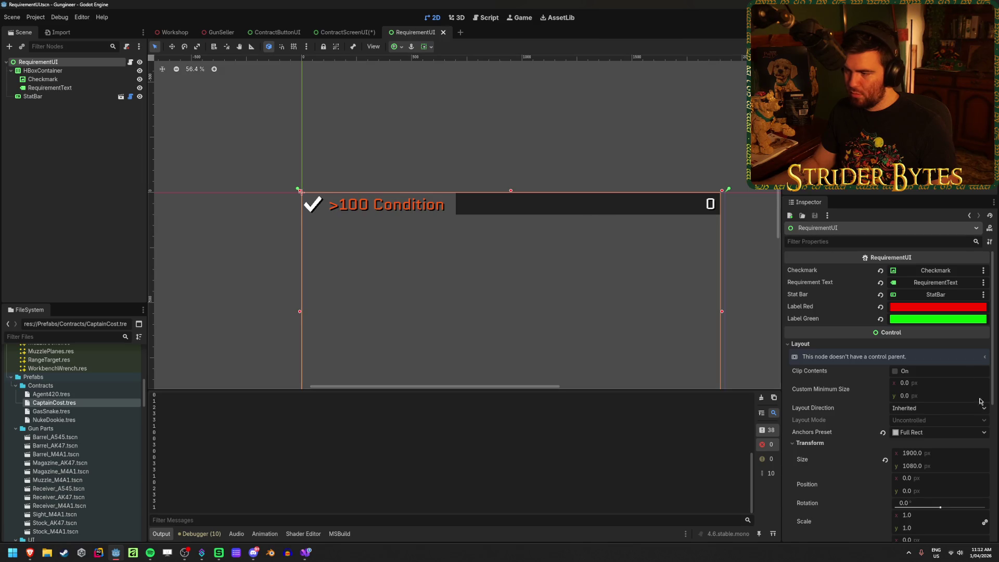
pyautogui.click(926, 454)
pyautogui.click(884, 460)
pyautogui.hotkey('ctrl', 'z')
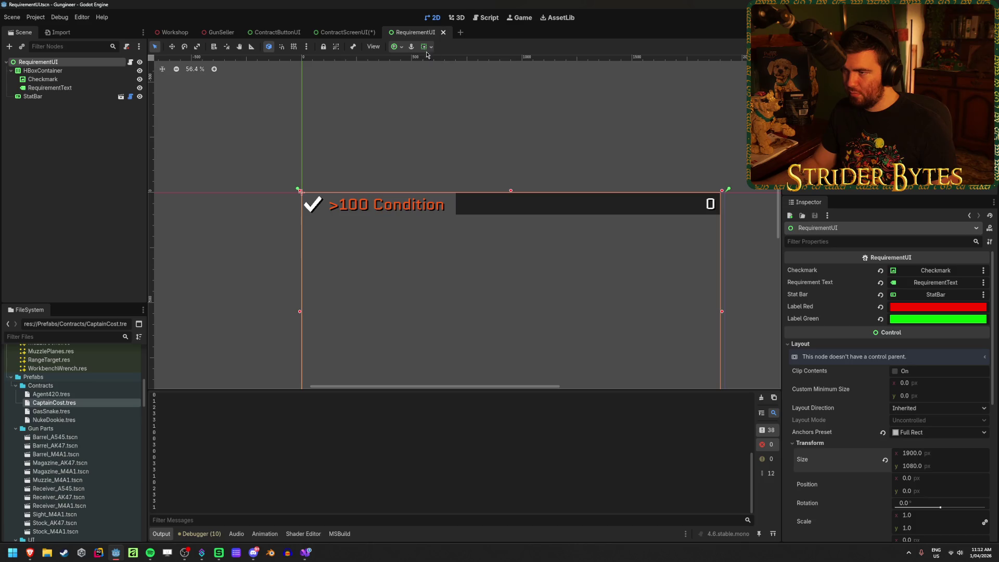
pyautogui.click(396, 48)
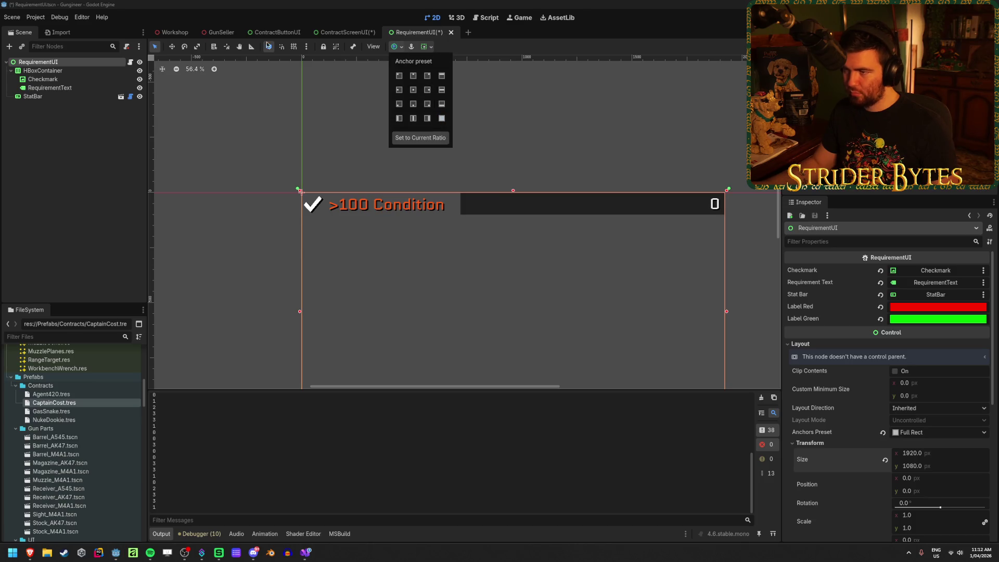
pyautogui.click(441, 118)
pyautogui.click(341, 32)
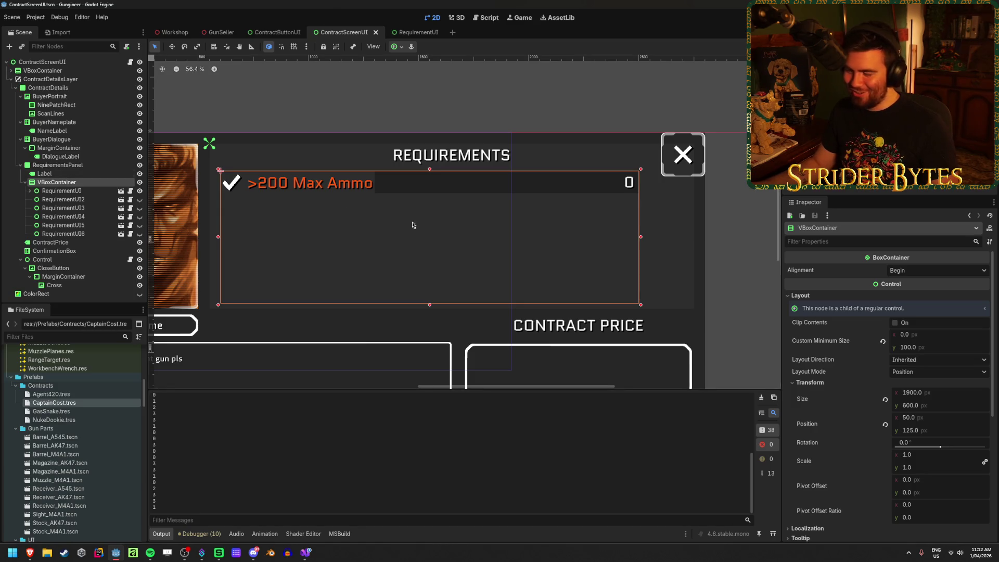
# Widen the requirements list to 1920 px, save, and preview it in the running game
pyautogui.moveTo(913, 392); pyautogui.dragTo(966, 393)
pyautogui.click(966, 393)
pyautogui.write('1920')
pyautogui.press('Return')
pyautogui.hotkey('ctrl', 's')
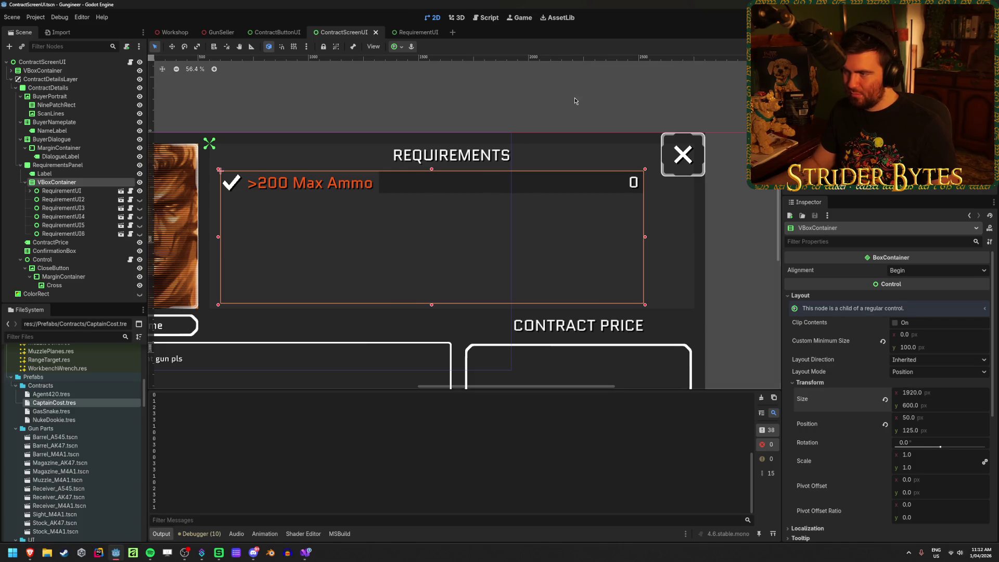
pyautogui.click(616, 86)
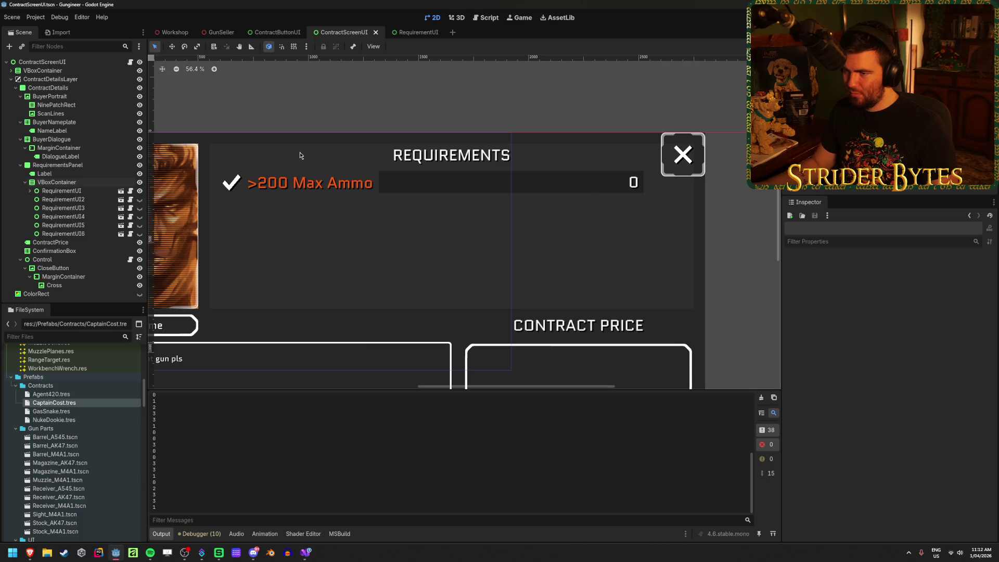
pyautogui.press('F5')
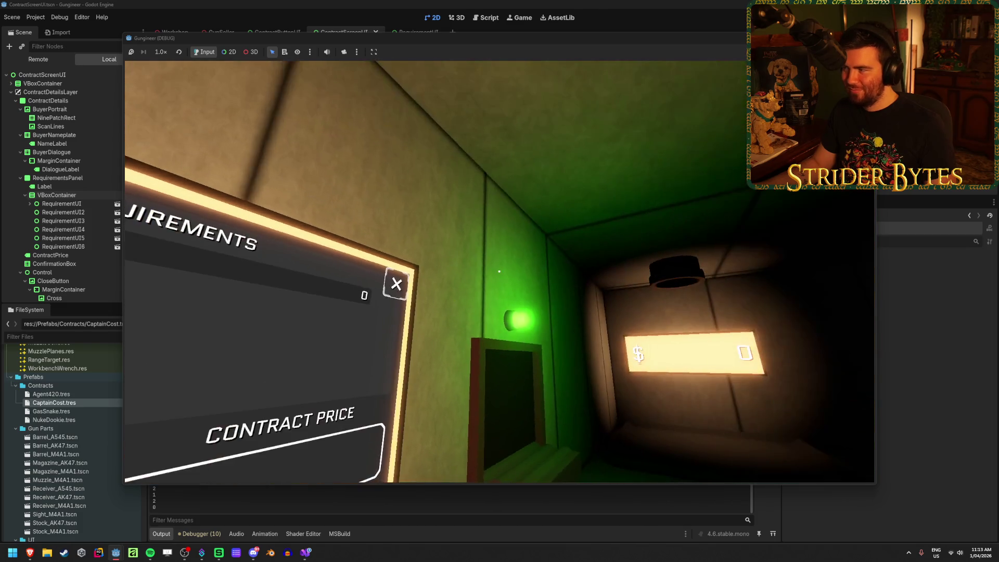
pyautogui.press('F8')
# Shift the VBoxContainer requirements list to x position 75, save, and run the game again
pyautogui.click(56, 183)
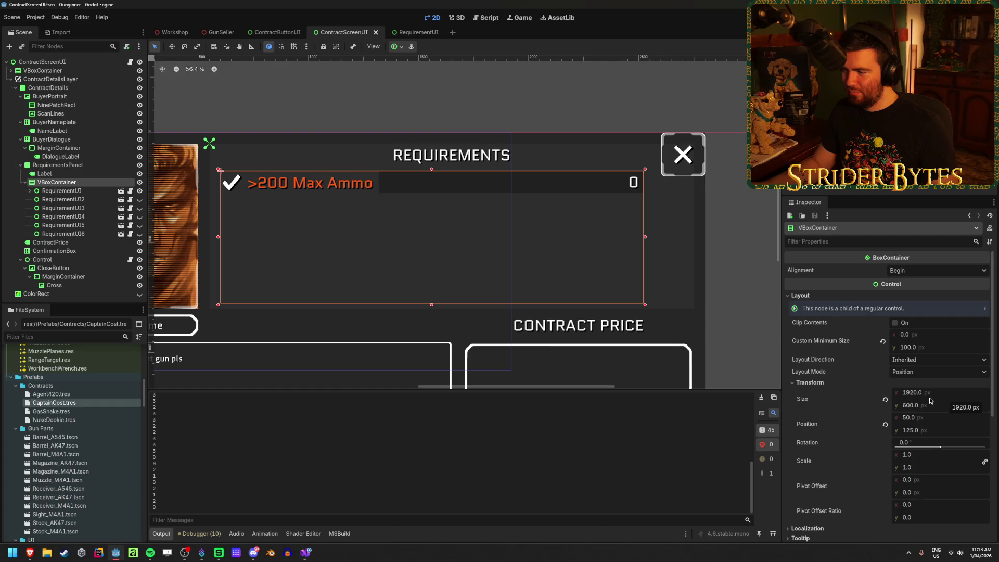
pyautogui.moveTo(910, 420); pyautogui.dragTo(921, 420)
pyautogui.click(935, 419)
pyautogui.write('75')
pyautogui.press('Return')
pyautogui.hotkey('ctrl', 's')
pyautogui.press('F5')
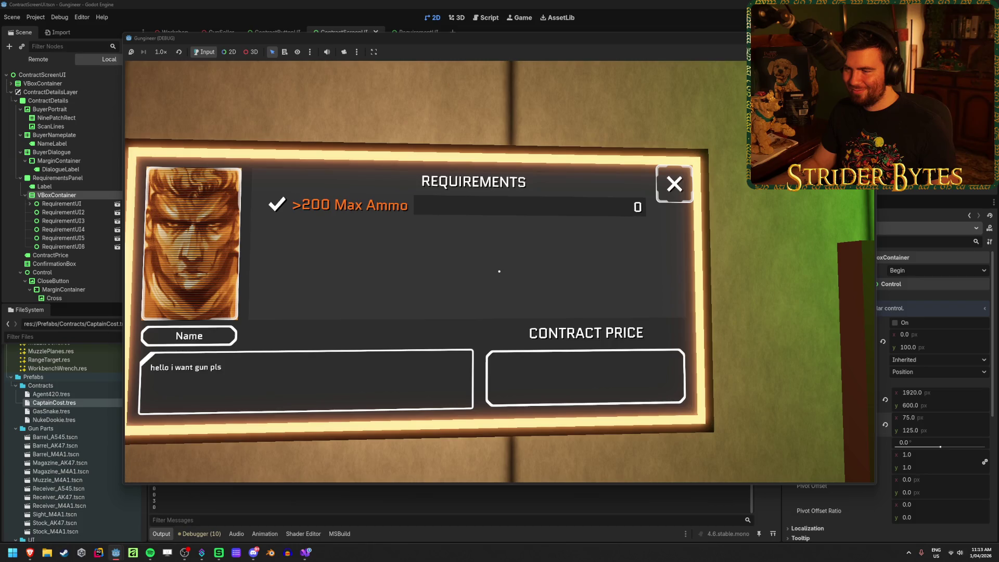
# Close the game and set the requirements list to 1950 px wide at x 50
pyautogui.press('Escape')
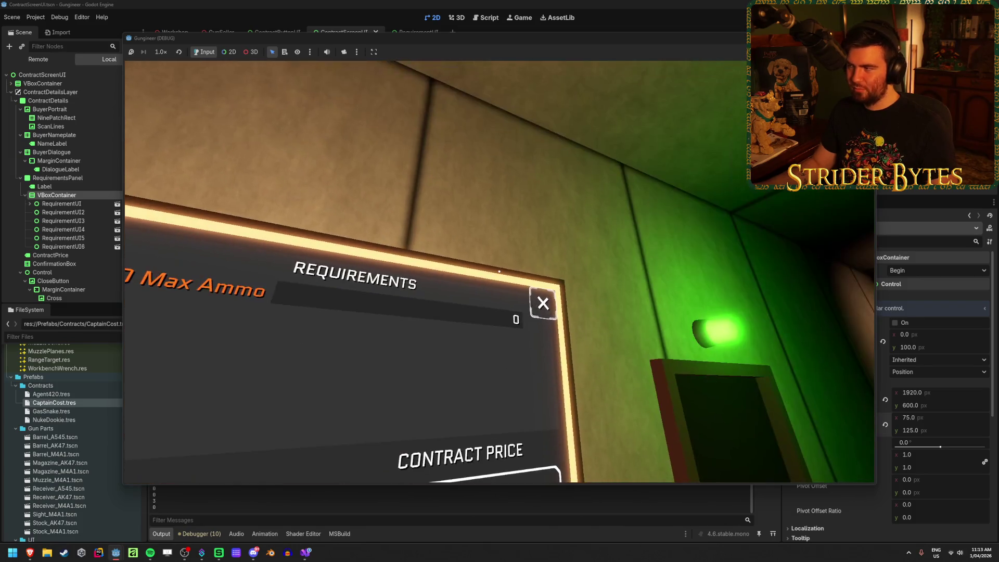
pyautogui.press('F8')
pyautogui.click(936, 391)
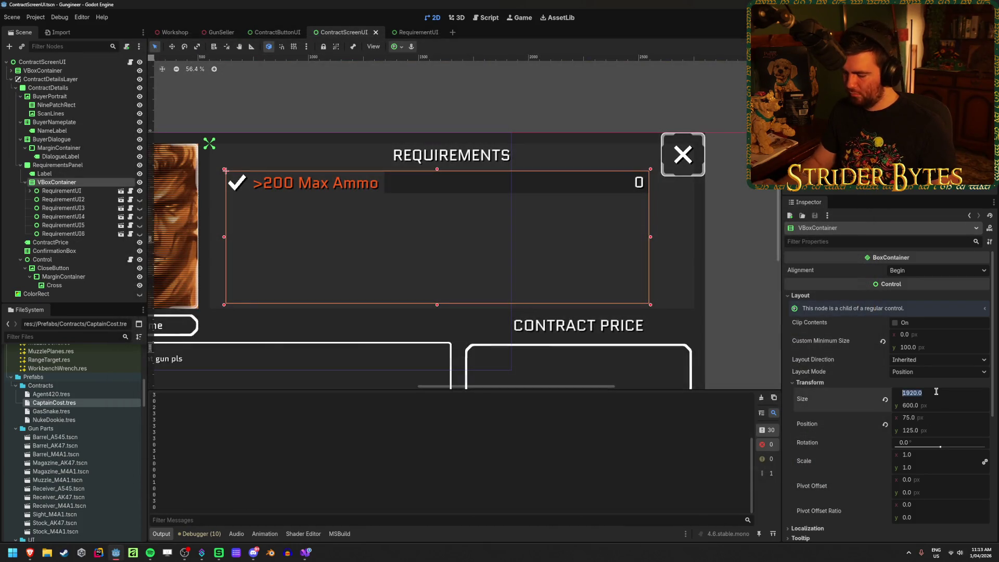
pyautogui.write('1950')
pyautogui.press('Return')
pyautogui.click(932, 417)
pyautogui.write('50')
pyautogui.press('Return')
# Run the game to check the resized list, then close it
pyautogui.press('F5')
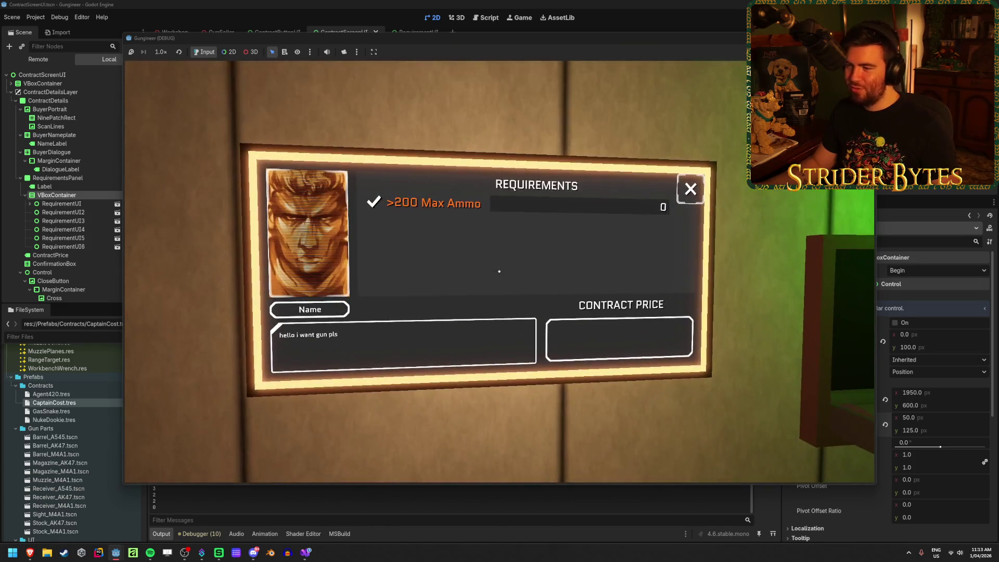
pyautogui.press('Escape')
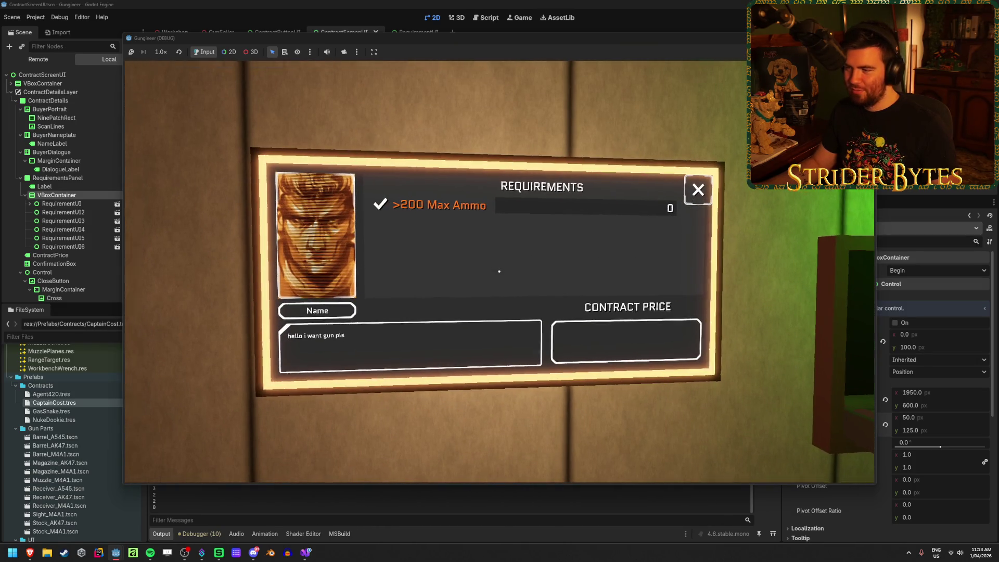
pyautogui.press('F8')
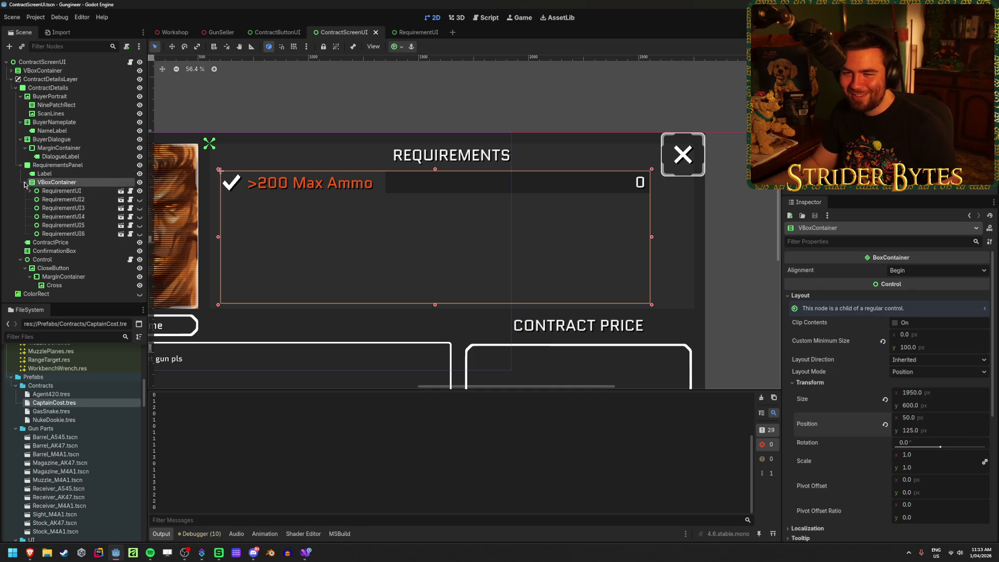
# Collapse the scene tree branches, hide ContractDetails to reveal the portraits, and save
pyautogui.click(25, 182)
pyautogui.click(21, 166)
pyautogui.click(21, 140)
pyautogui.click(21, 123)
pyautogui.click(21, 96)
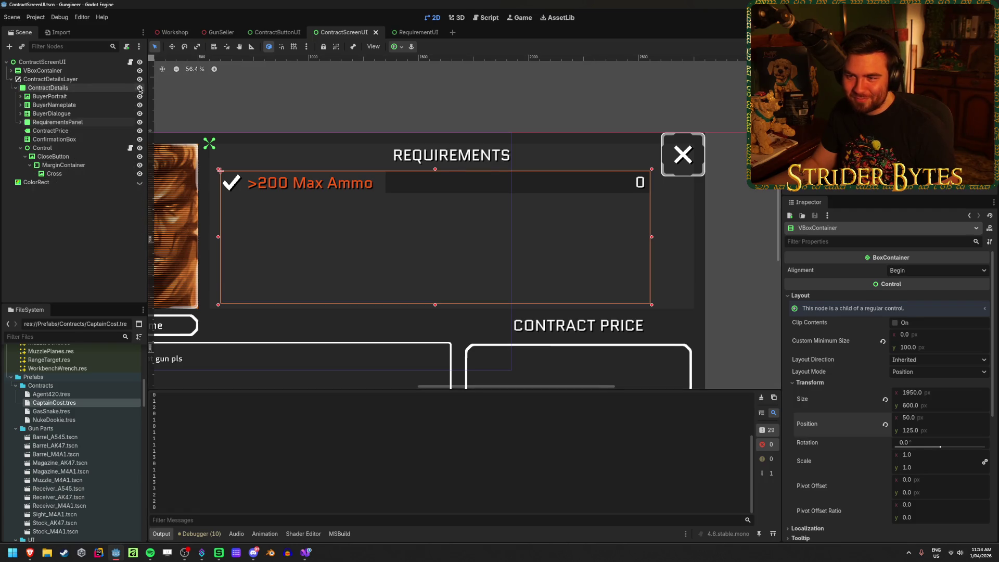
pyautogui.click(140, 88)
pyautogui.hotkey('ctrl', 's')
# Look over the ContractButtonUI and GunSeller scenes, then return to ContractScreenUI
pyautogui.scroll(-4, 388, 286)
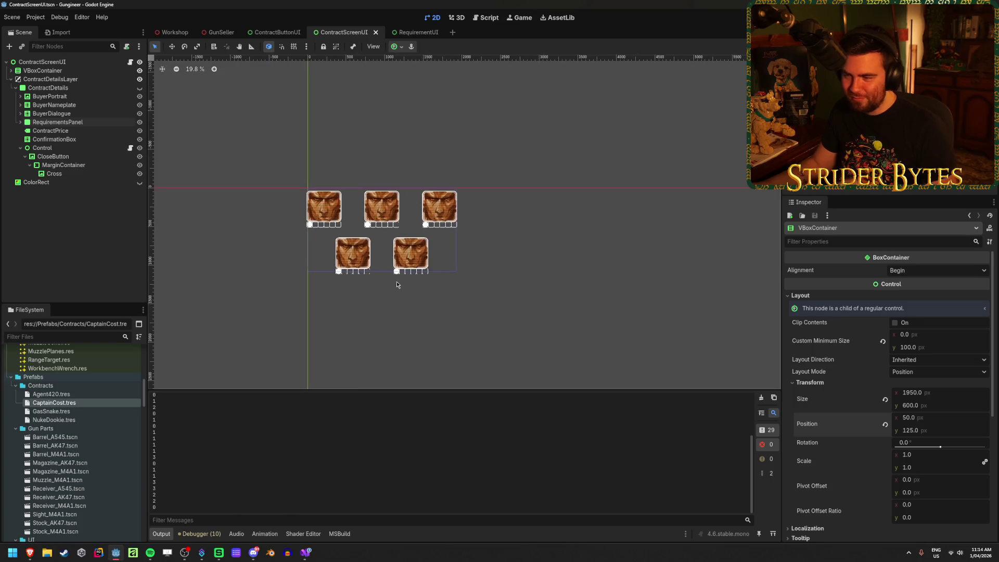
pyautogui.scroll(2, 387, 286)
pyautogui.scroll(4, 380, 279)
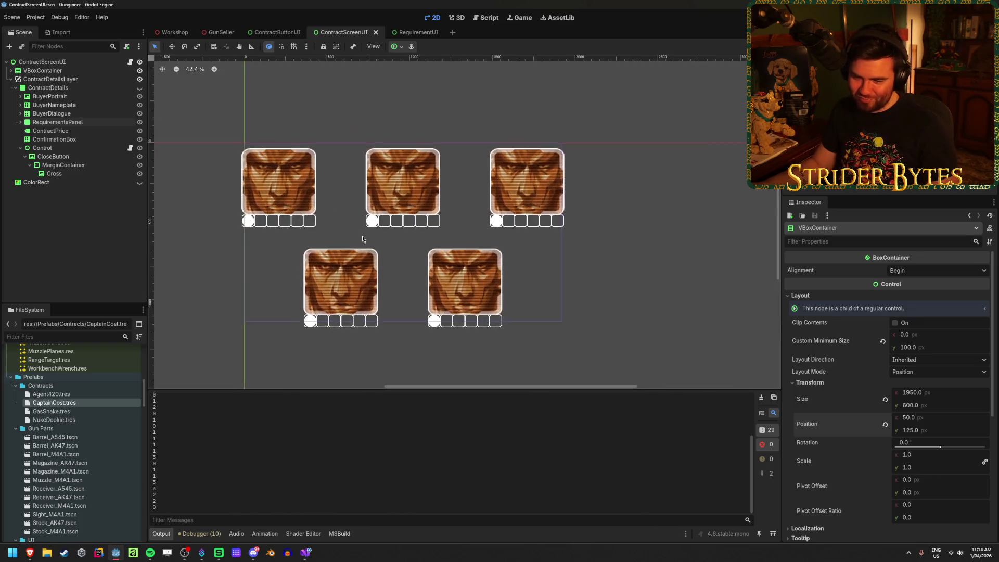
pyautogui.scroll(-2, 367, 234)
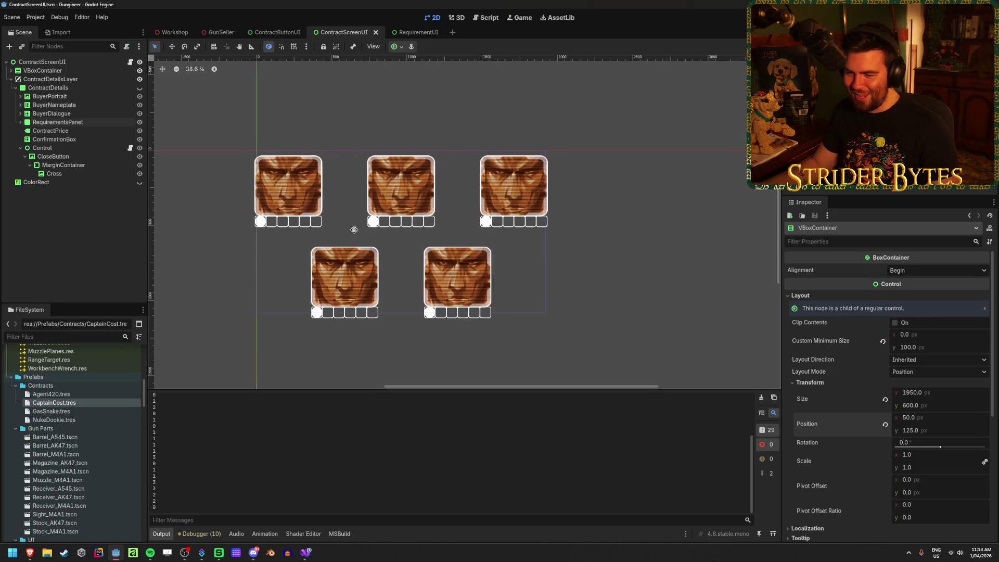
pyautogui.hscroll(-1, 364, 225)
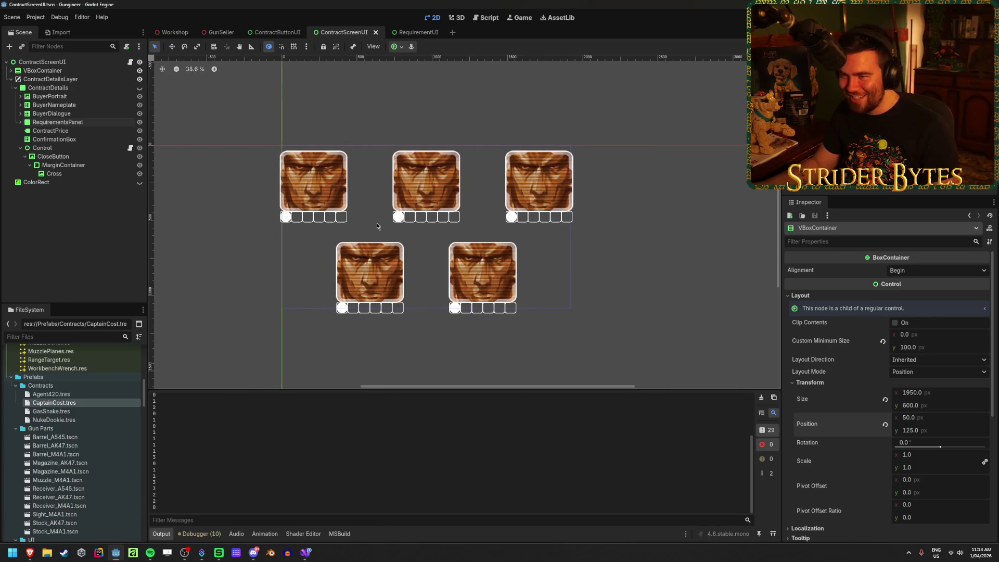
pyautogui.click(118, 210)
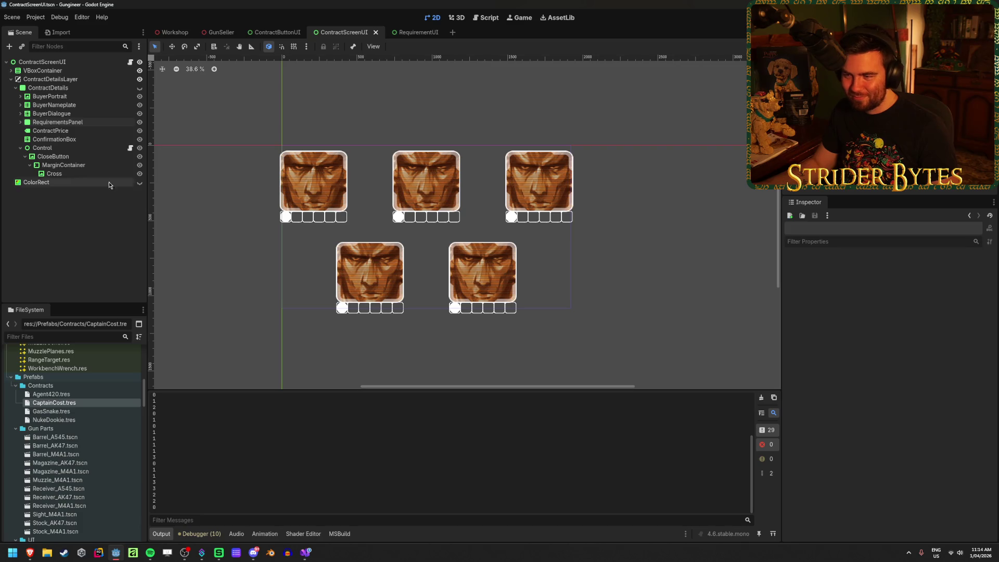
pyautogui.click(291, 34)
pyautogui.click(354, 32)
pyautogui.click(221, 33)
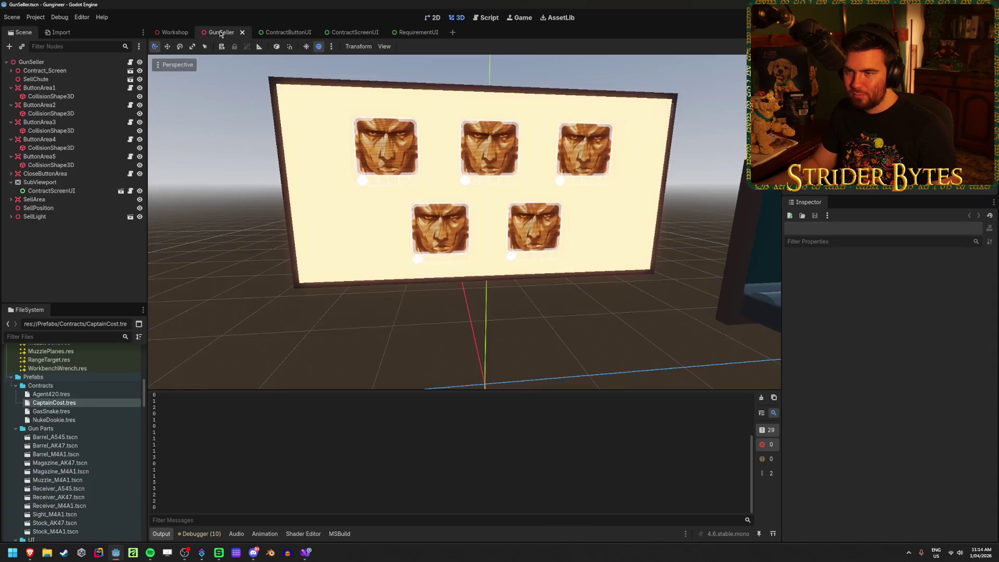
pyautogui.click(330, 32)
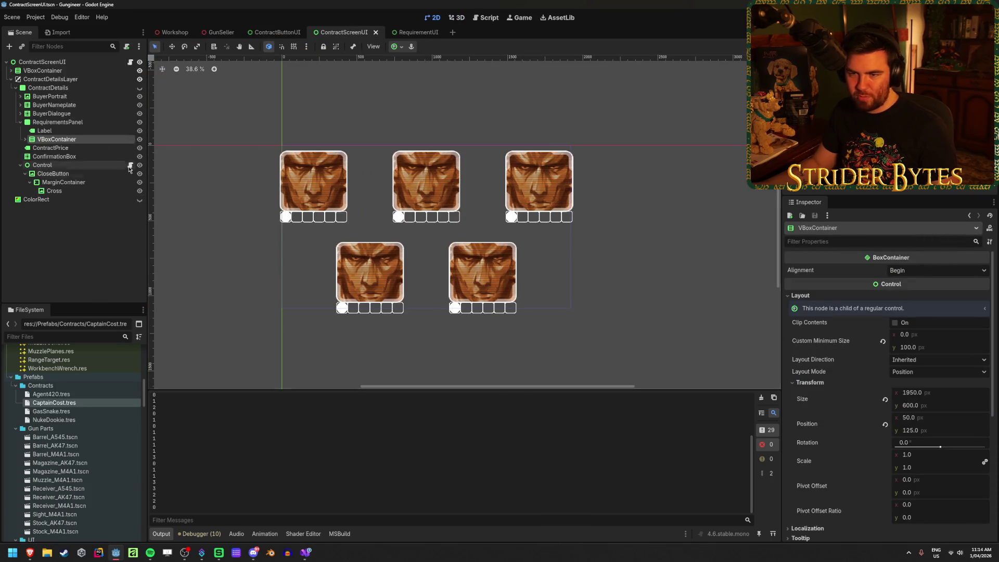
# Make the contract details panel visible again and select the ContractScreenUI root node
pyautogui.click(139, 89)
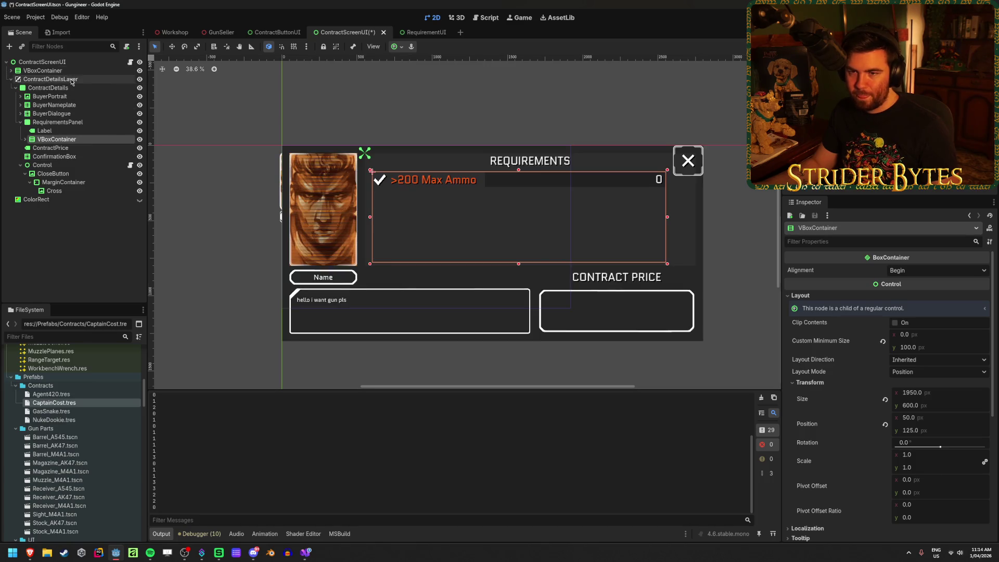
pyautogui.click(70, 63)
pyautogui.click(306, 553)
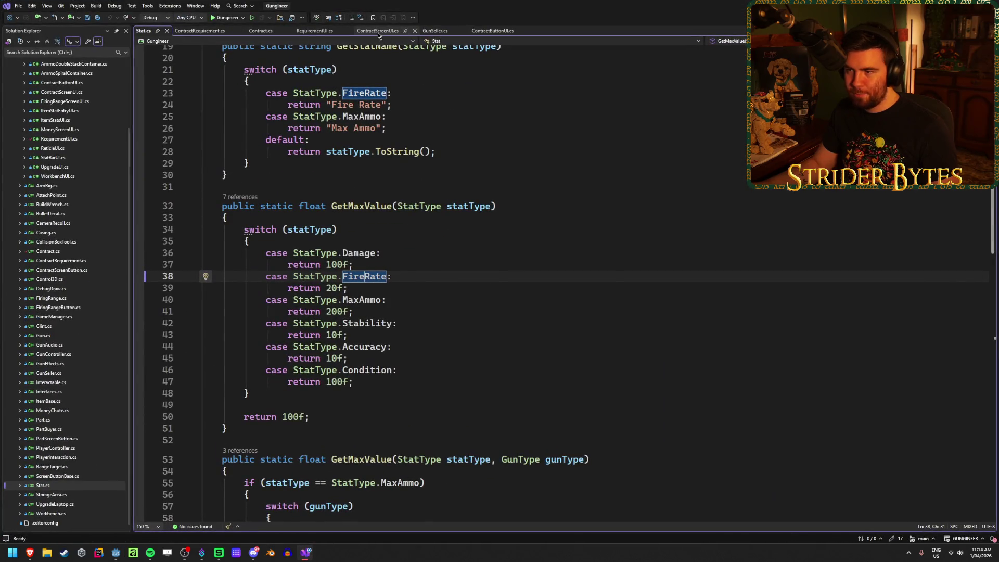
# Add the field [Export] Label contractPrice; to ContractScreenUI.cs and save
pyautogui.click(378, 31)
pyautogui.scroll(-2, 389, 307)
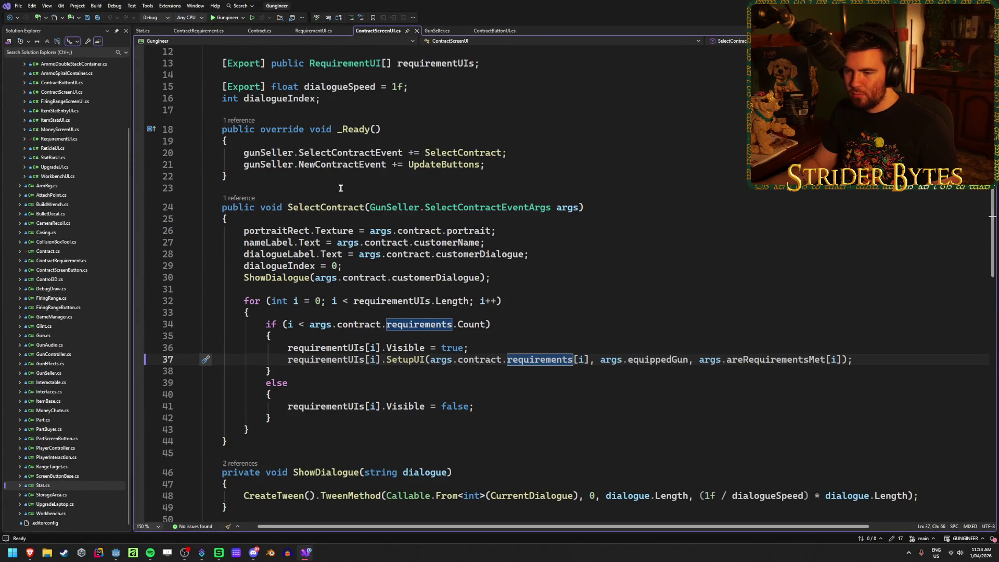
pyautogui.click(343, 266)
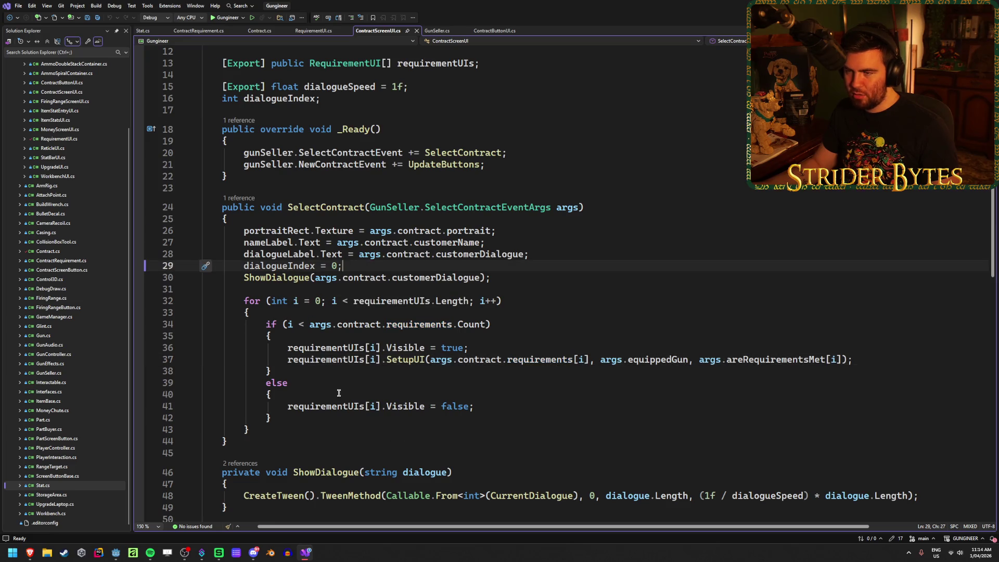
pyautogui.scroll(4, 339, 393)
pyautogui.click(515, 201)
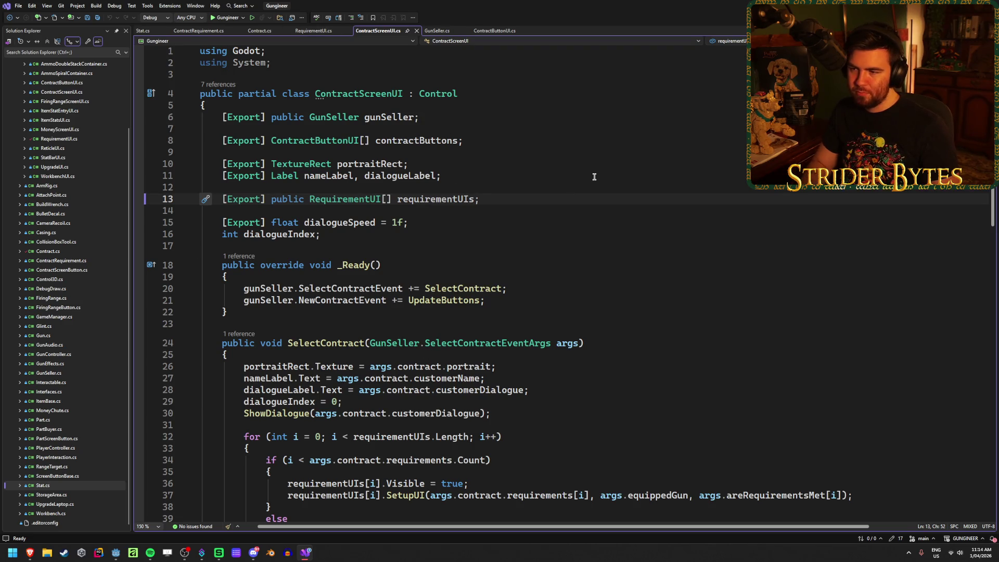
pyautogui.press('Return')
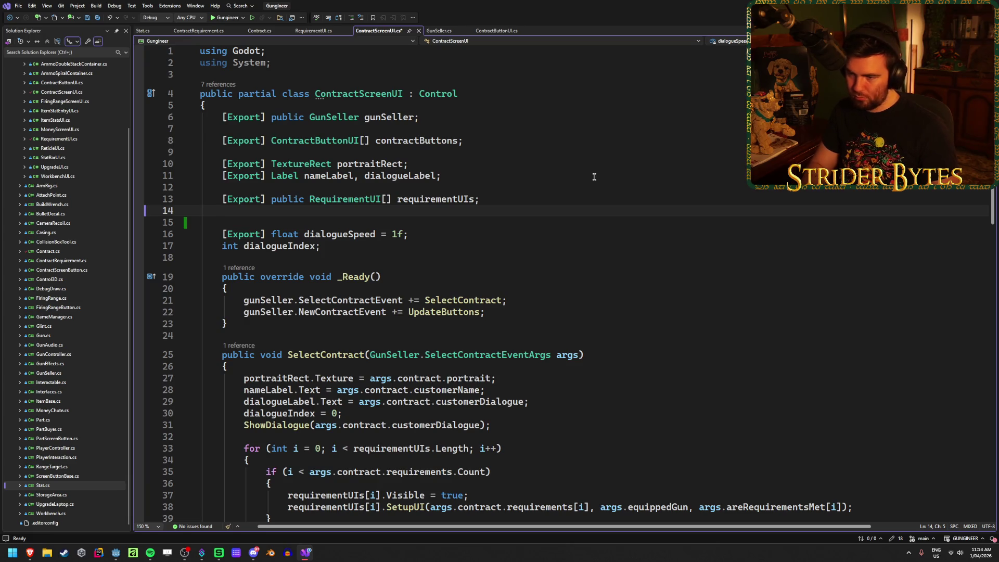
pyautogui.write('[Export]')
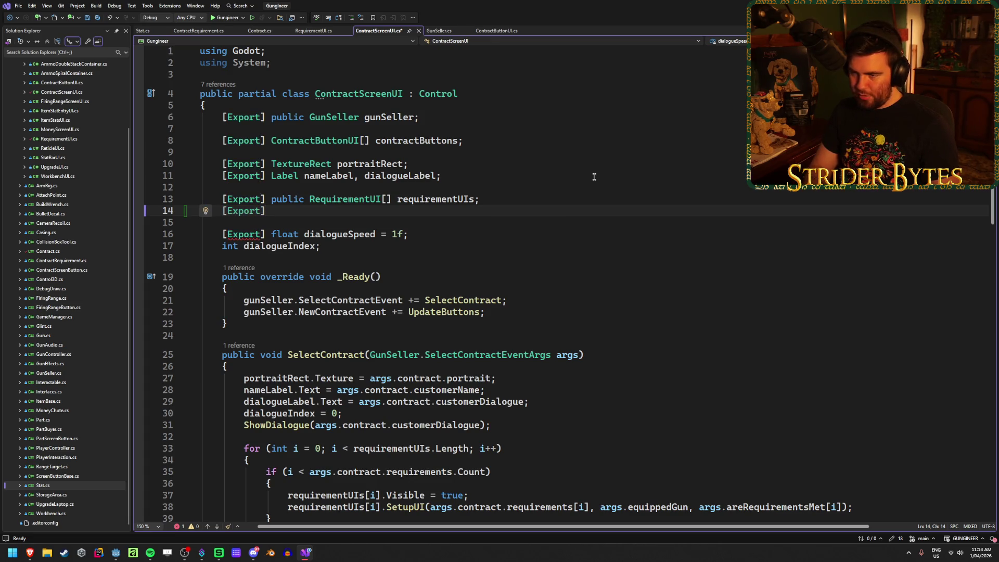
pyautogui.write(' Label ')
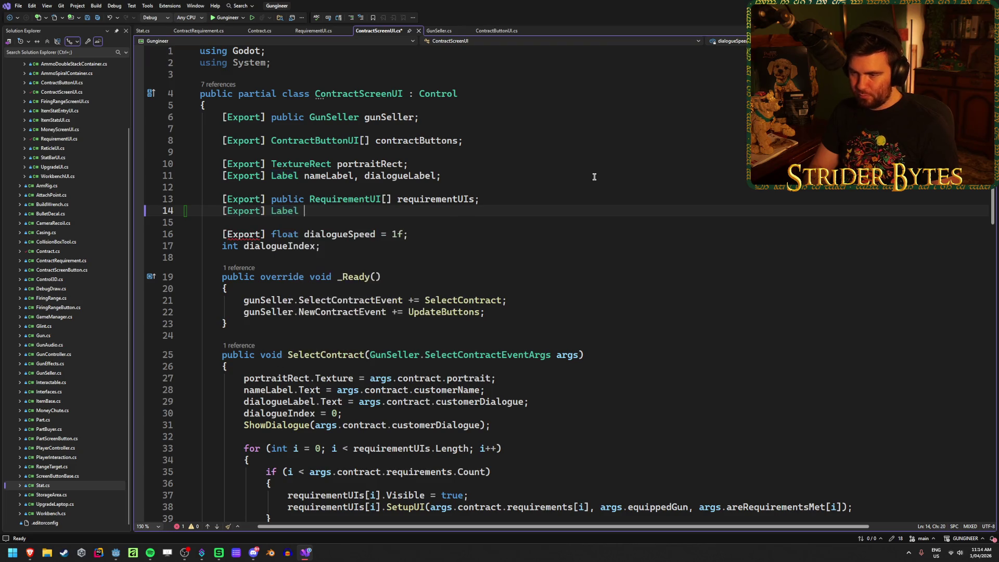
pyautogui.write('contractP')
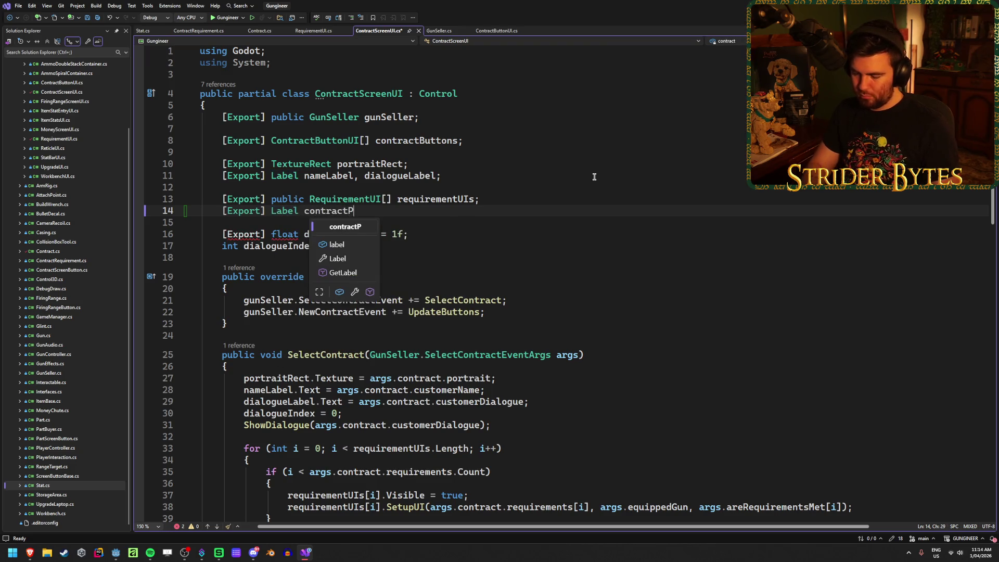
pyautogui.write('rice;')
pyautogui.hotkey('ctrl', 's')
# After the requirements loop, add contractPrice.Text = "$" + args.contract.contractPrice; and save
pyautogui.scroll(-5, 565, 219)
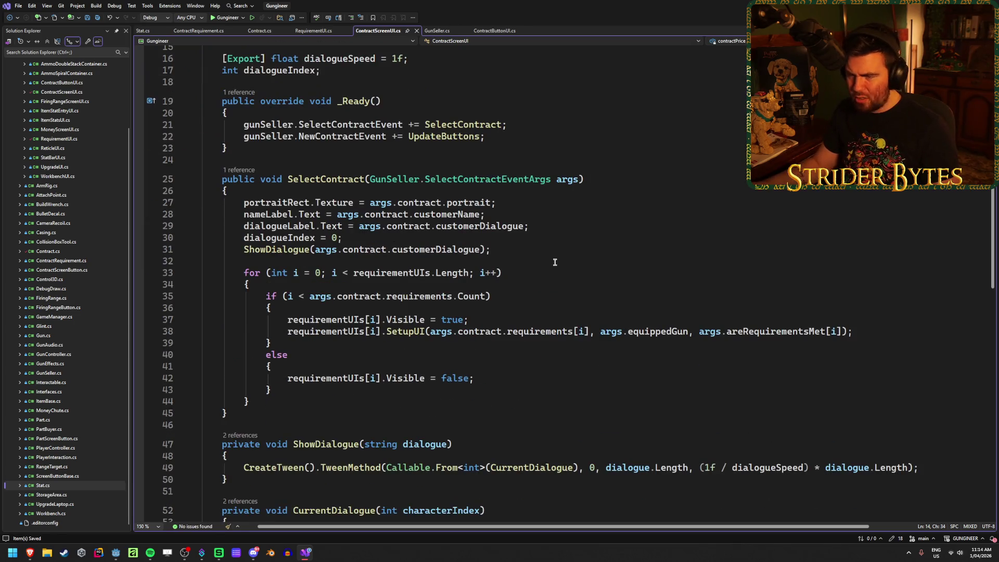
pyautogui.click(252, 402)
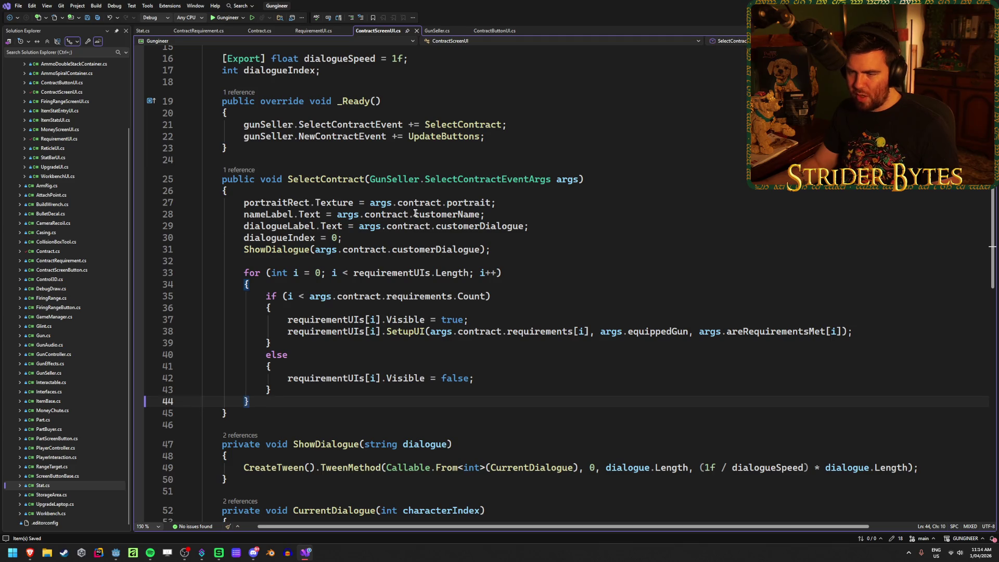
pyautogui.press('Return')
pyautogui.press('Return')
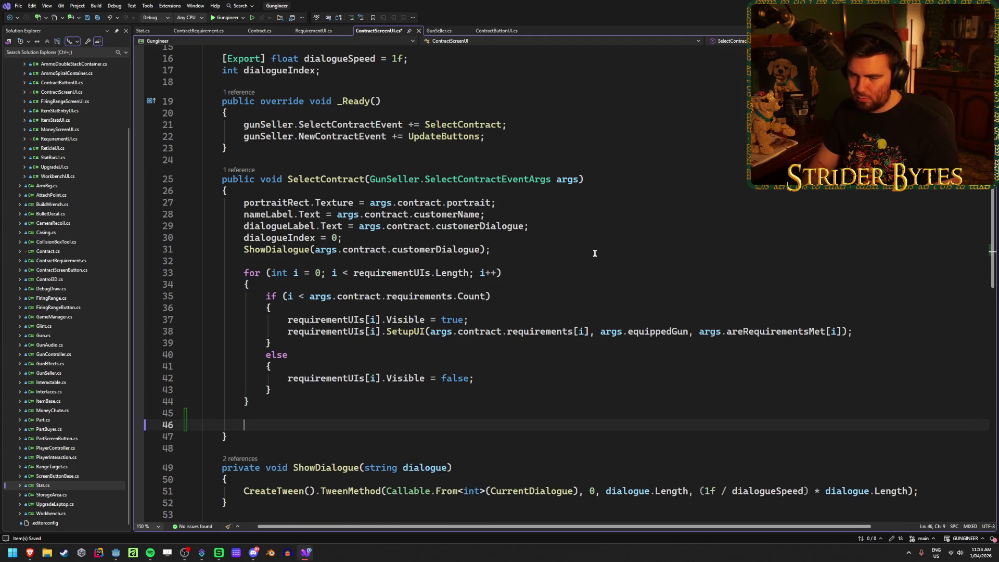
pyautogui.write('contractPrice')
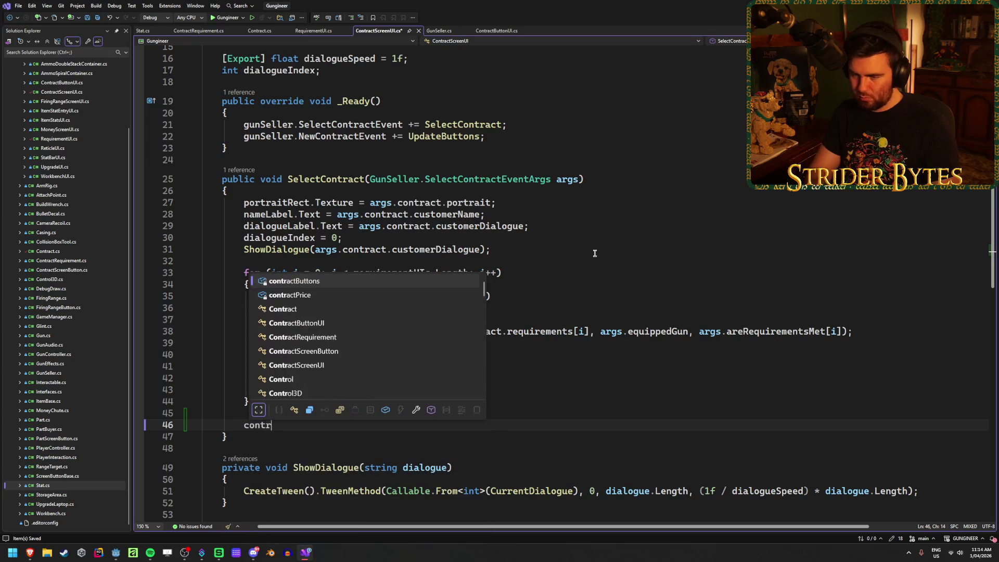
pyautogui.write('.Text')
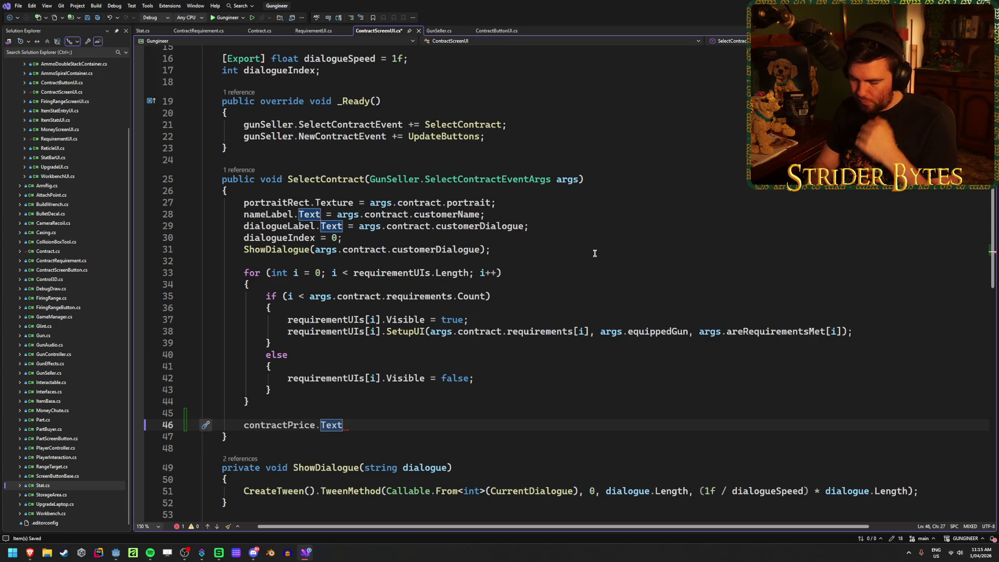
pyautogui.write(' = "$"')
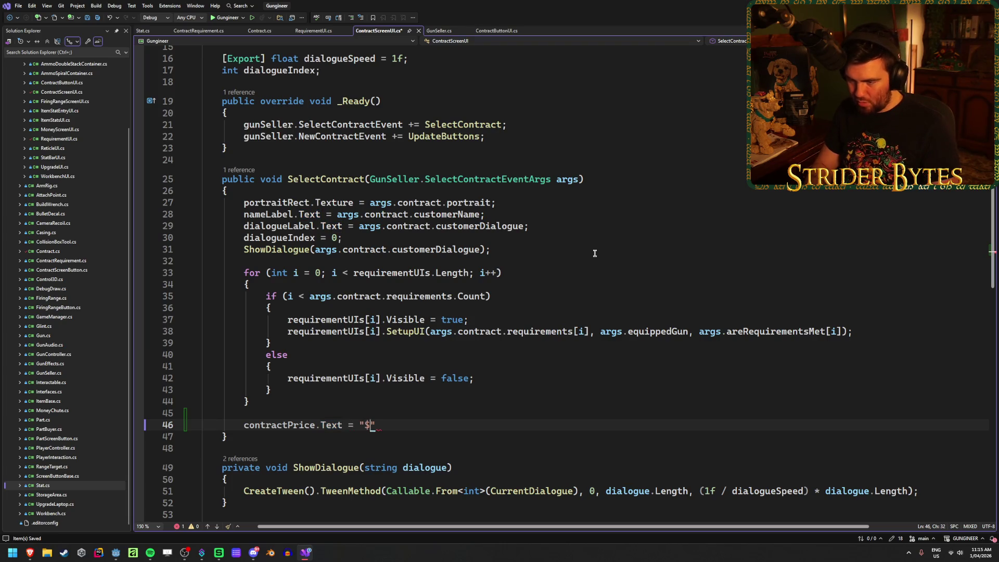
pyautogui.write(' +')
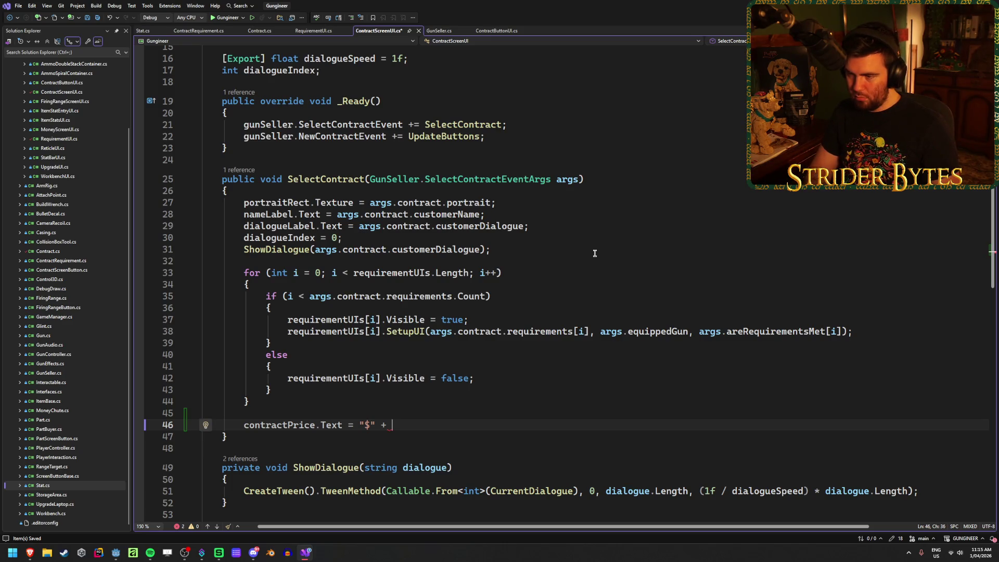
pyautogui.write('arg')
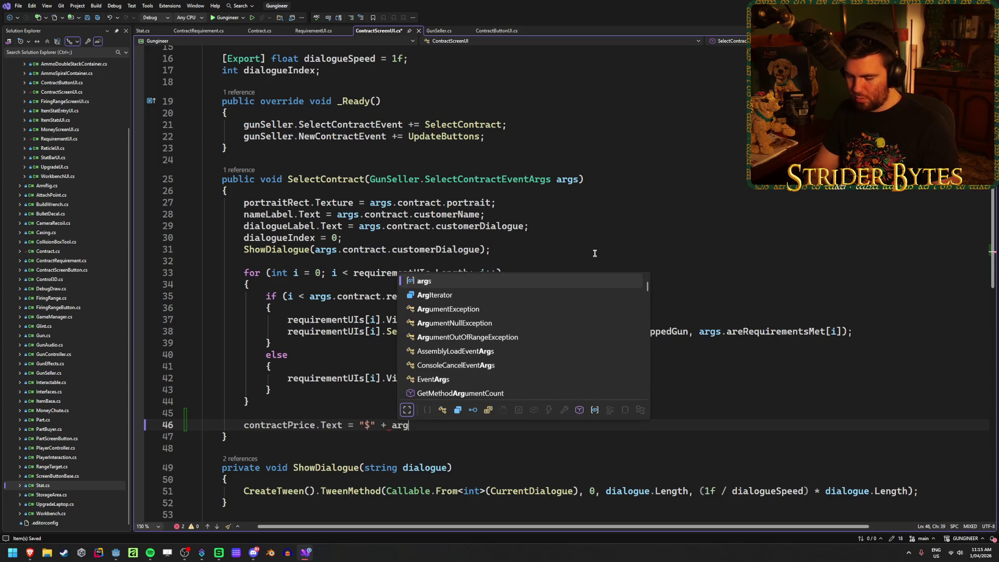
pyautogui.write('s.contract.')
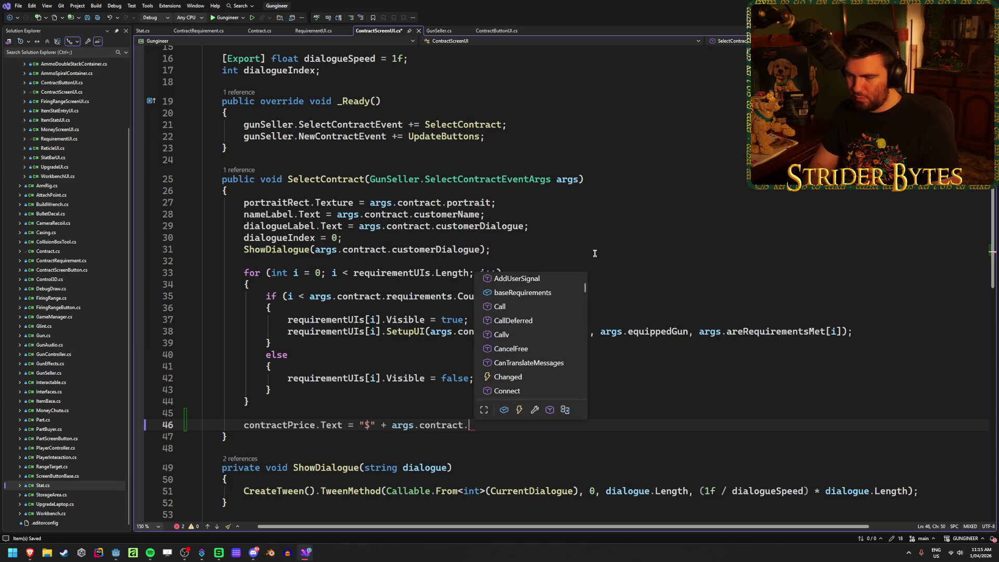
pyautogui.write('contractPrice')
pyautogui.write(';')
pyautogui.hotkey('ctrl', 's')
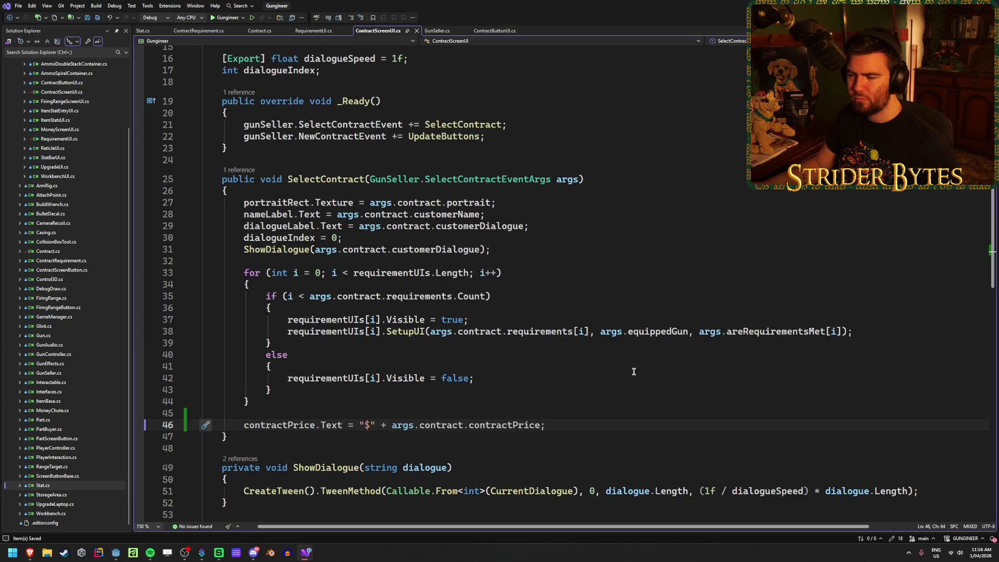
pyautogui.hotkey('alt', 'Tab')
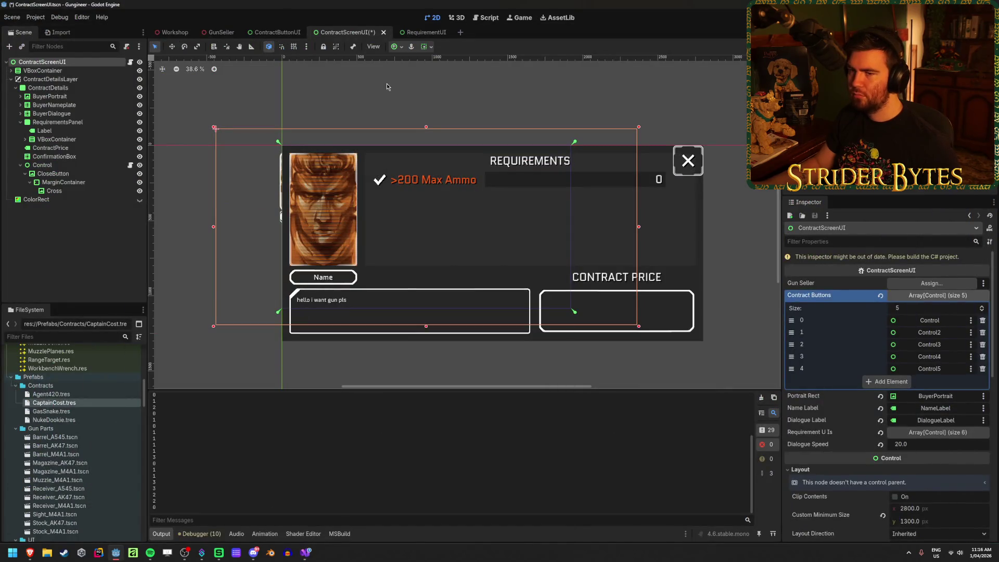
# Save, rebuild the C# project, and assign the ContractPrice label to the Contract Price property
pyautogui.hotkey('ctrl', 's')
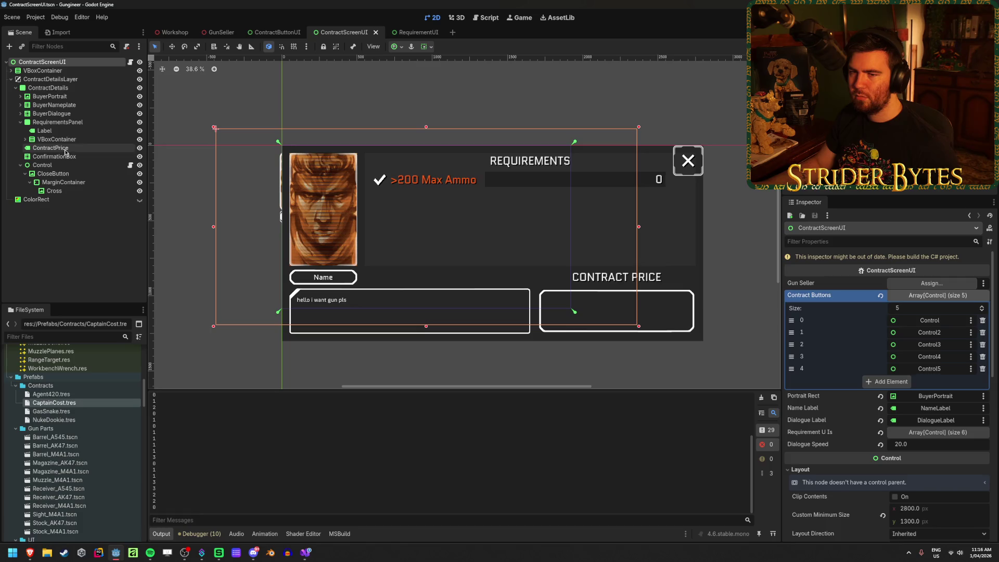
pyautogui.hotkey('alt', 'b')
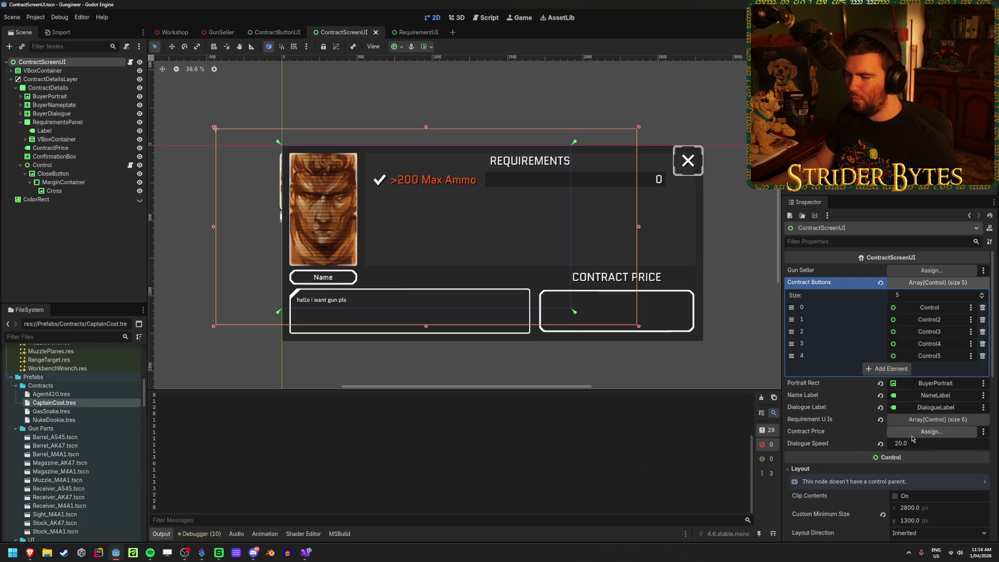
pyautogui.click(931, 432)
pyautogui.click(470, 407)
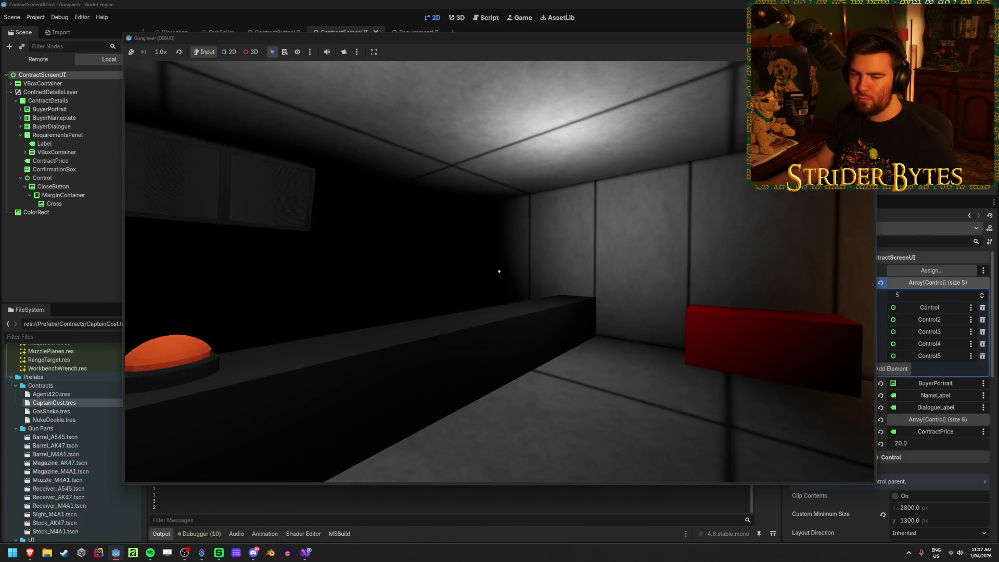
# Walk to the contract board, open several contracts to check prices like $1812, then stop the game
pyautogui.press('w')
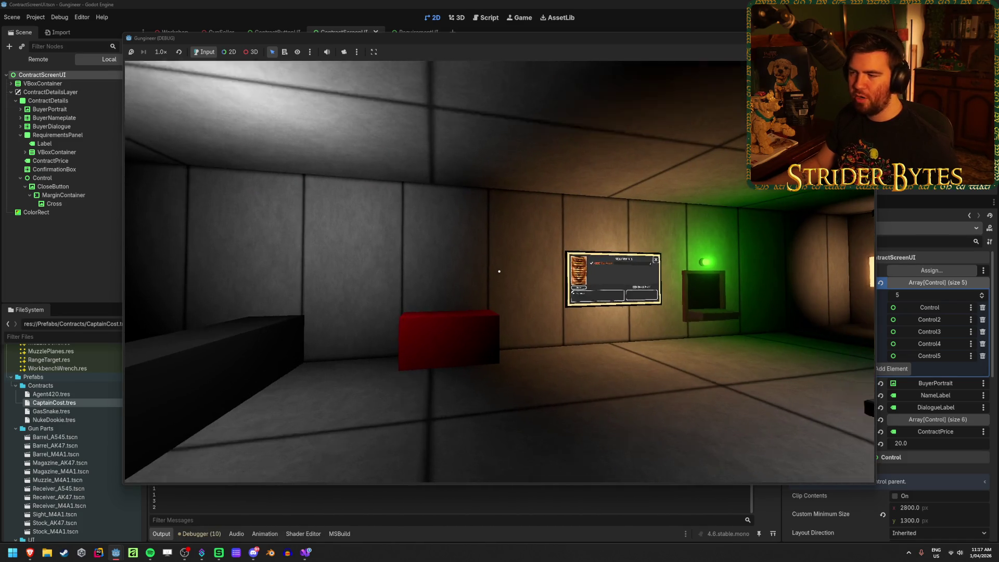
pyautogui.press('w')
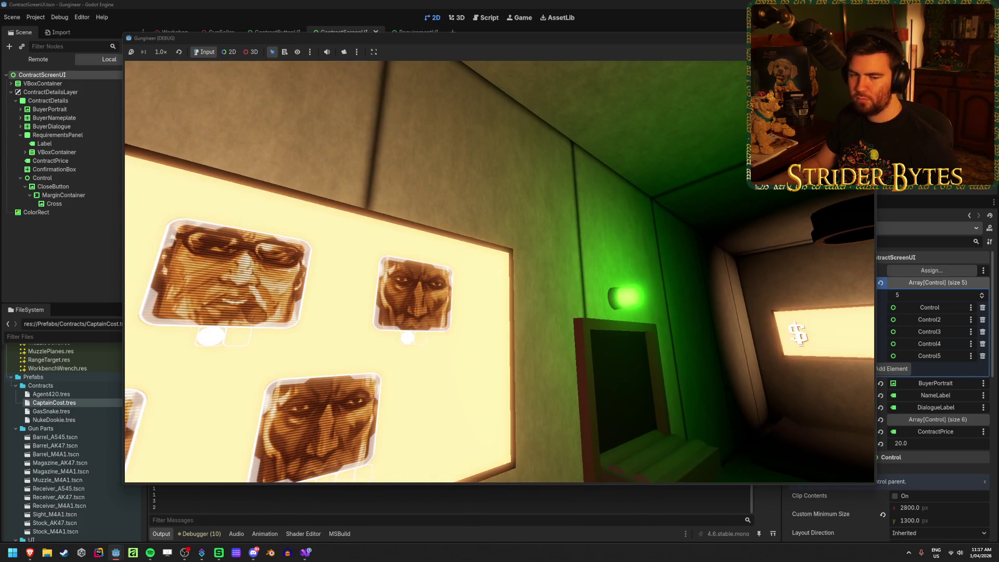
pyautogui.moveTo(499, 272)
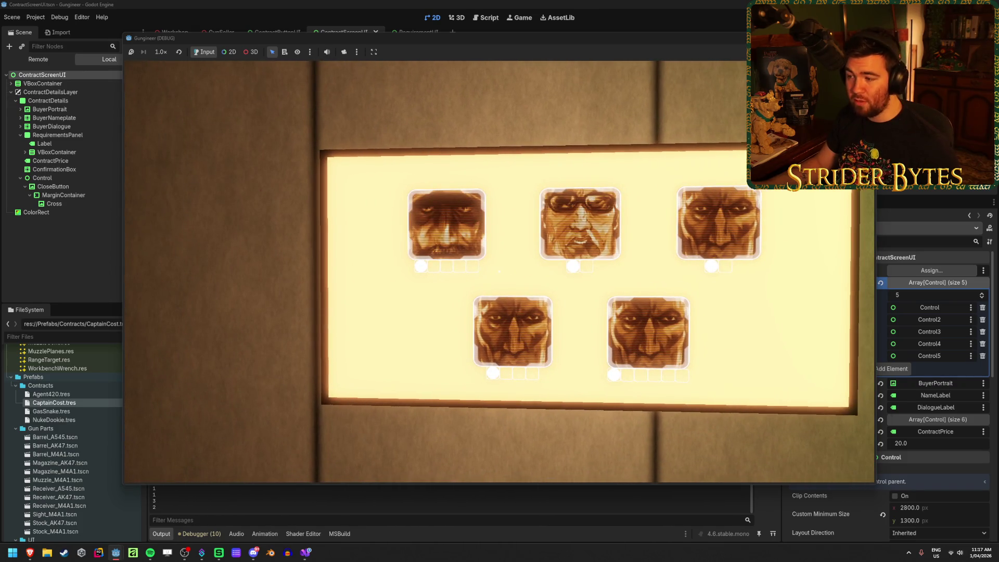
pyautogui.click(499, 271)
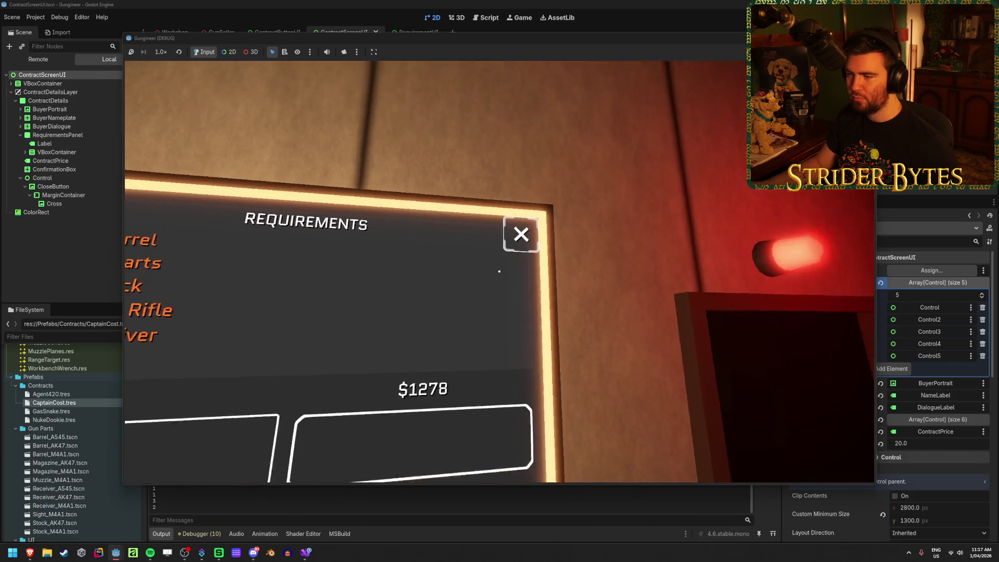
pyautogui.click(499, 271)
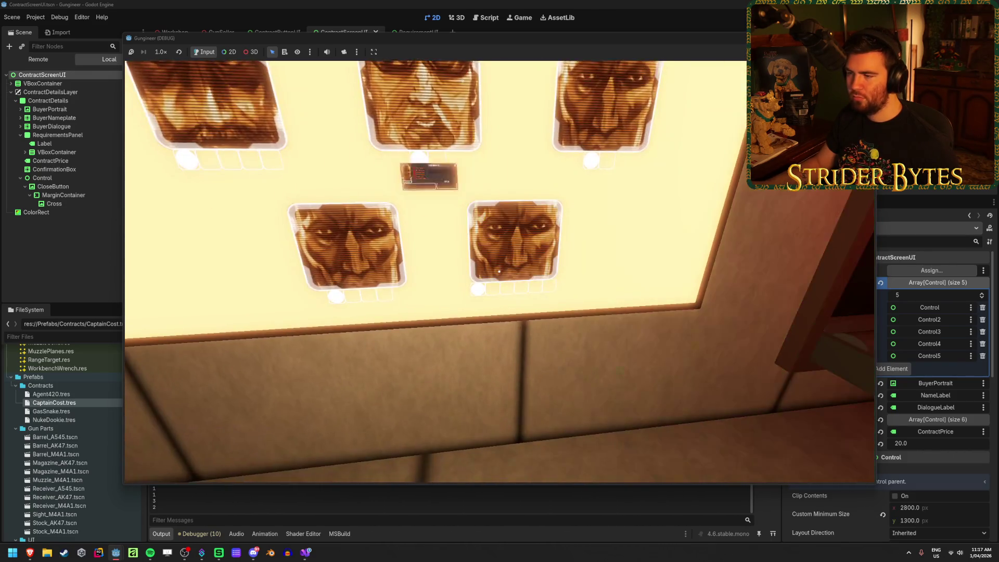
pyautogui.click(499, 271)
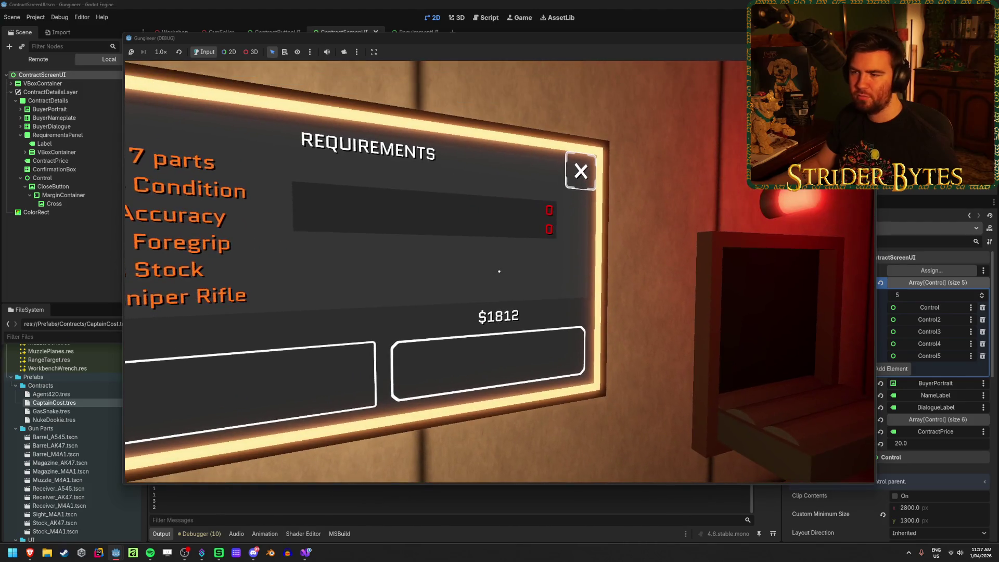
pyautogui.click(499, 271)
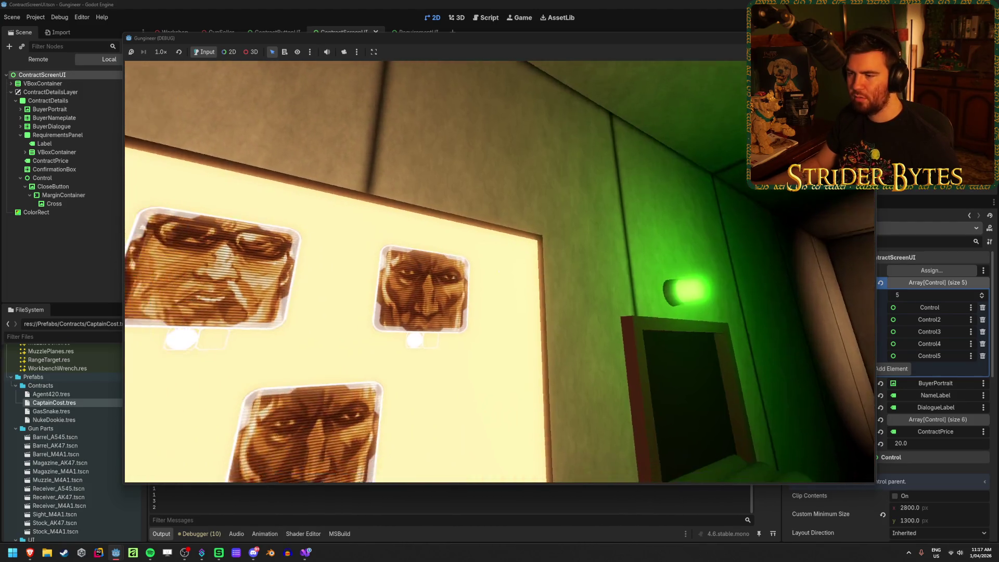
pyautogui.click(499, 271)
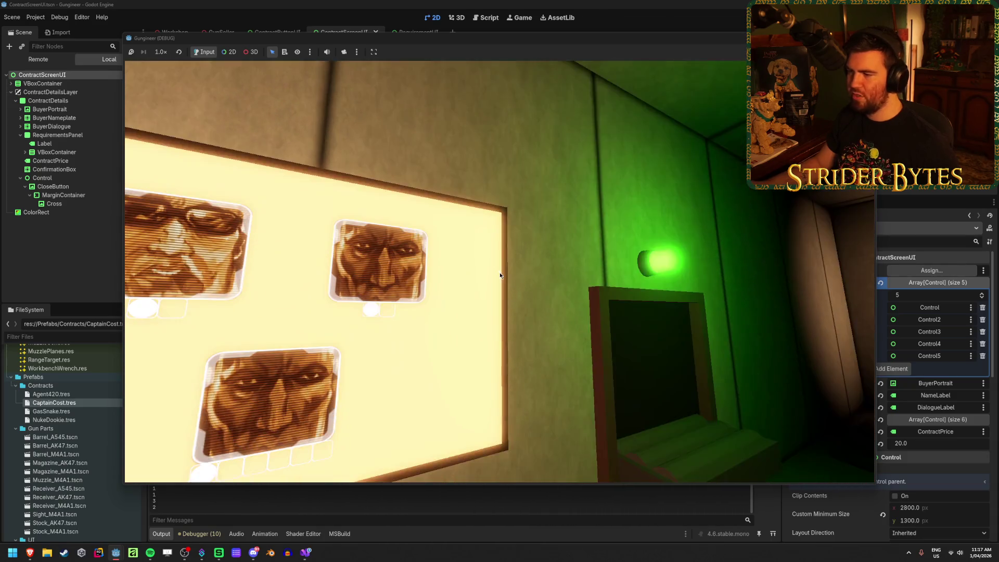
pyautogui.press('F8')
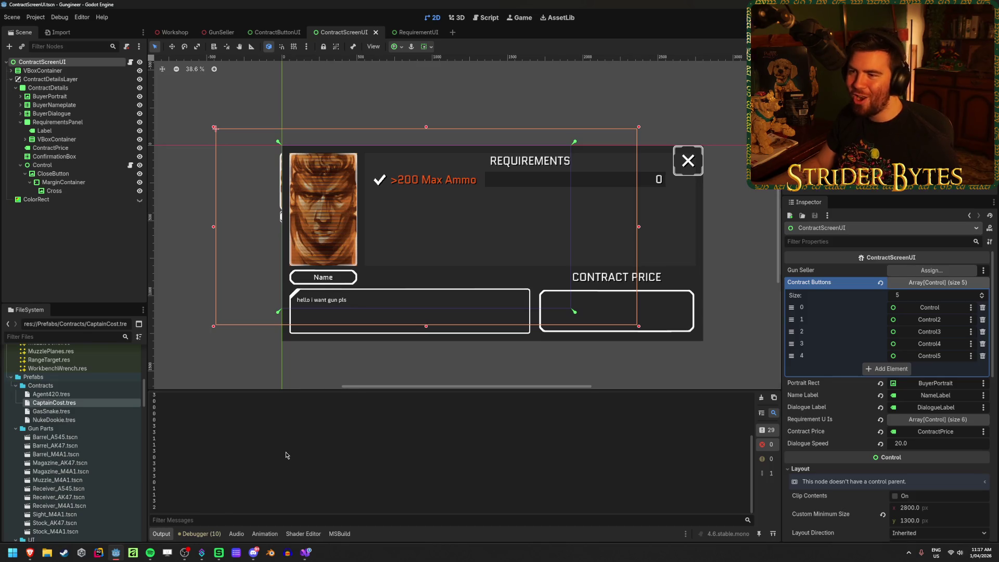
# Deselect everything in the scene and clear the Output panel's log messages
pyautogui.click(339, 369)
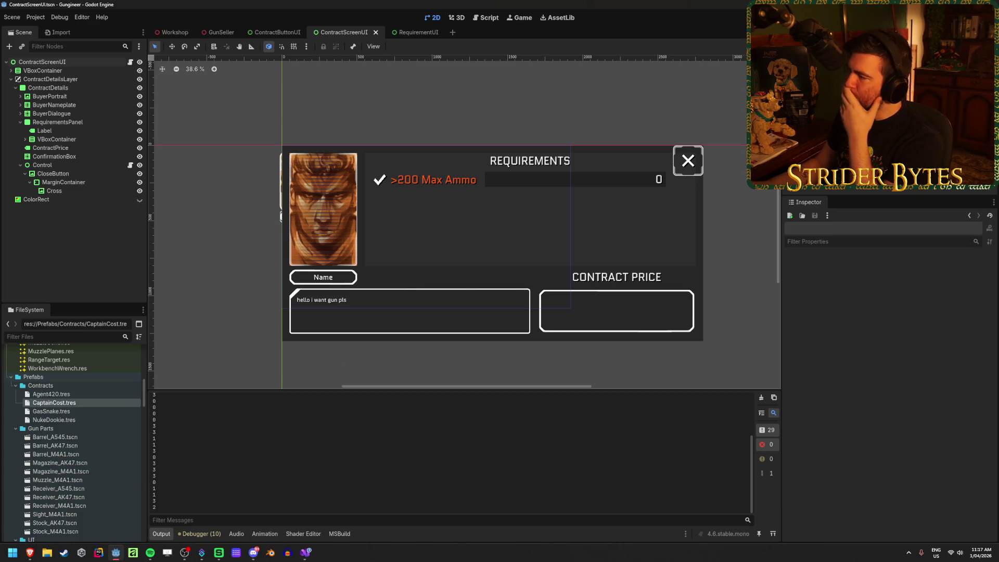
pyautogui.click(332, 3)
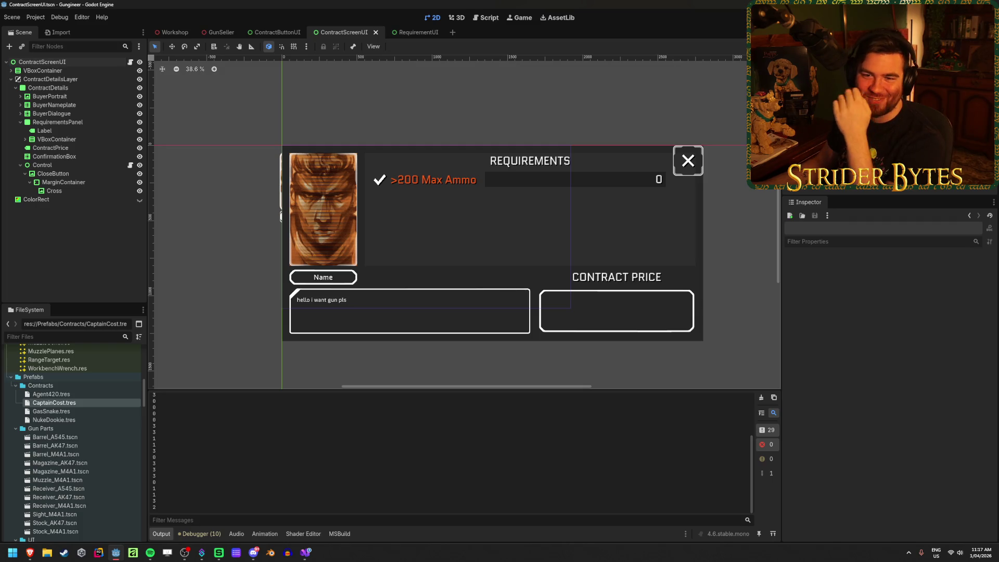
pyautogui.hotkey('alt', 'Tab')
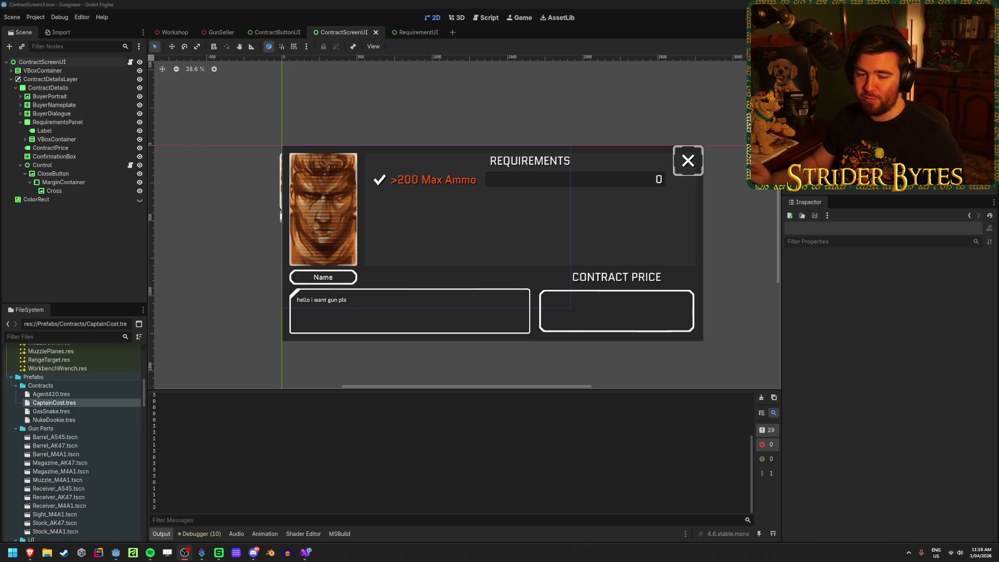
pyautogui.click(261, 3)
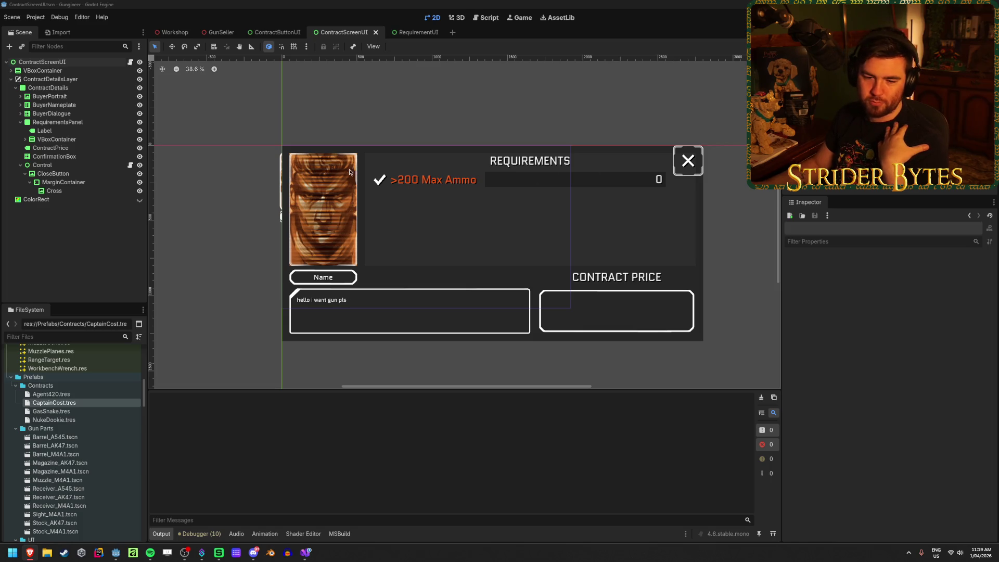
pyautogui.click(315, 3)
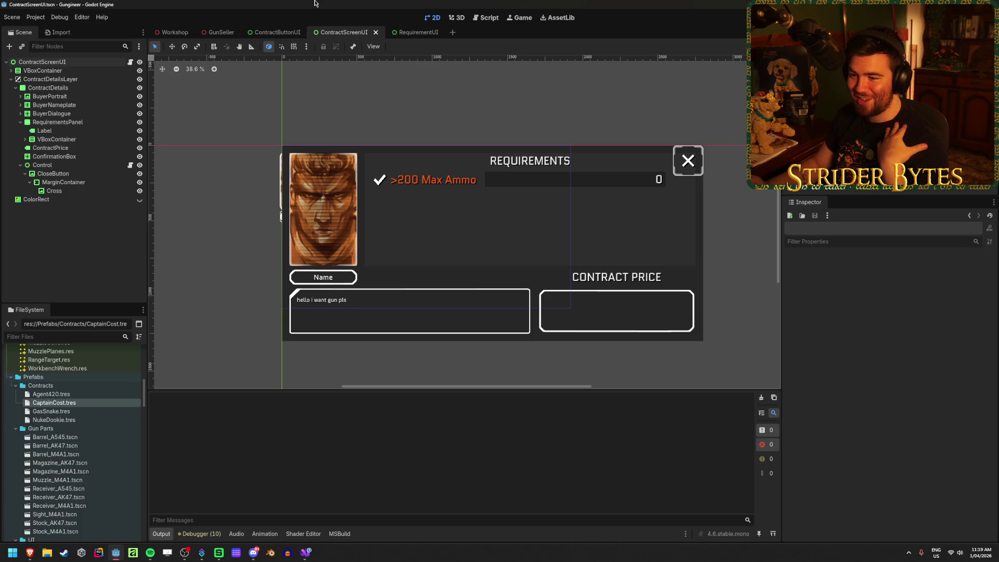
pyautogui.moveTo(459, 190); pyautogui.dragTo(435, 188)
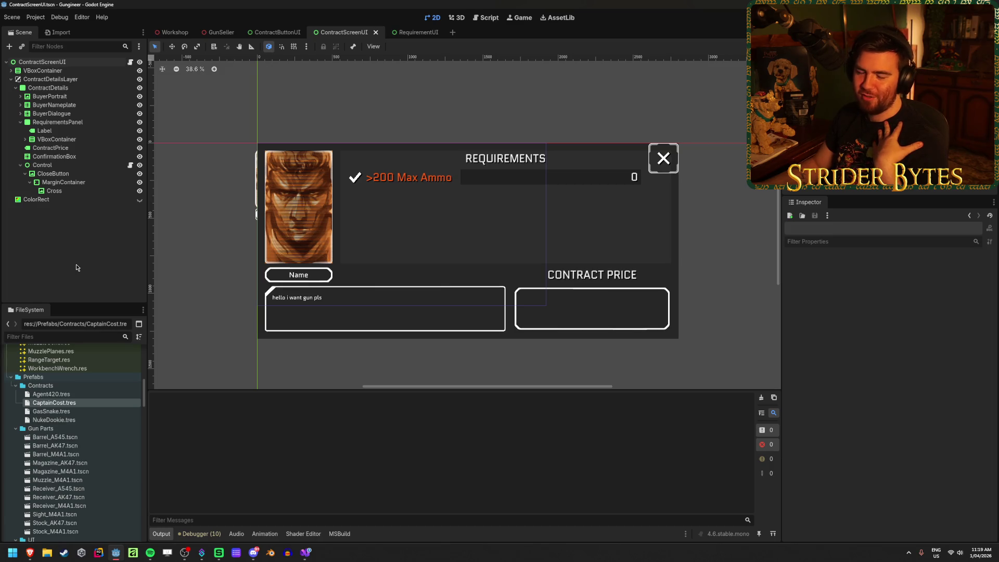
pyautogui.hotkey('alt', 'Tab')
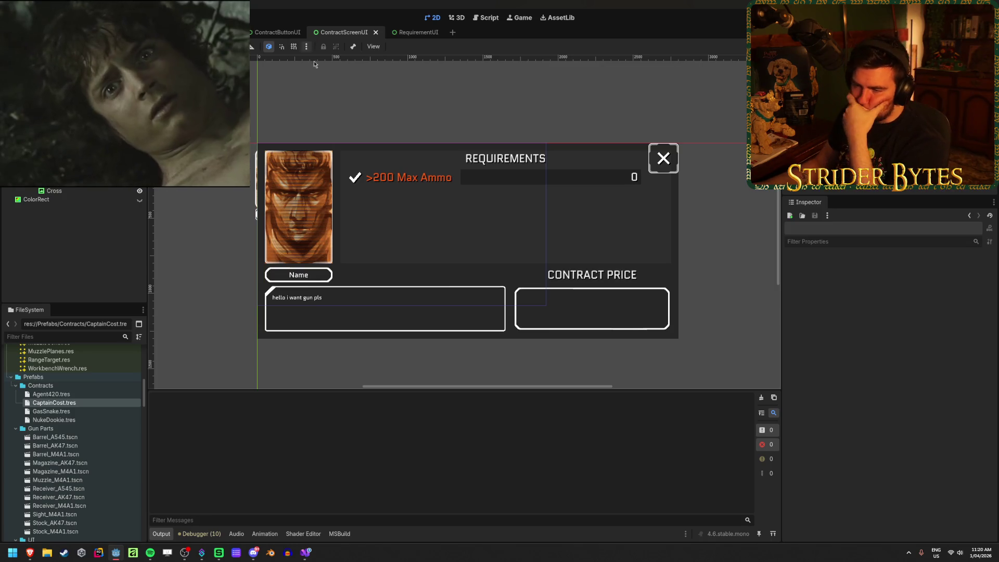
pyautogui.click(305, 553)
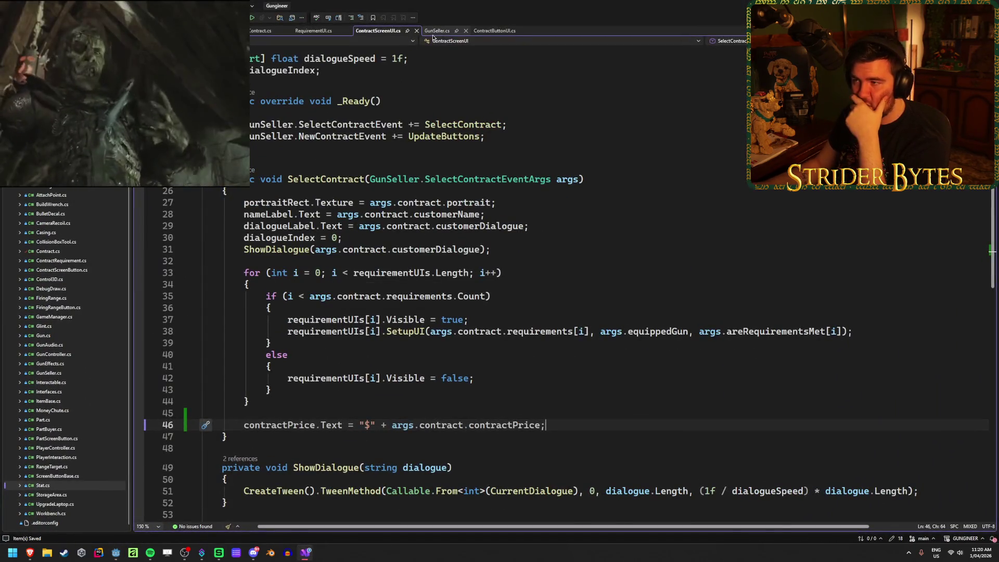
# Review Contract.cs requirement code around the stat minimum and gun type lines 49–64
pyautogui.click(260, 32)
pyautogui.scroll(13, 368, 351)
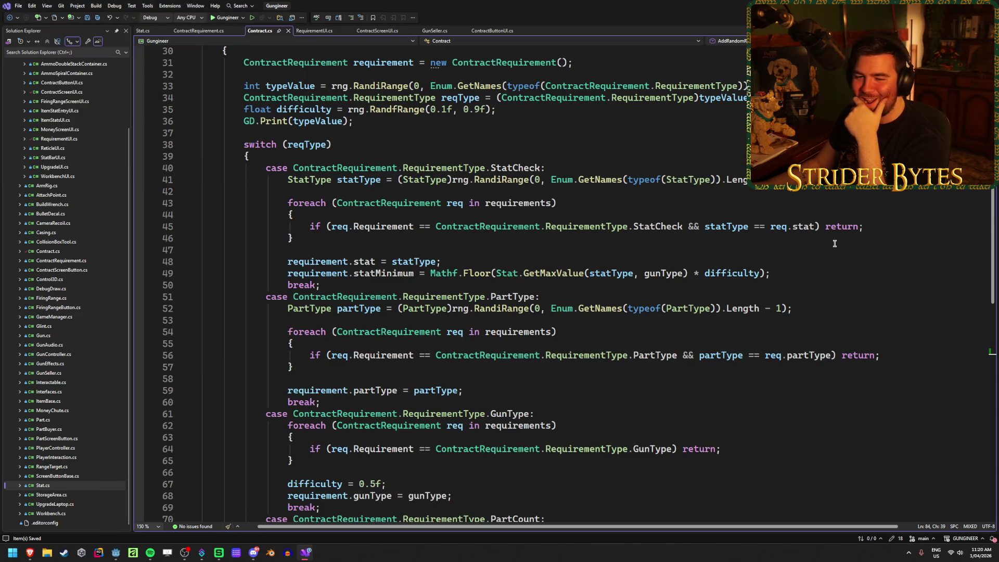
pyautogui.click(801, 273)
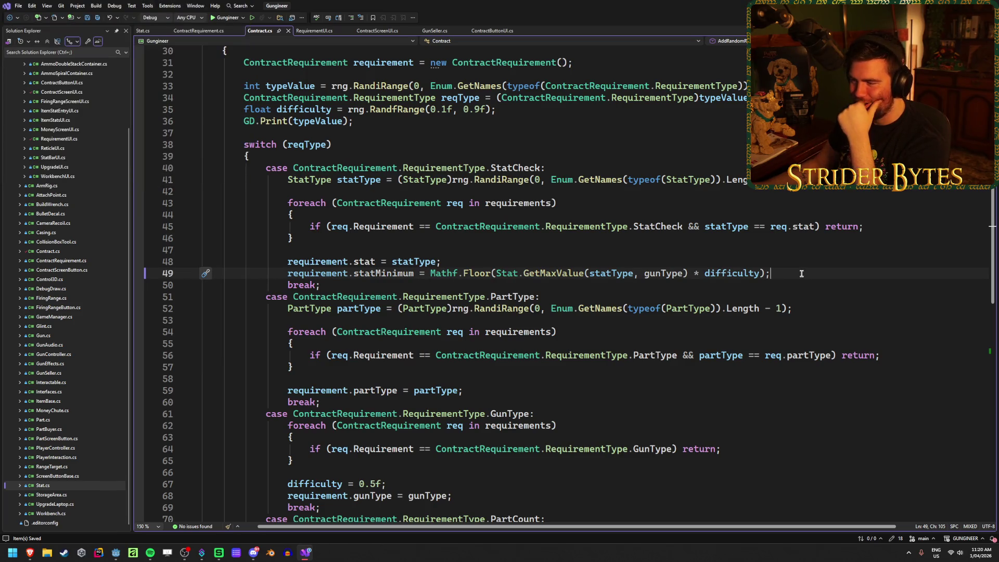
pyautogui.scroll(-3, 801, 273)
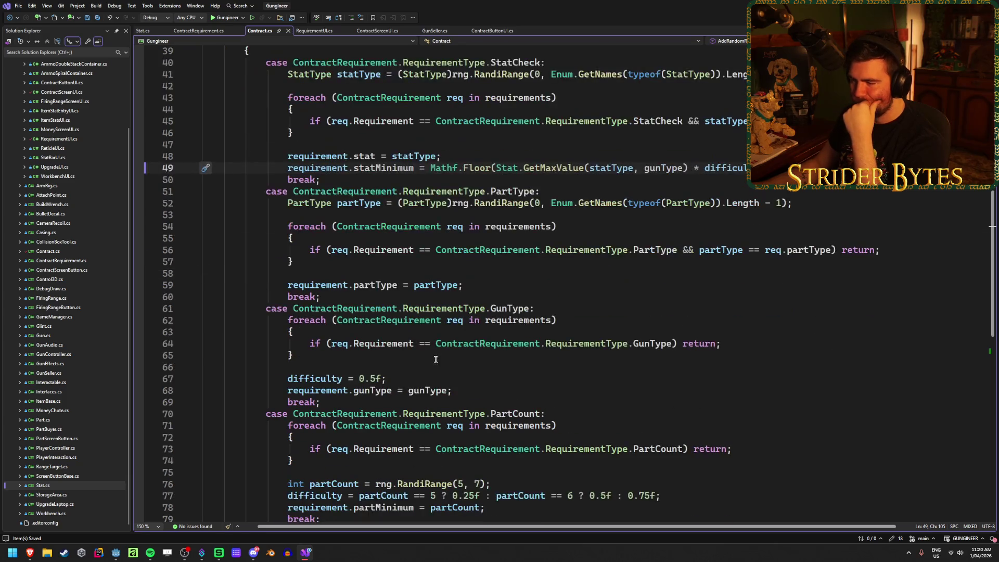
pyautogui.click(786, 340)
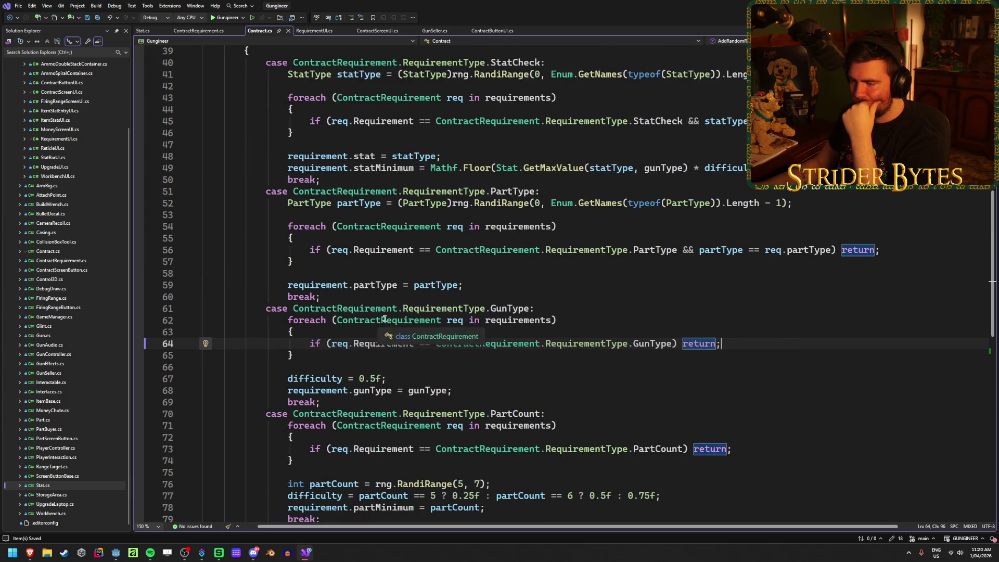
pyautogui.click(596, 320)
pyautogui.scroll(-3, 596, 323)
pyautogui.scroll(5, 597, 323)
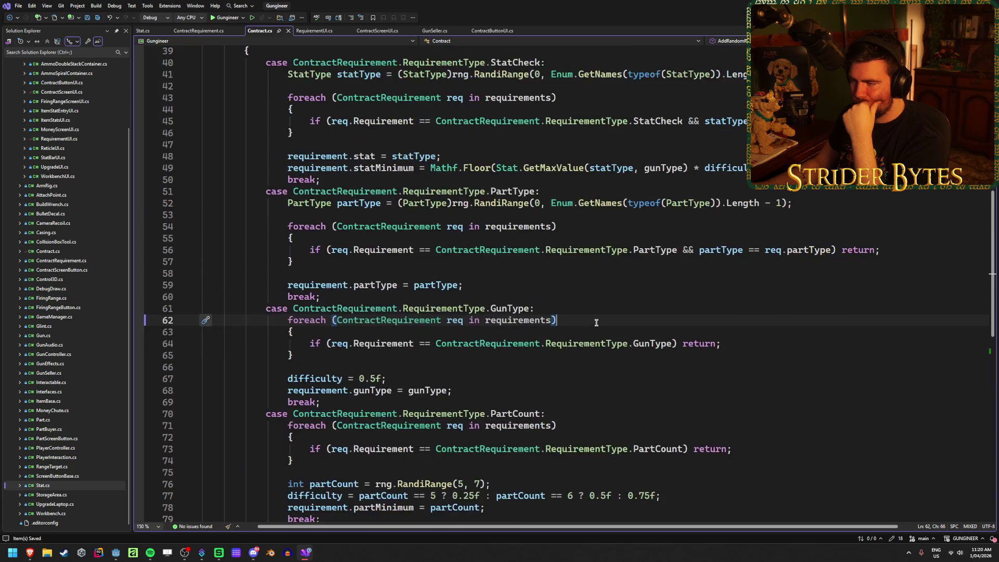
# Change the PartType RandiRange lower bound on line 52 from 0 to 3 and save
pyautogui.click(591, 275)
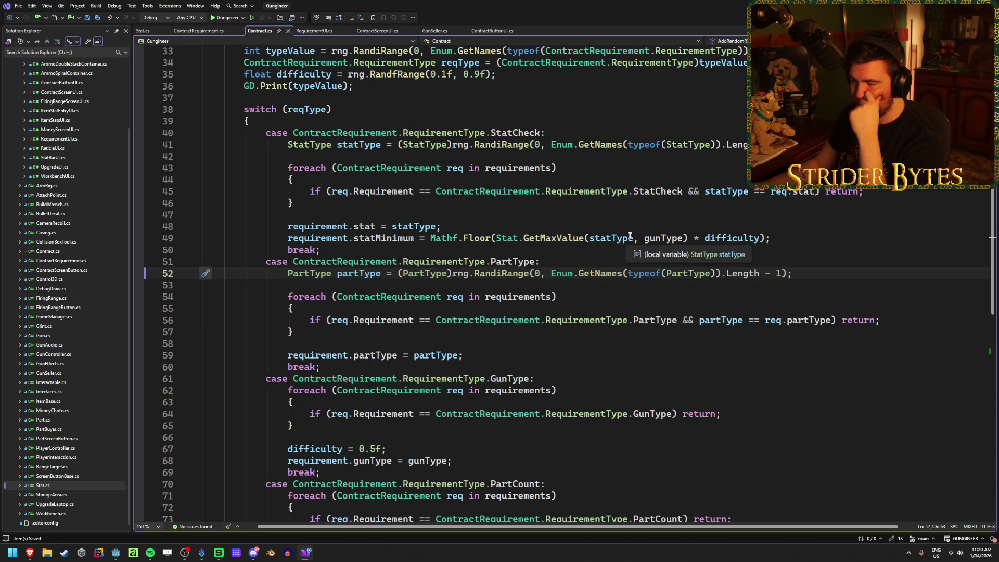
pyautogui.press('BackSpace')
pyautogui.write('3')
pyautogui.click(800, 273)
pyautogui.hotkey('ctrl', 's')
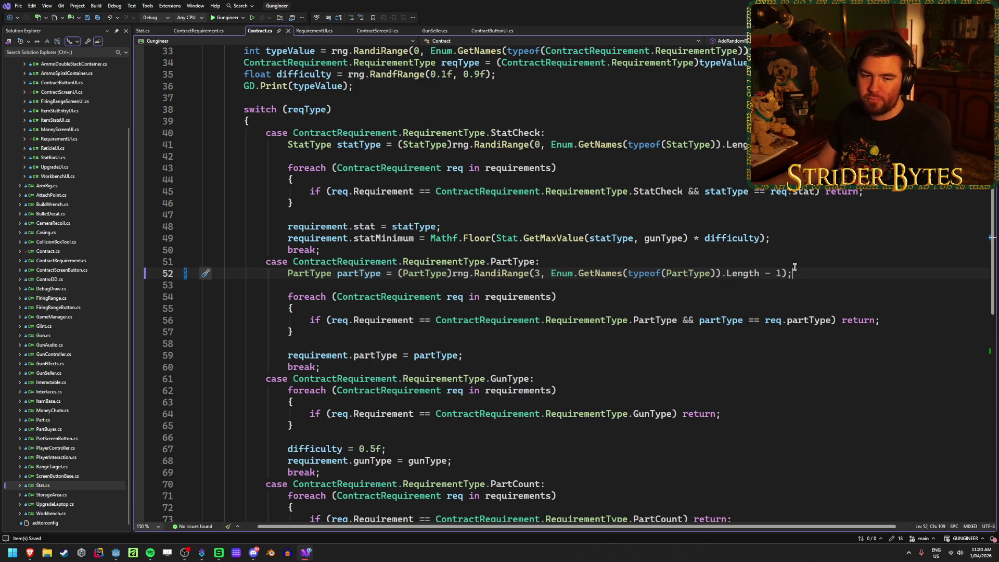
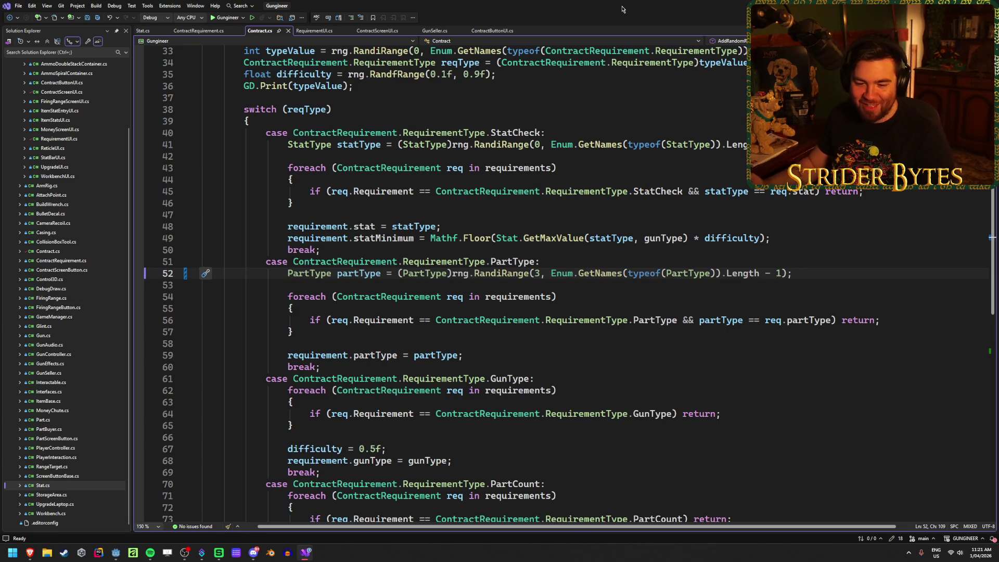
# Bring the Godot editor back to the front and launch the Gungineer project with F5
pyautogui.hotkey('alt', 'Tab')
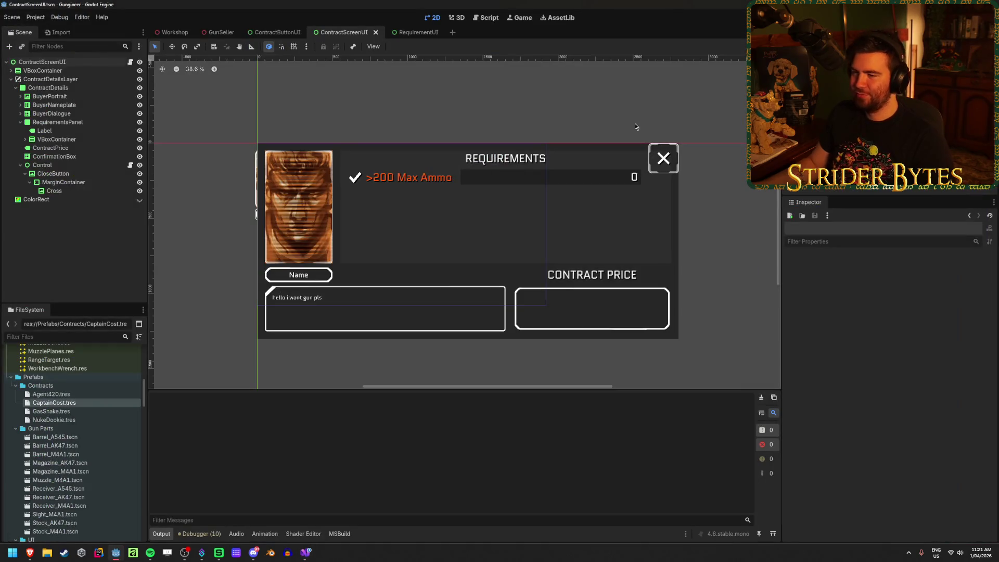
pyautogui.scroll(4, 567, 182)
pyautogui.scroll(-3, 499, 221)
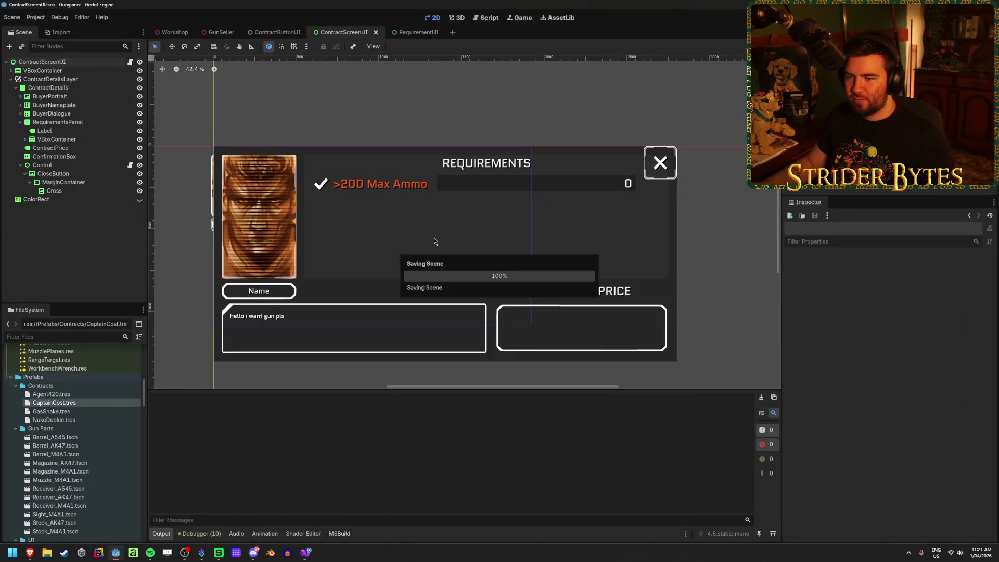
pyautogui.press('F5')
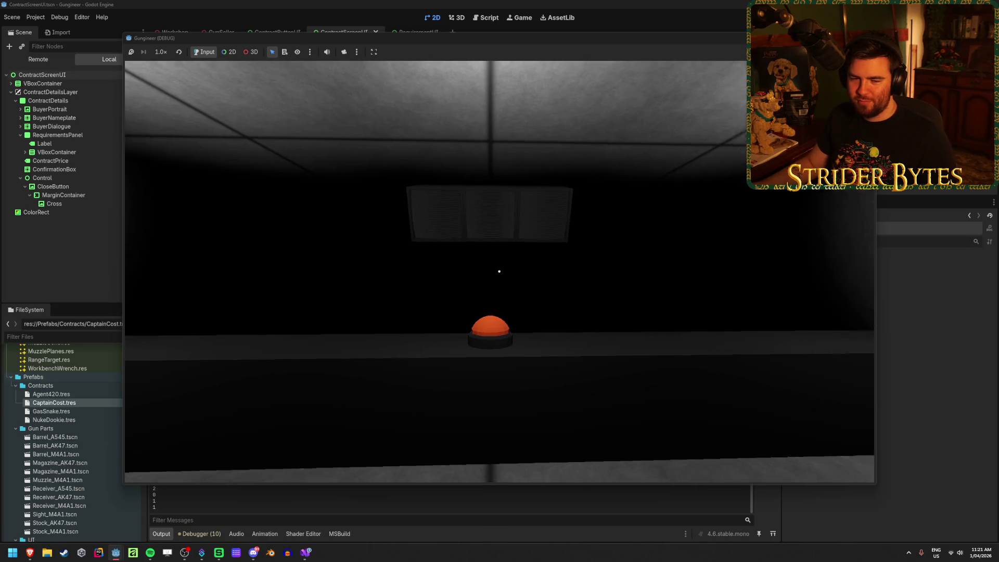
# Open and close the Cpt. Cost, Agent 420 and Gas Snake contracts in the running game
pyautogui.press('e')
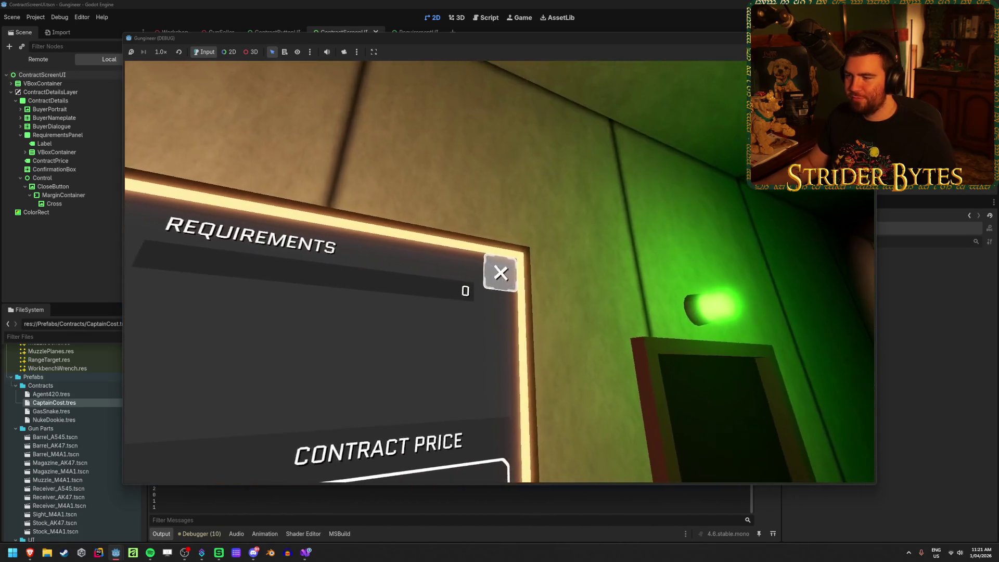
pyautogui.press('Escape')
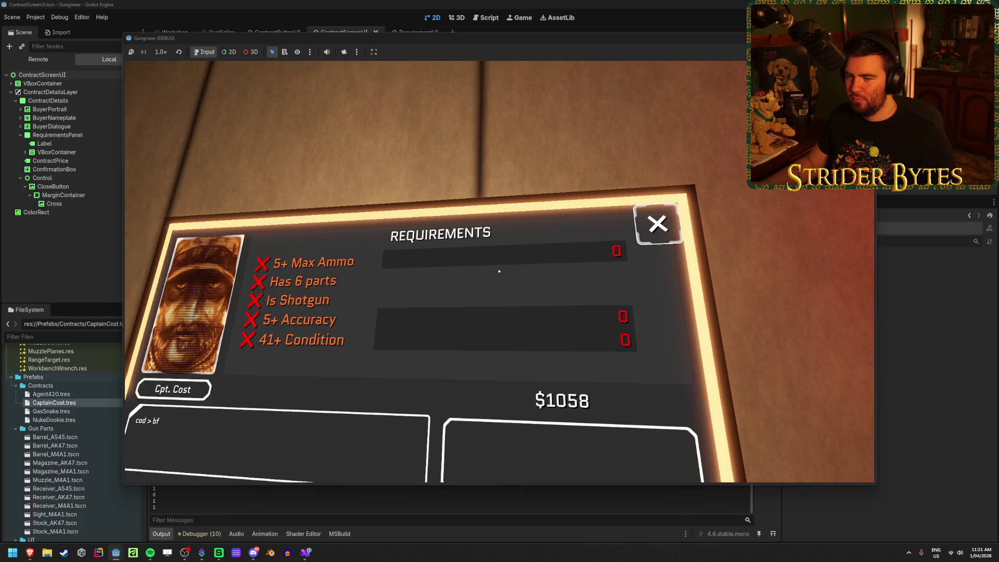
pyautogui.press('e')
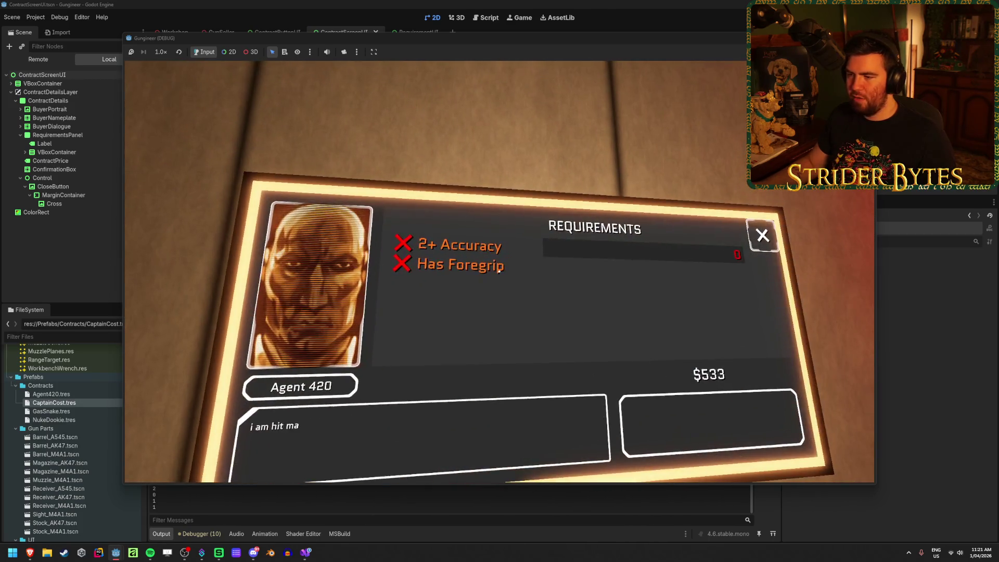
pyautogui.press('Escape')
pyautogui.press('e')
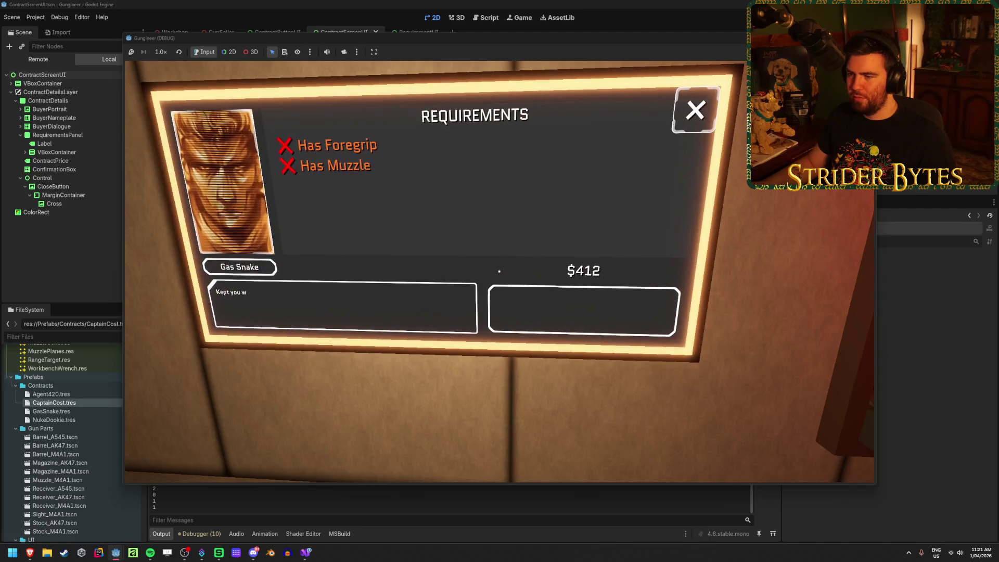
pyautogui.press('Escape')
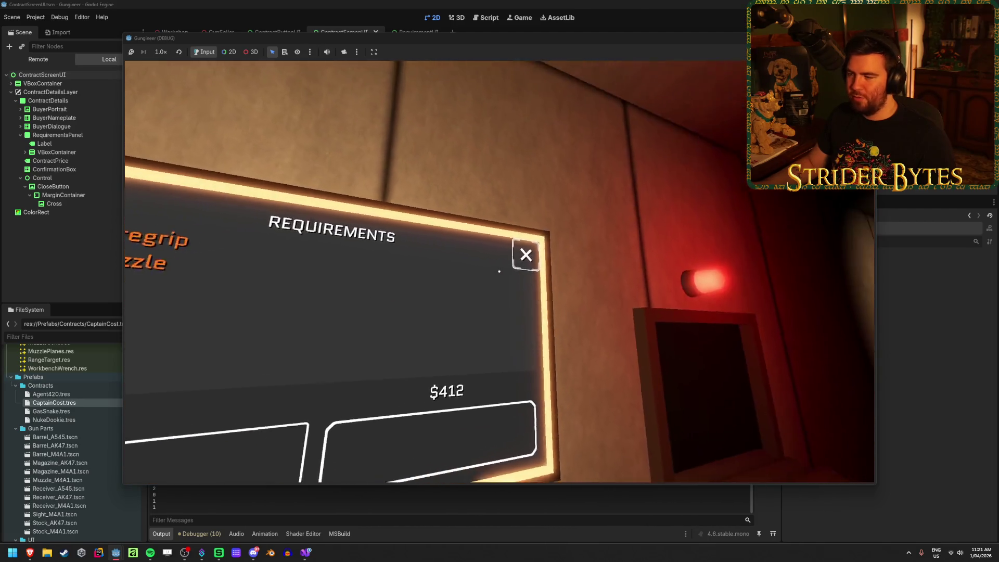
# Reopen Agent 420's contract, view the next buyer's contract, close it, and stop the game
pyautogui.press('e')
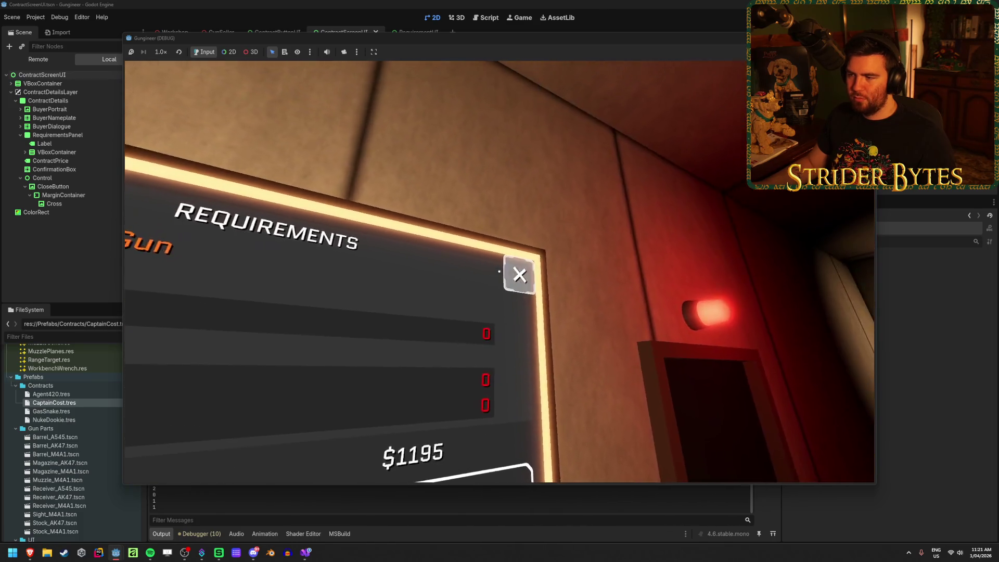
pyautogui.click(499, 271)
pyautogui.click(499, 271)
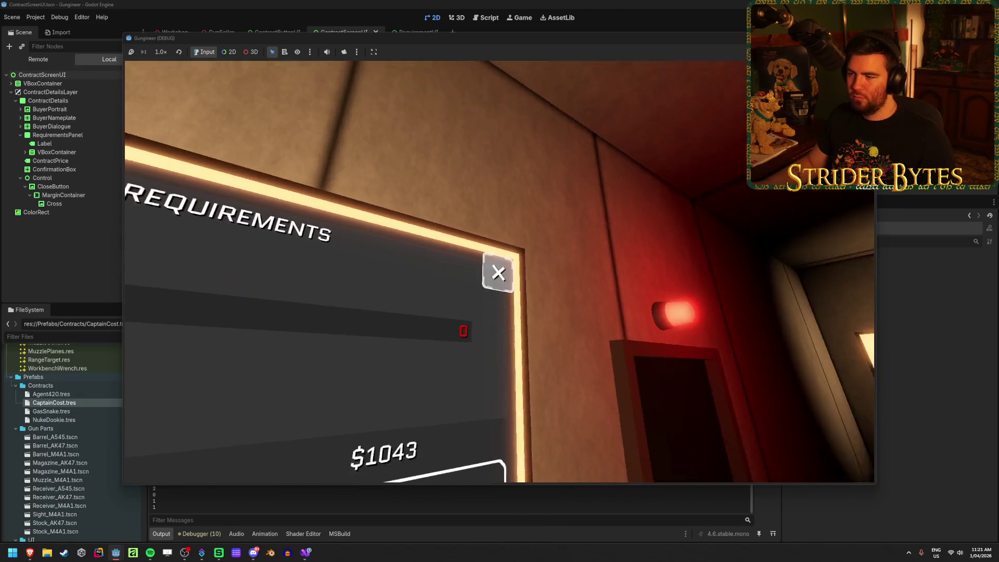
pyautogui.click(499, 272)
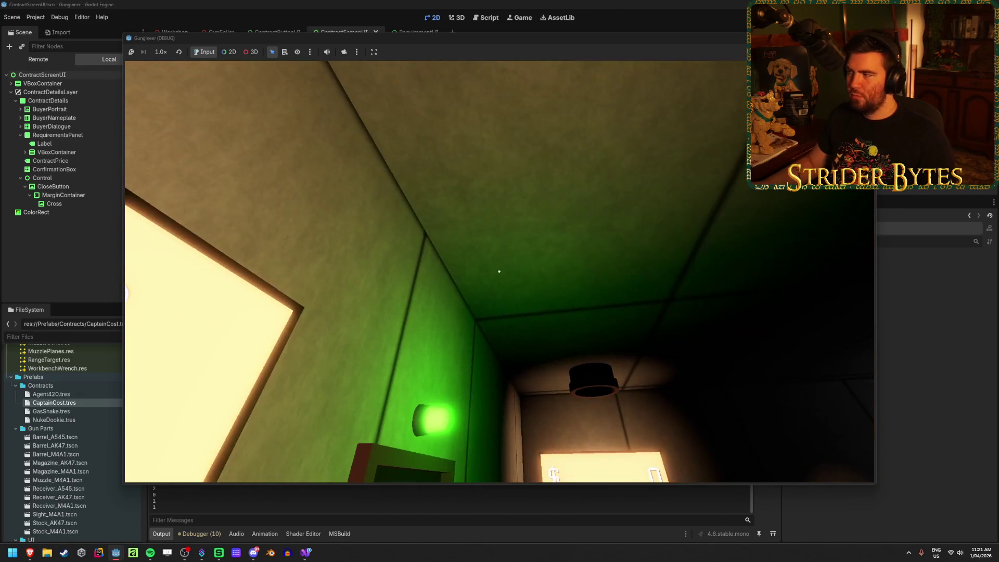
pyautogui.press('F8')
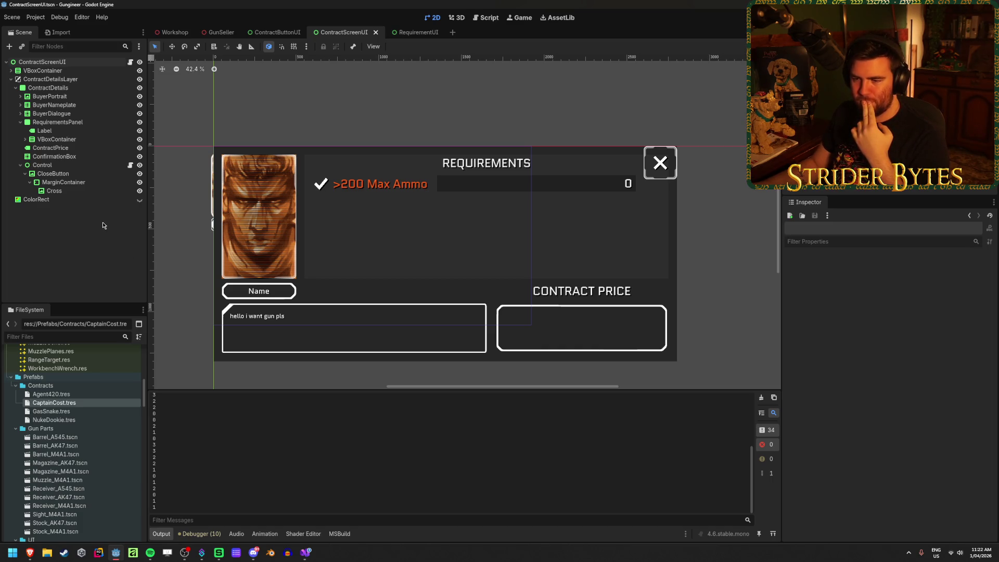
# Frame the name and dialogue boxes and select DialogueLabel under BuyerDialogue > MarginContainer
pyautogui.scroll(5, 381, 303)
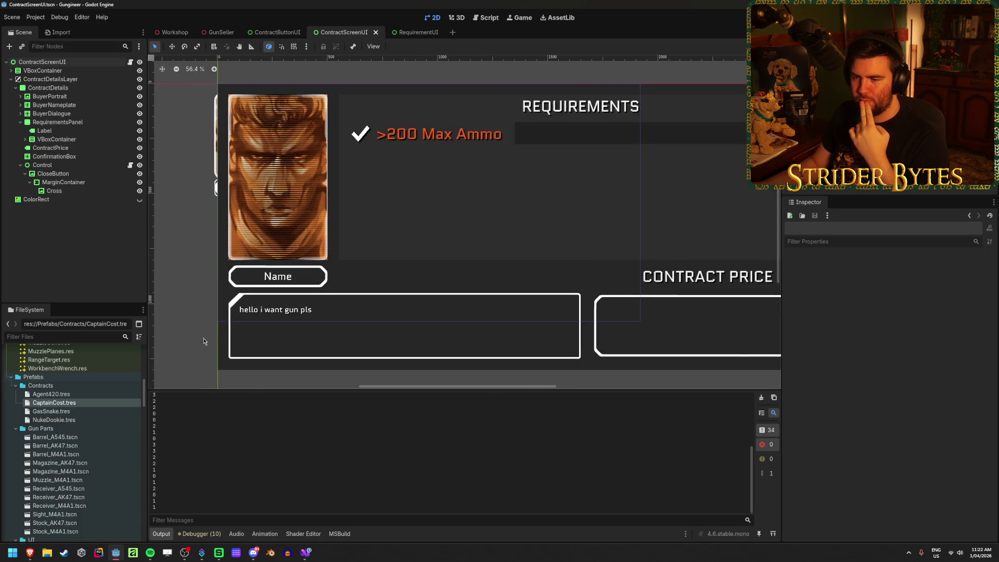
pyautogui.moveTo(380, 303); pyautogui.dragTo(387, 274)
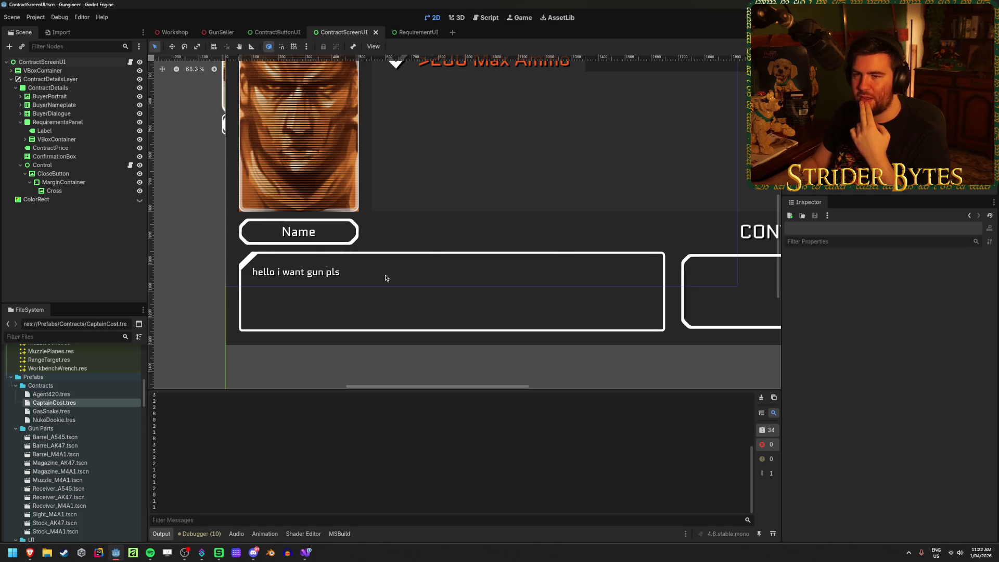
pyautogui.click(73, 131)
pyautogui.click(75, 139)
pyautogui.click(78, 121)
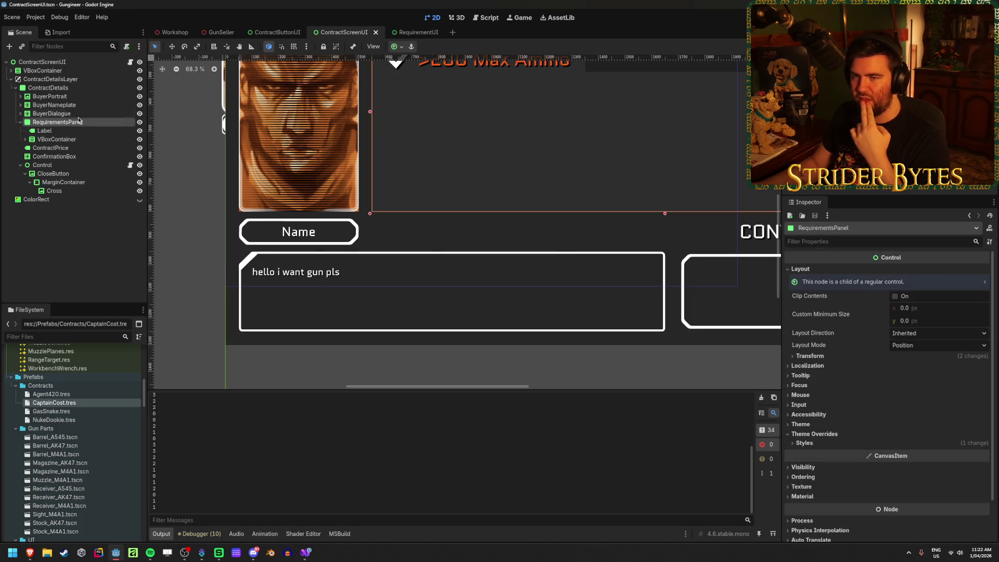
pyautogui.click(82, 105)
pyautogui.click(83, 113)
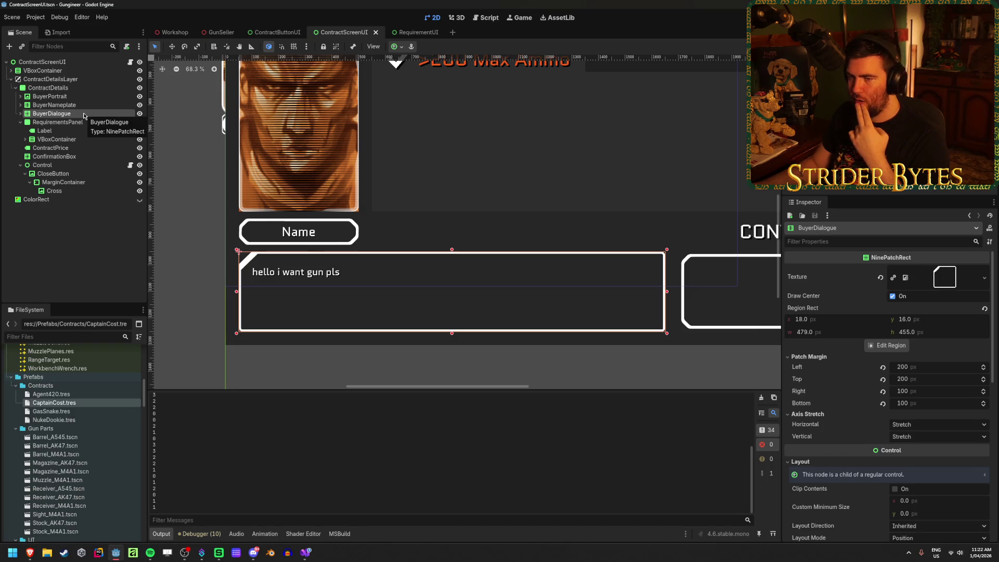
pyautogui.click(21, 113)
pyautogui.click(25, 121)
pyautogui.click(65, 131)
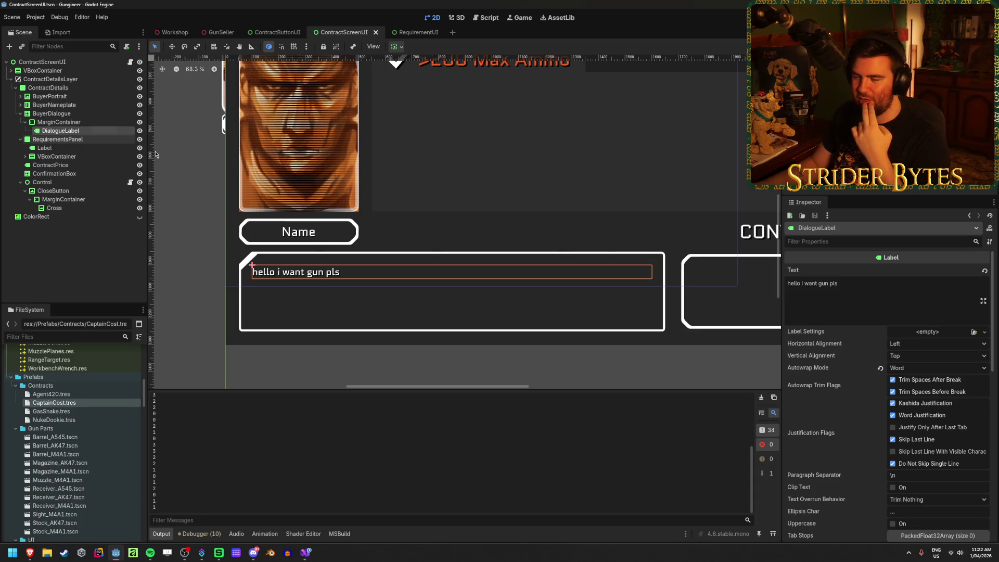
# Look through DialogueLabel's colour, font and font size theme overrides in the Inspector
pyautogui.scroll(-3, 809, 391)
pyautogui.scroll(-5, 808, 391)
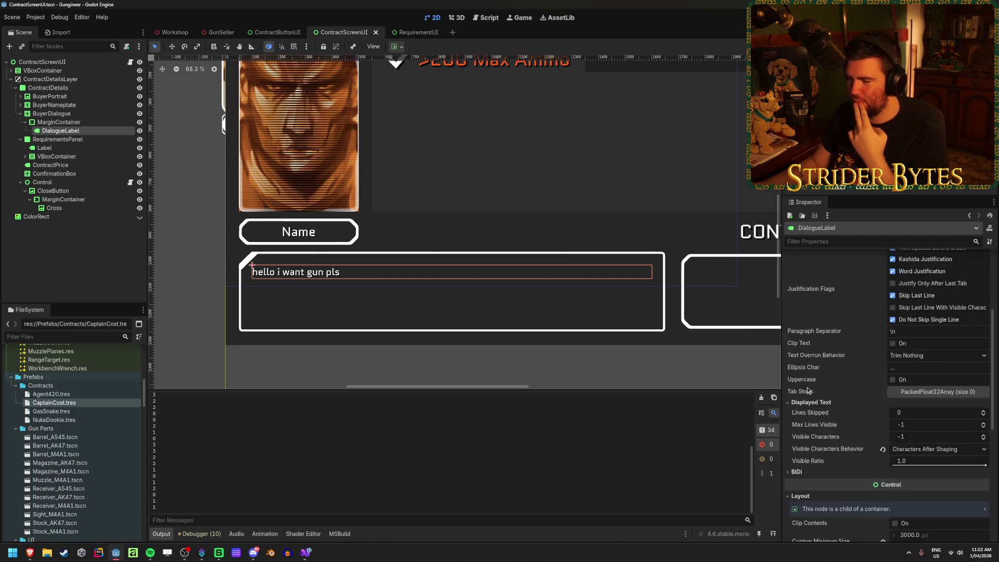
pyautogui.scroll(8, 807, 389)
pyautogui.scroll(-5, 809, 391)
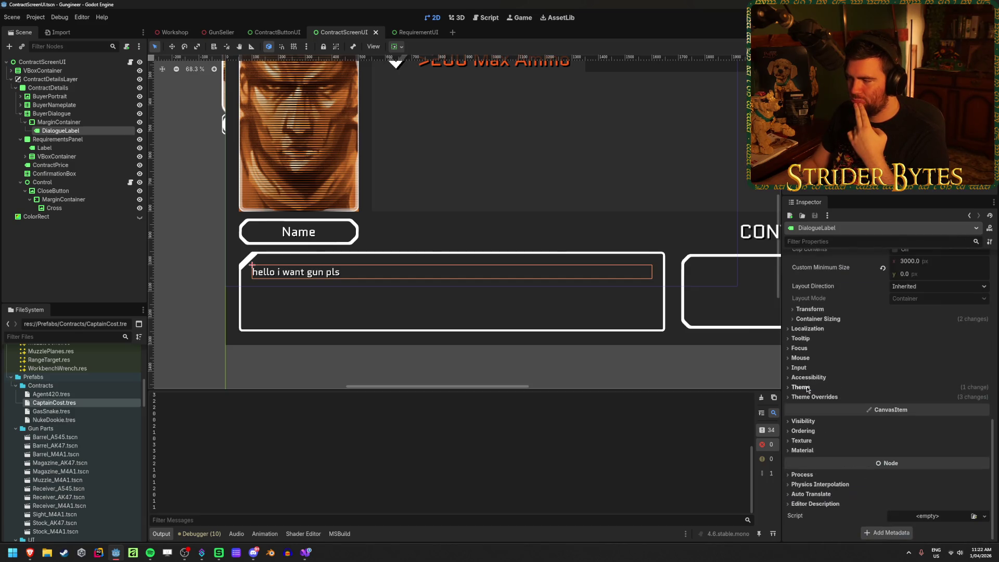
pyautogui.click(818, 407)
pyautogui.click(819, 407)
pyautogui.click(803, 497)
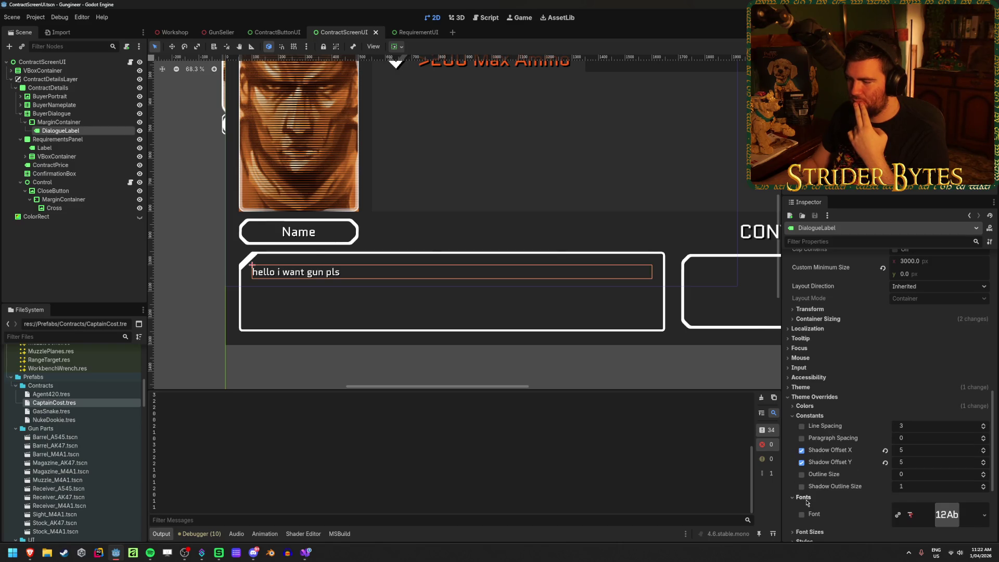
pyautogui.scroll(-3, 814, 436)
pyautogui.click(816, 394)
pyautogui.click(817, 398)
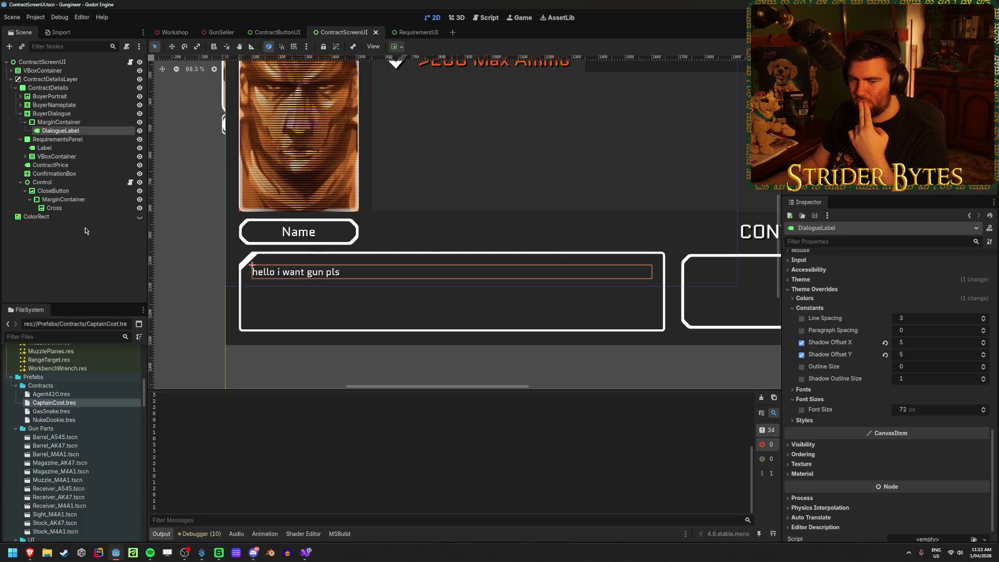
# Check the NameLabel's font size settings, then reselect DialogueLabel
pyautogui.click(20, 105)
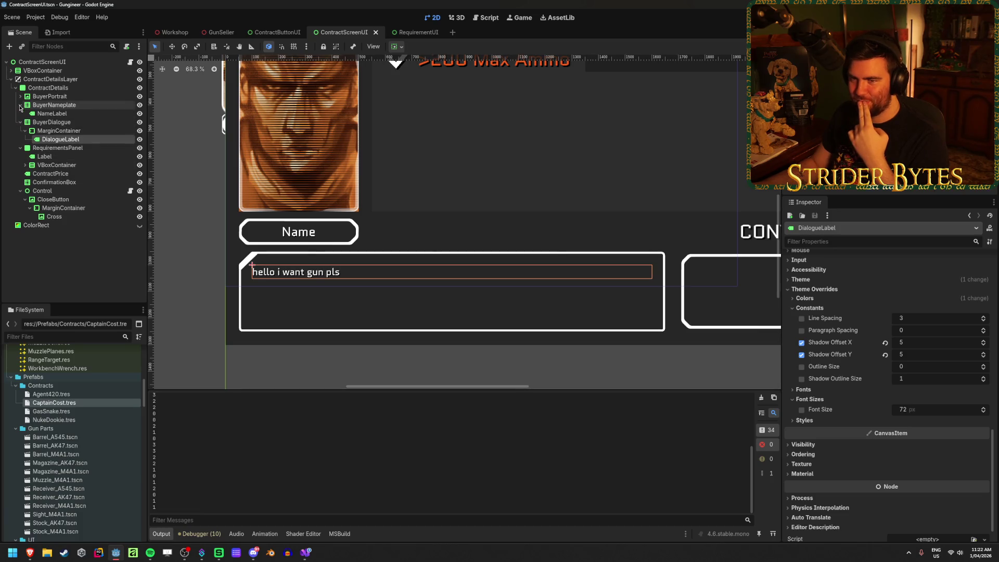
pyautogui.click(52, 114)
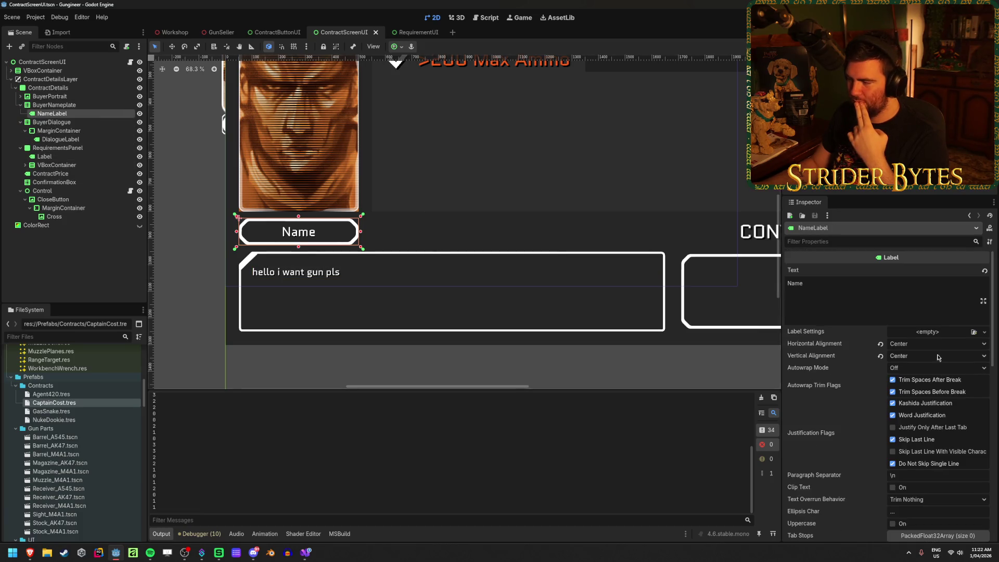
pyautogui.scroll(-10, 938, 358)
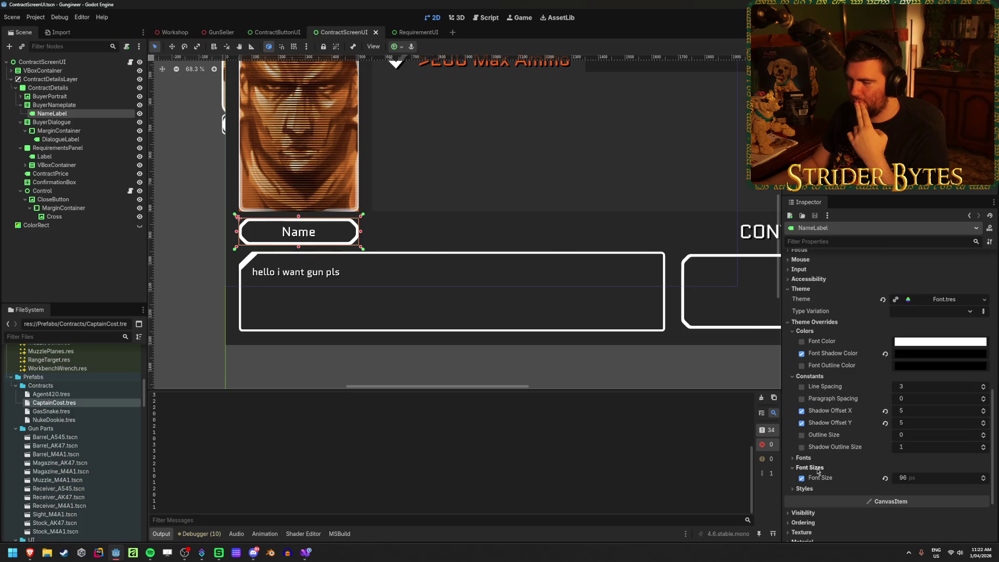
pyautogui.click(60, 139)
# Set DialogueLabel's font size override to 96 and run the game again
pyautogui.click(916, 409)
pyautogui.write('96')
pyautogui.press('Return')
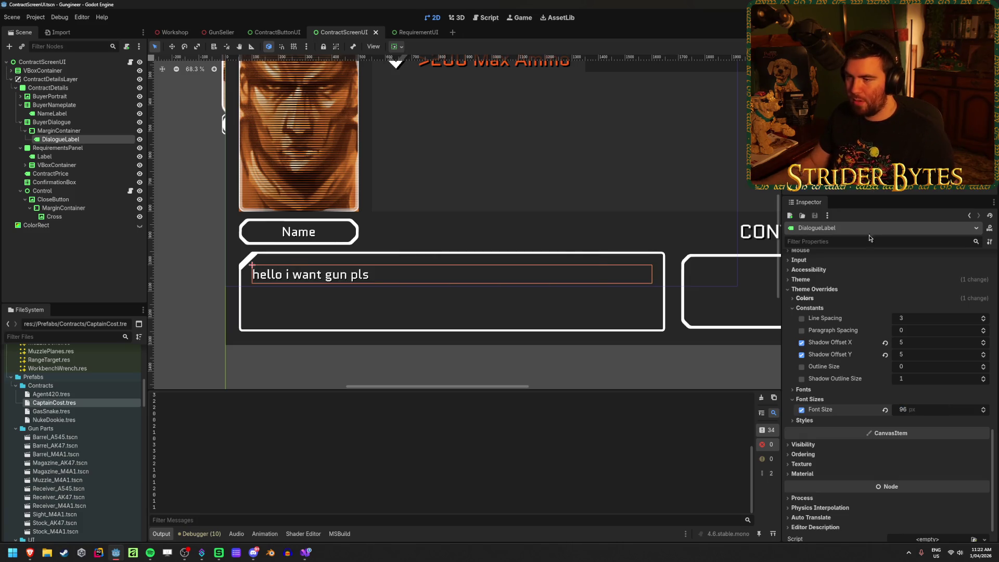
pyautogui.press('F5')
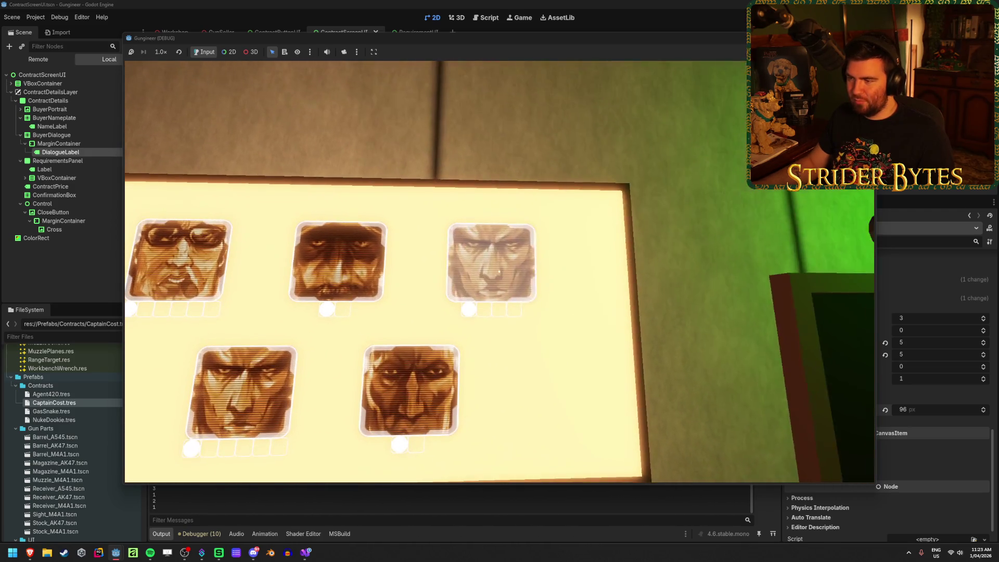
# Open Gas Snake's contract to read the larger dialogue, close it, and stop the game
pyautogui.click(499, 272)
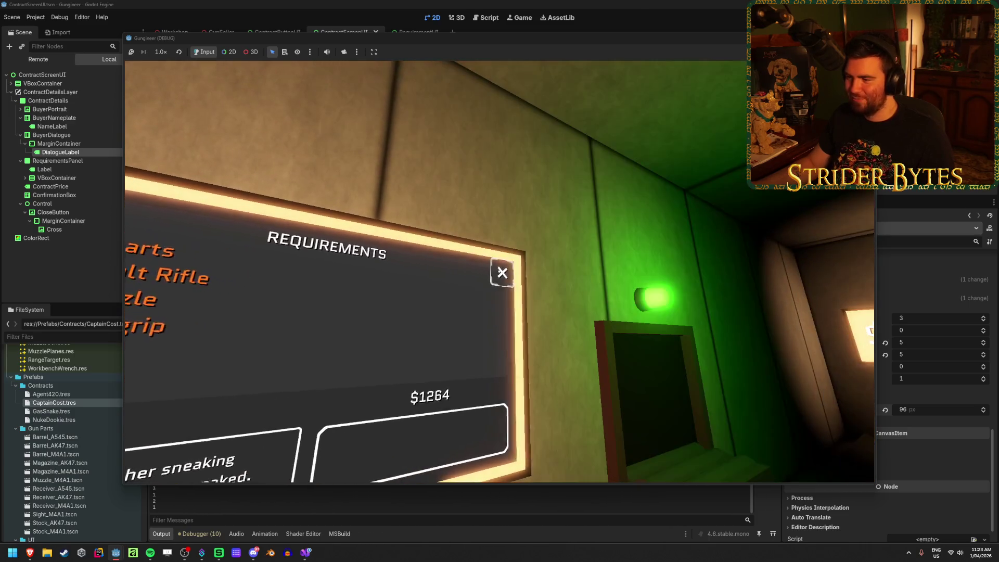
pyautogui.click(503, 272)
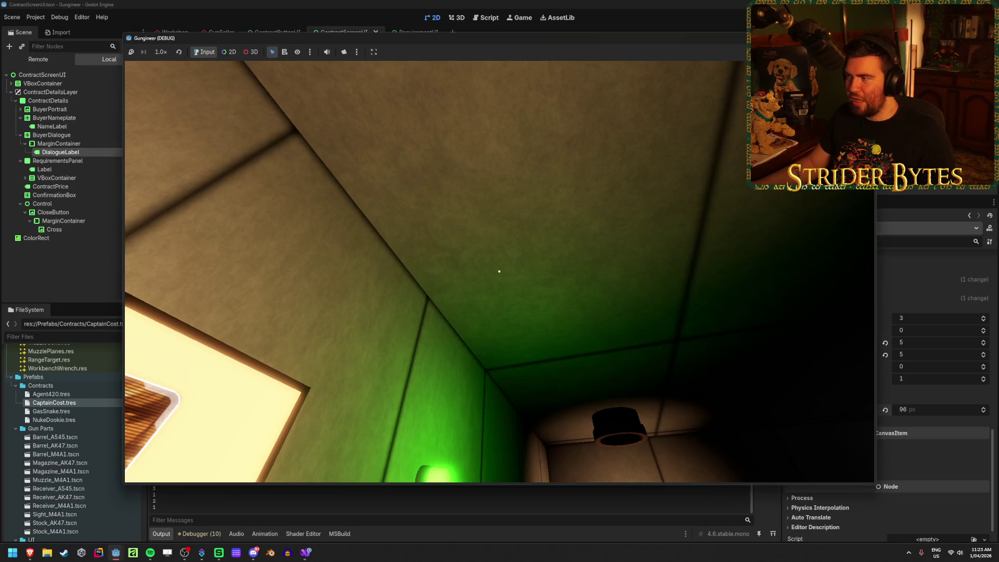
pyautogui.press('F8')
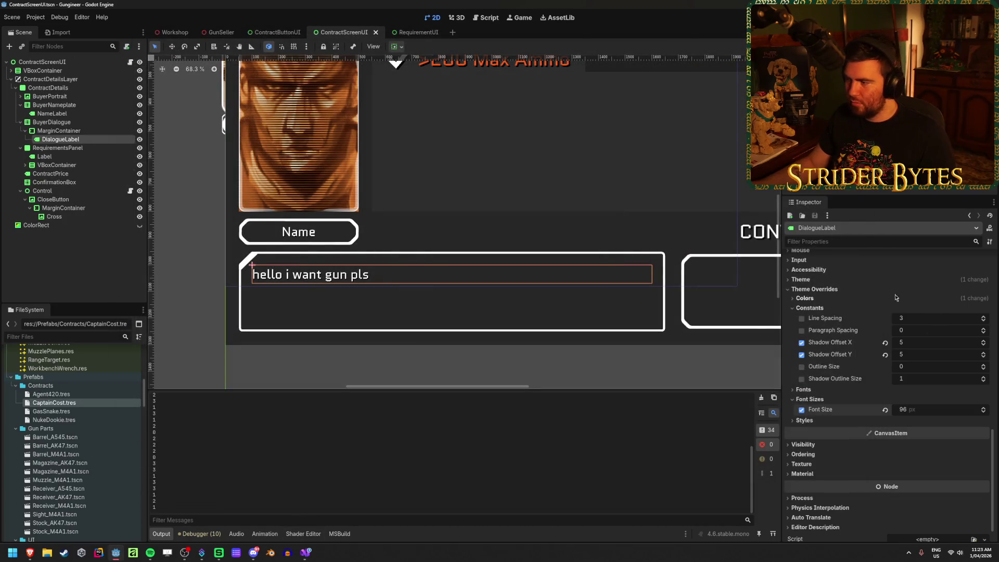
pyautogui.scroll(10, 862, 335)
pyautogui.scroll(2, 863, 334)
pyautogui.click(864, 292)
pyautogui.press('Return')
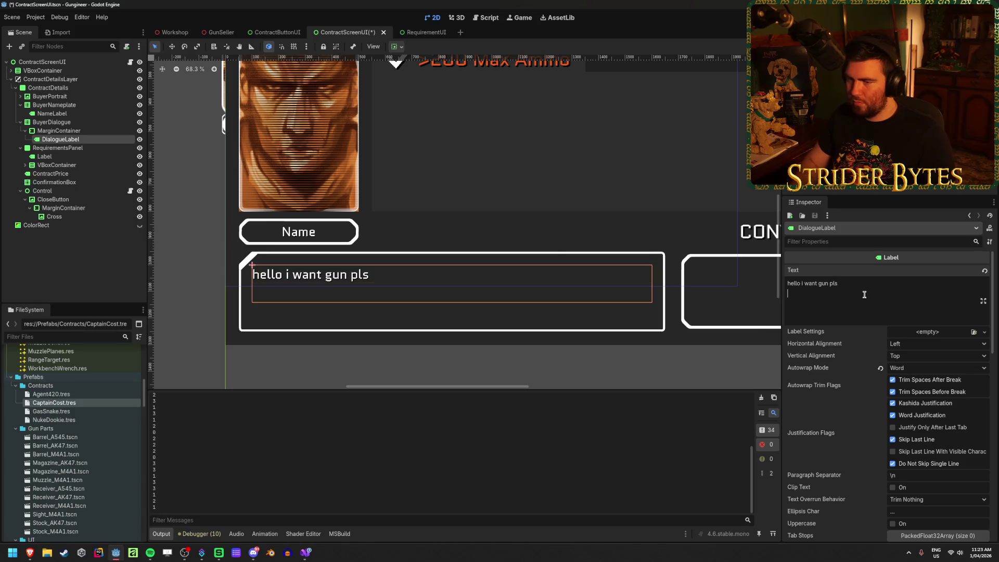
pyautogui.write('dasdasd')
pyautogui.press('Return')
pyautogui.write('asdasdsad')
pyautogui.press('Return')
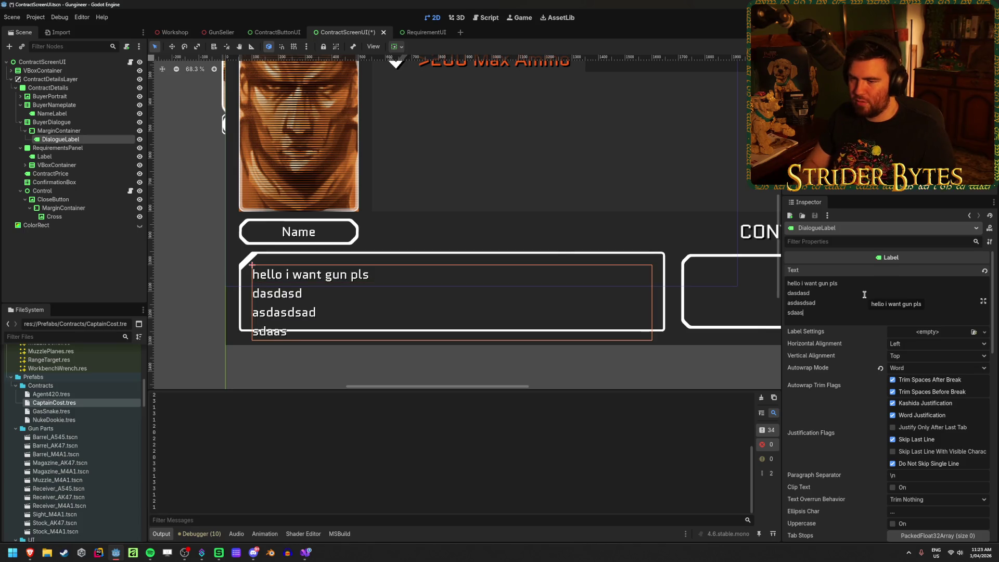
pyautogui.press('BackSpace')
pyautogui.press('BackSpace')
pyautogui.press('BackSpace')
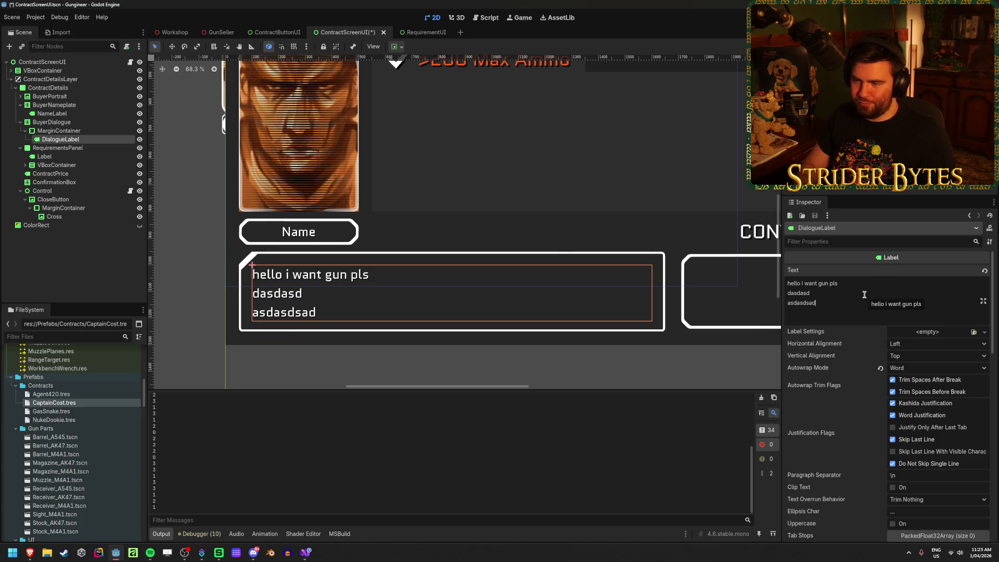
pyautogui.press('BackSpace')
pyautogui.press('BackSpace')
pyautogui.press('BackSpace')
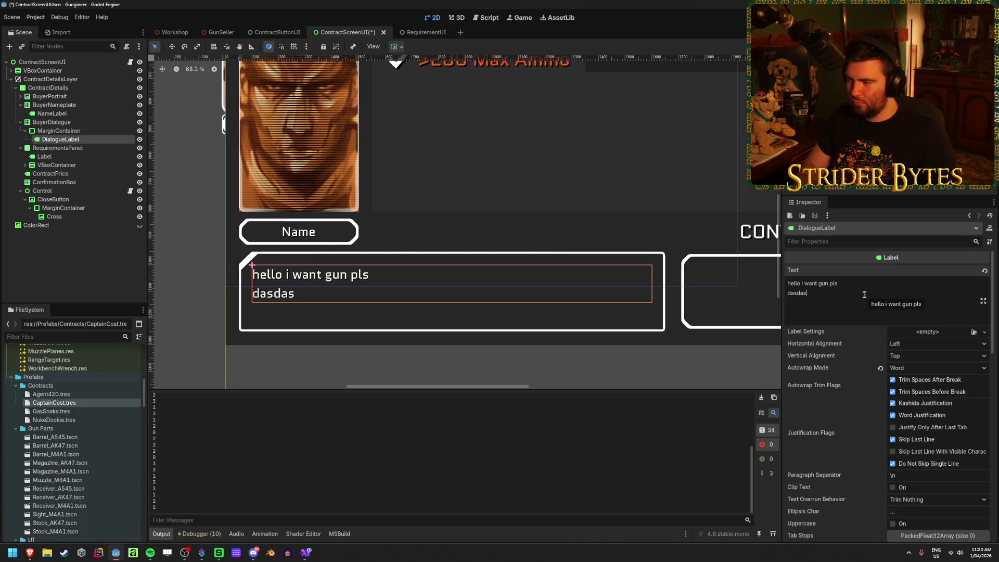
pyautogui.press('BackSpace')
pyautogui.press('BackSpace')
pyautogui.press('BackSpace')
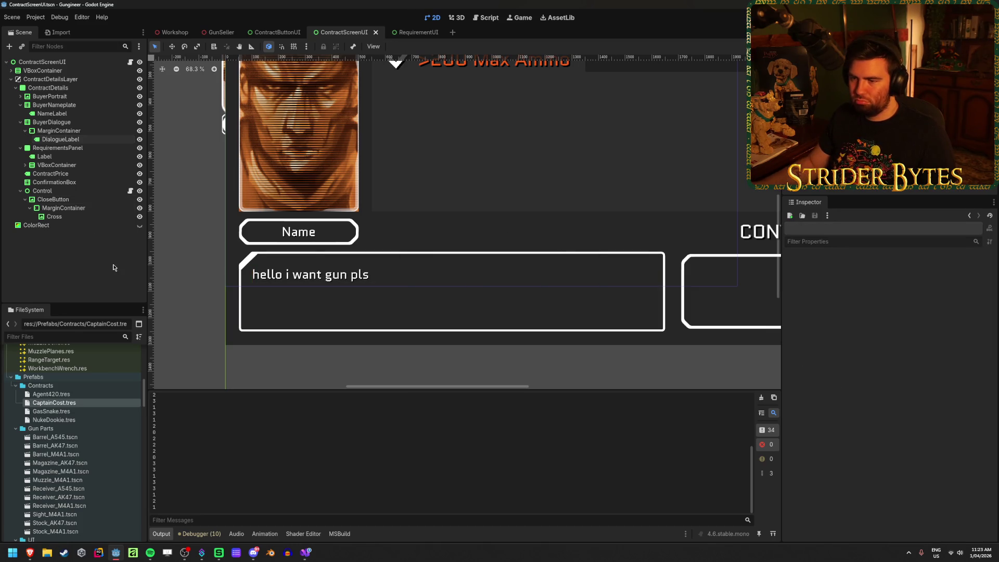
# Hide the ContractDetails panel and save the ContractScreenUI scene
pyautogui.click(140, 88)
pyautogui.hotkey('ctrl', 's')
pyautogui.scroll(-5, 515, 286)
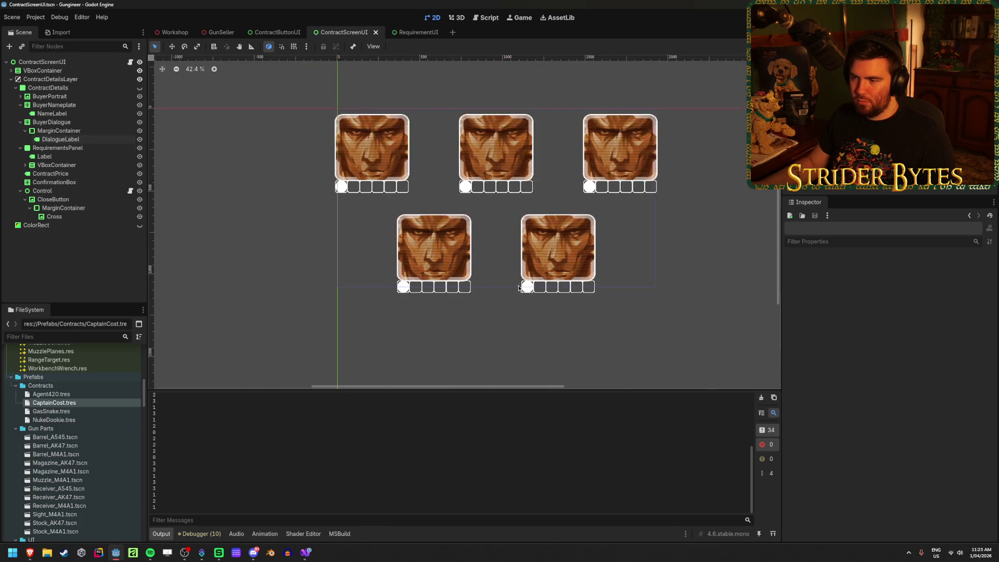
pyautogui.scroll(2, 417, 279)
pyautogui.scroll(3, 362, 266)
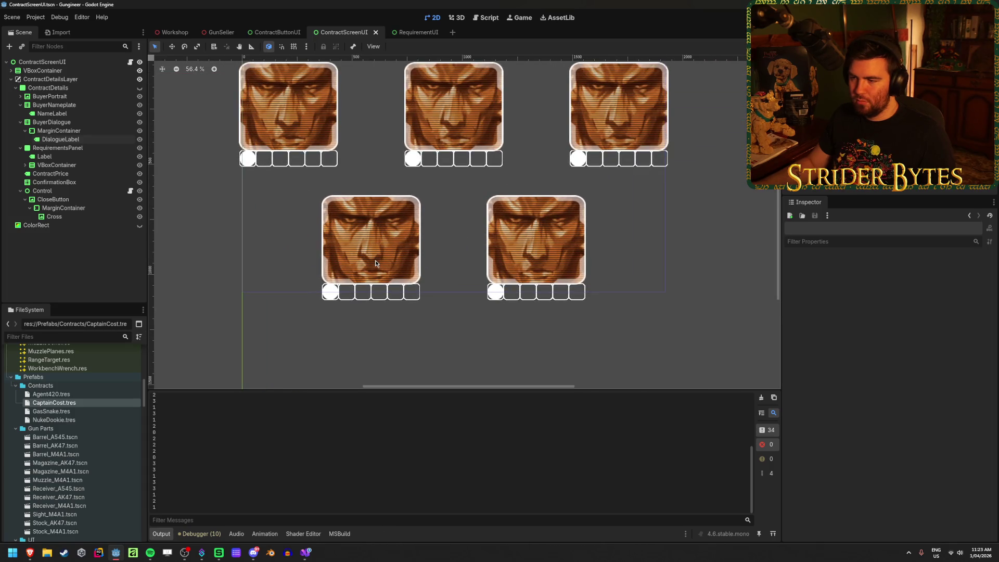
pyautogui.hotkey('ctrl', 's')
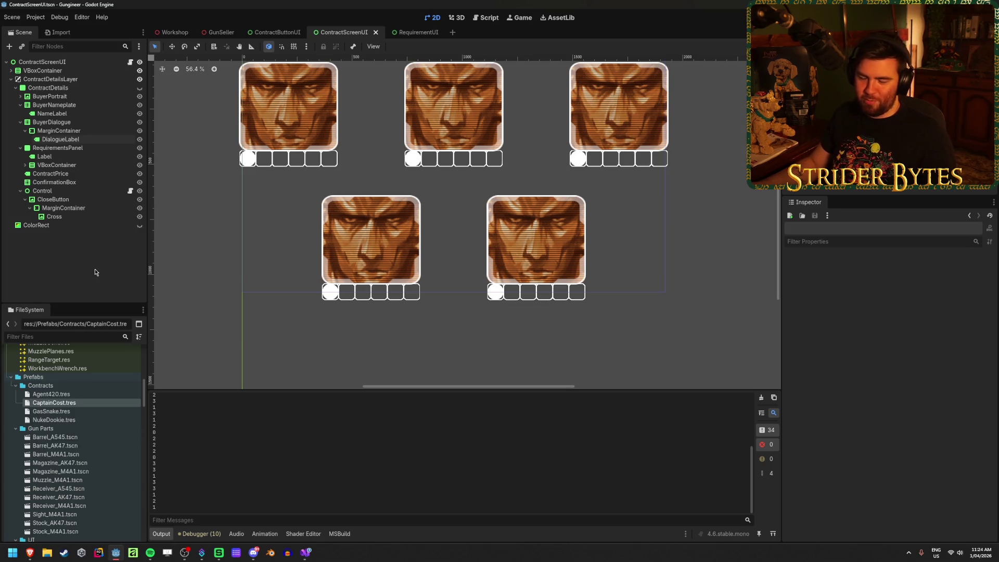
# Collapse ContractDetailsLayer and switch to the RequirementUI scene
pyautogui.click(12, 79)
pyautogui.click(403, 33)
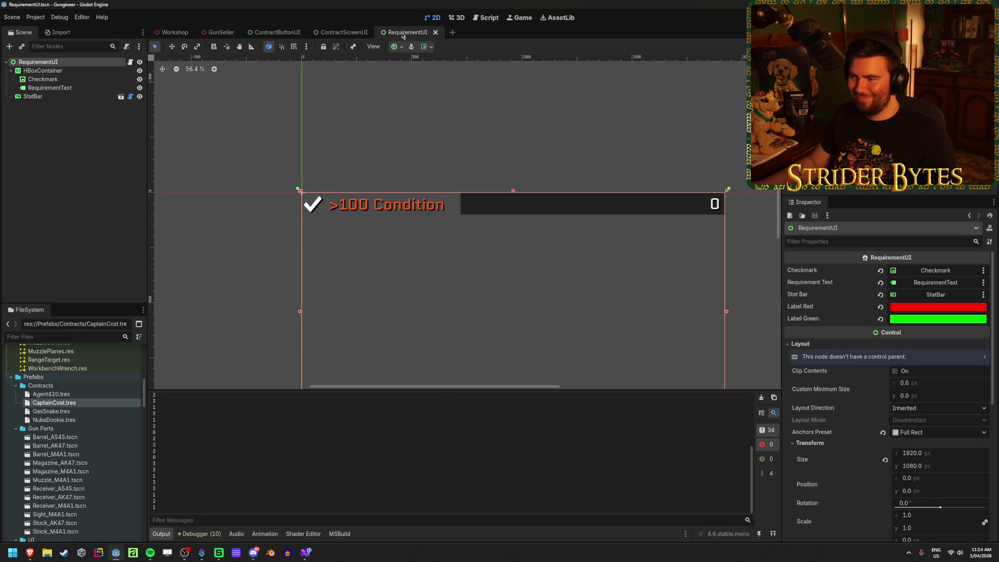
pyautogui.scroll(-3, 466, 219)
pyautogui.hscroll(3, 417, 215)
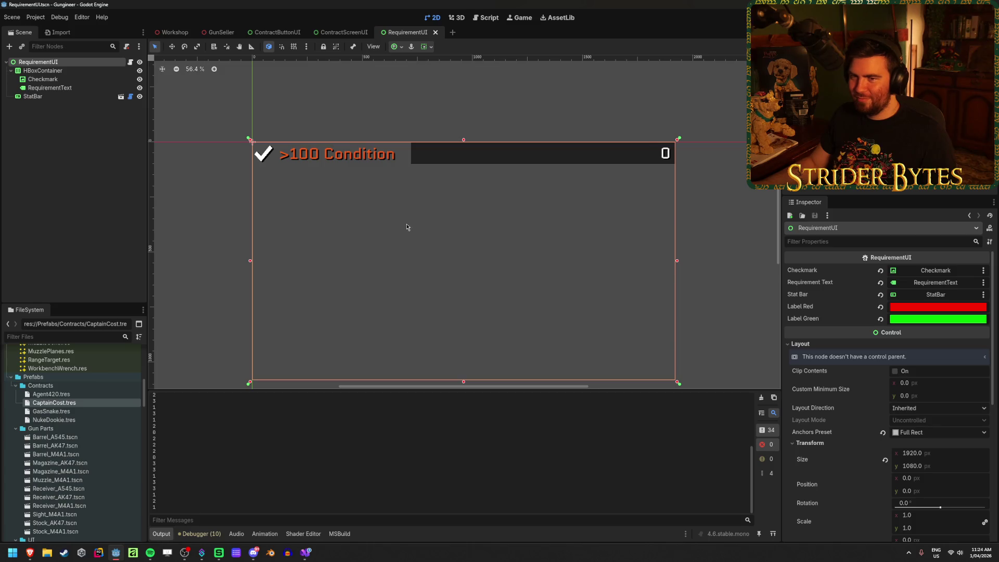
pyautogui.scroll(-2, 407, 226)
pyautogui.click(88, 183)
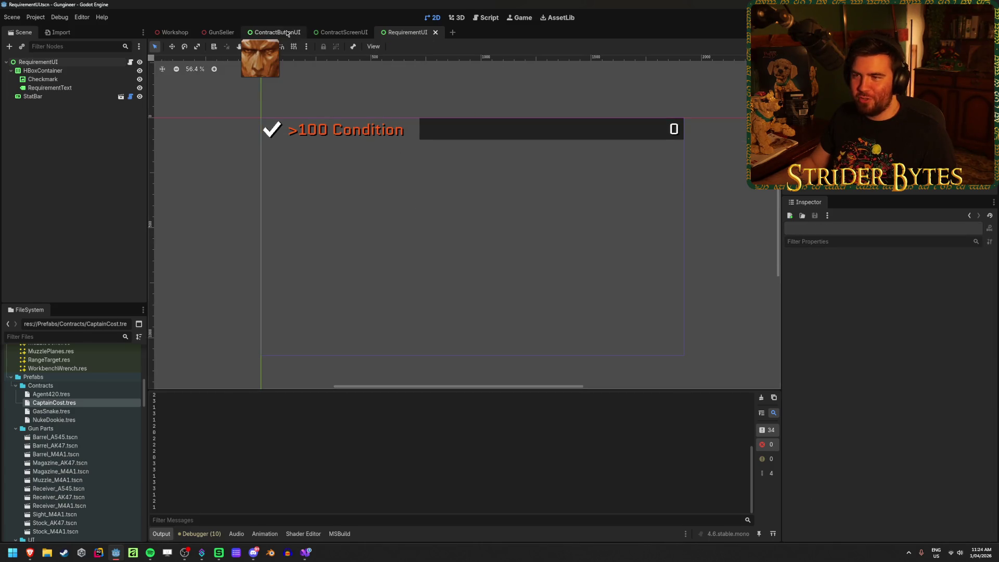
# Look over the ContractButtonUI scene, then cycle back to RequirementUI
pyautogui.click(286, 33)
pyautogui.click(129, 215)
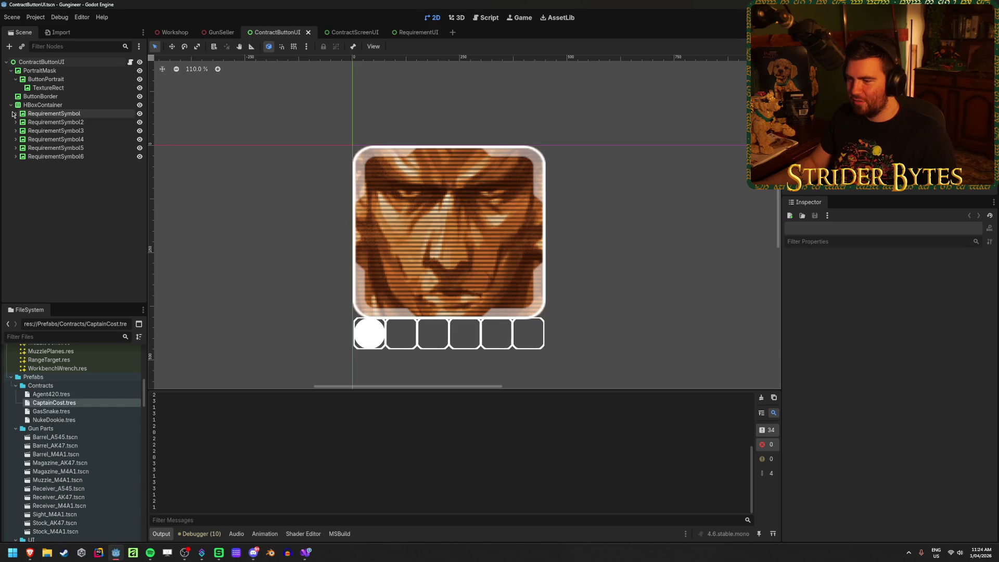
pyautogui.scroll(-3, 257, 239)
pyautogui.scroll(2, 259, 240)
pyautogui.press('F5')
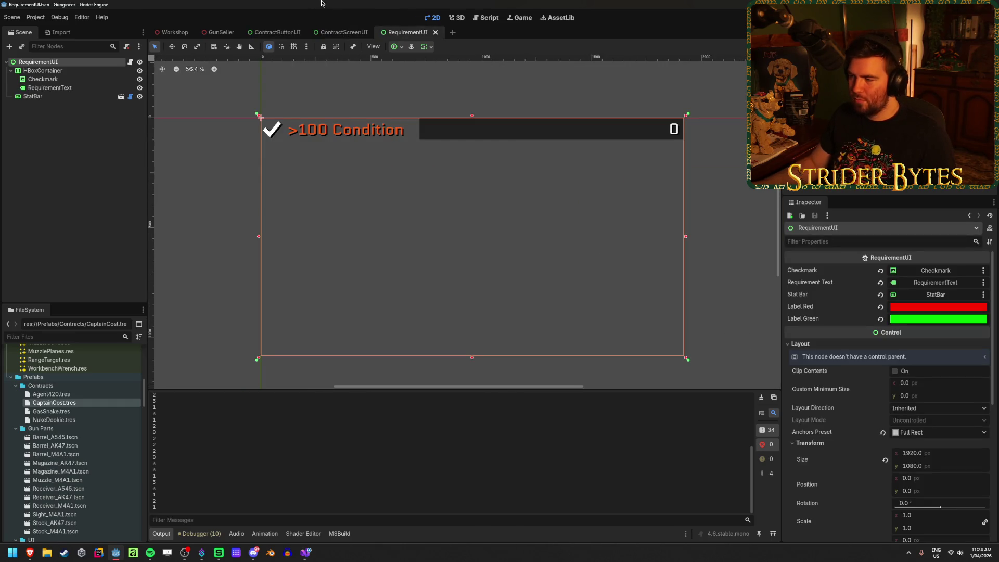
# Close the GunSeller scene, return to the Workshop scene, and bring up Contract.cs
pyautogui.click(216, 34)
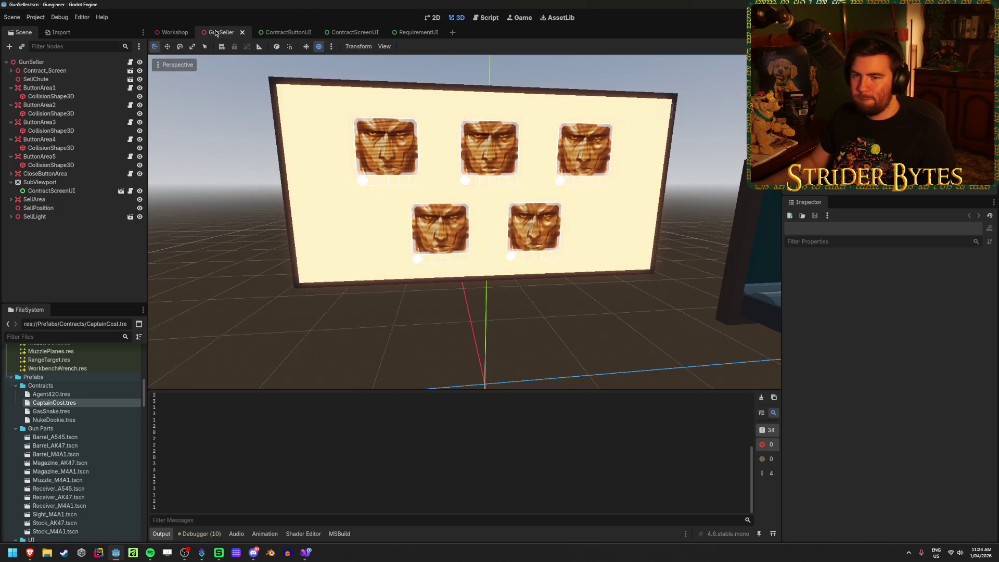
pyautogui.moveTo(508, 272)
pyautogui.mouseDown()
pyautogui.moveTo(640, 271)
pyautogui.moveTo(520, 270)
pyautogui.mouseUp()
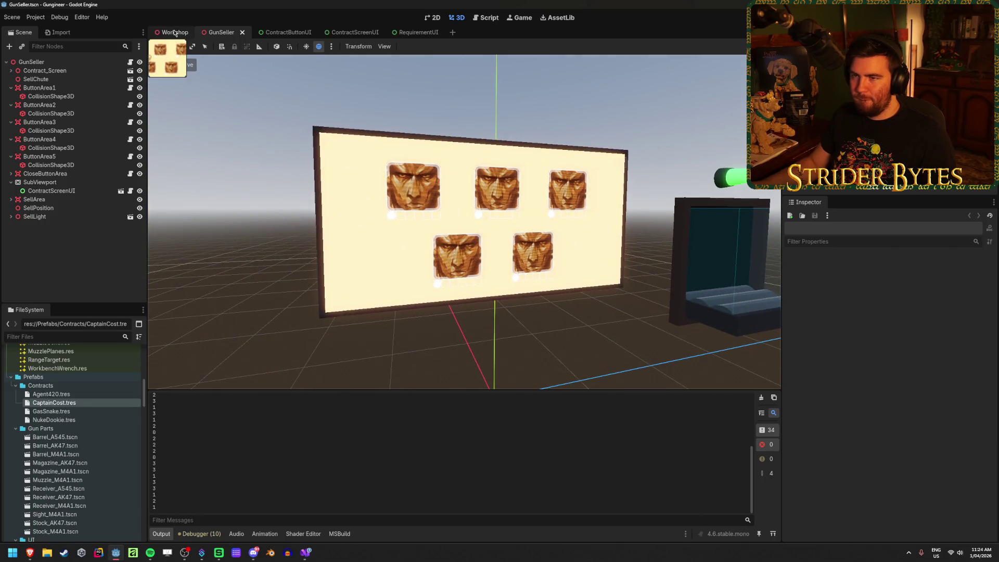
pyautogui.middleClick(219, 32)
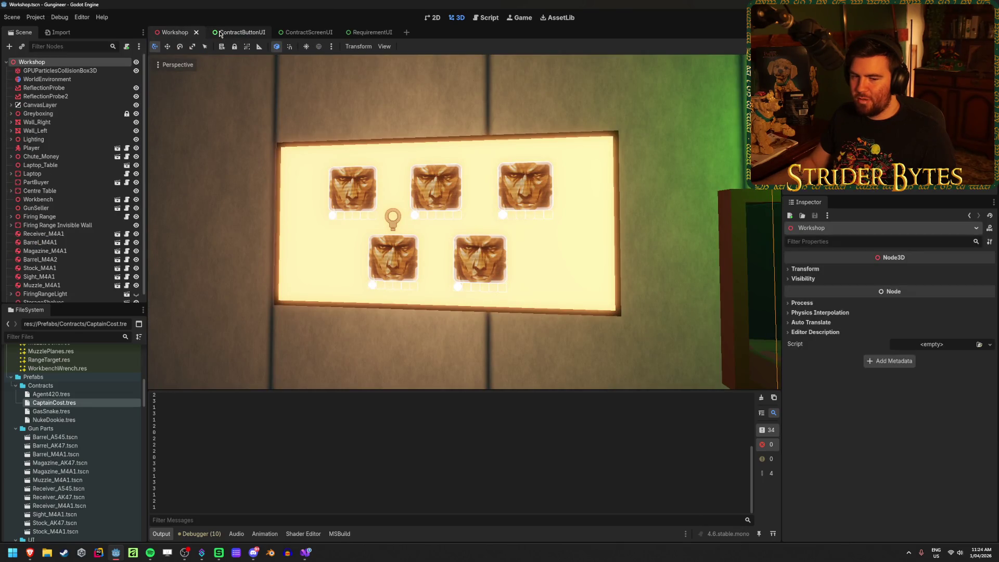
pyautogui.click(302, 32)
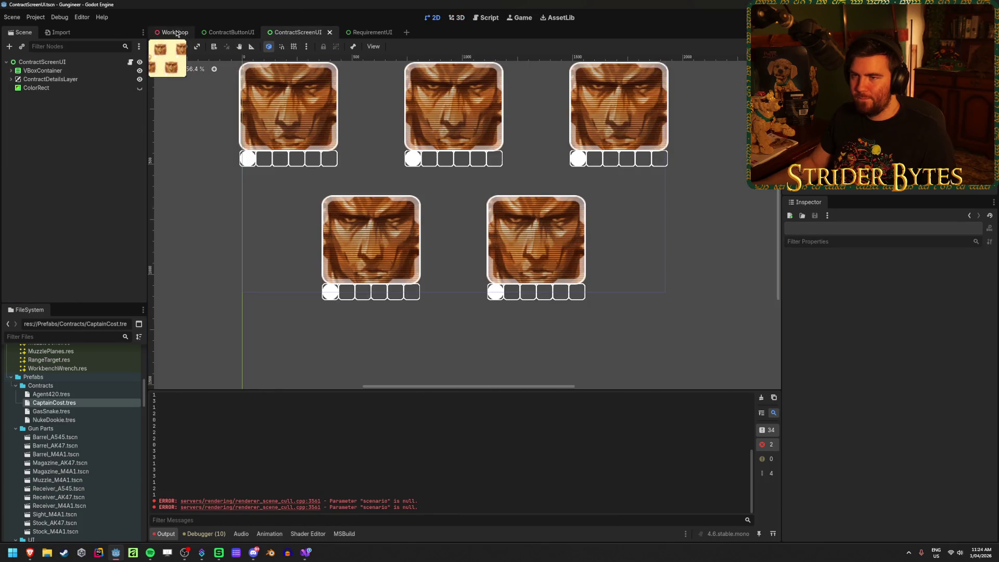
pyautogui.click(177, 33)
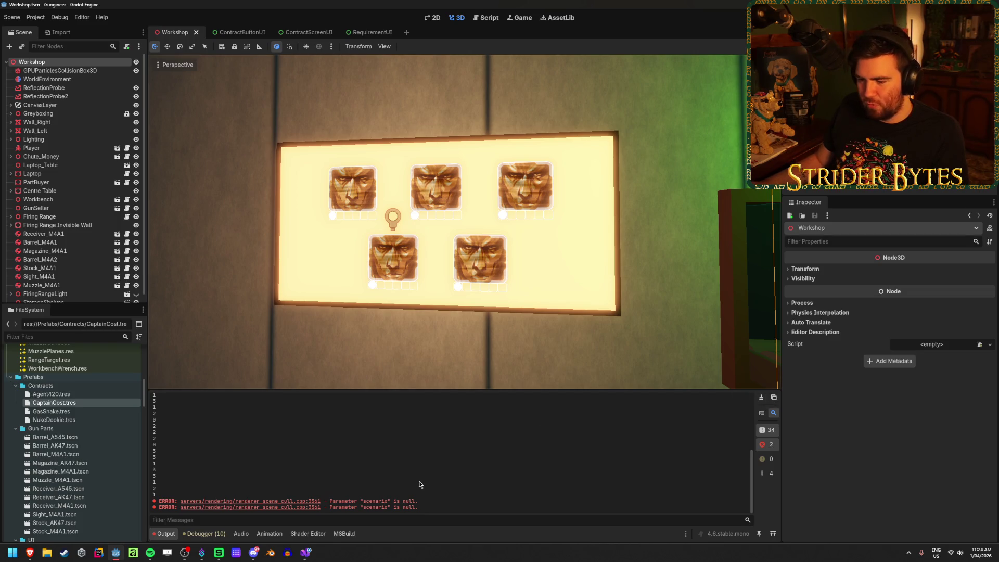
pyautogui.click(305, 553)
# Delete the GD.Print(typeValue) debug line from Contract.cs and save
pyautogui.scroll(8, 257, 281)
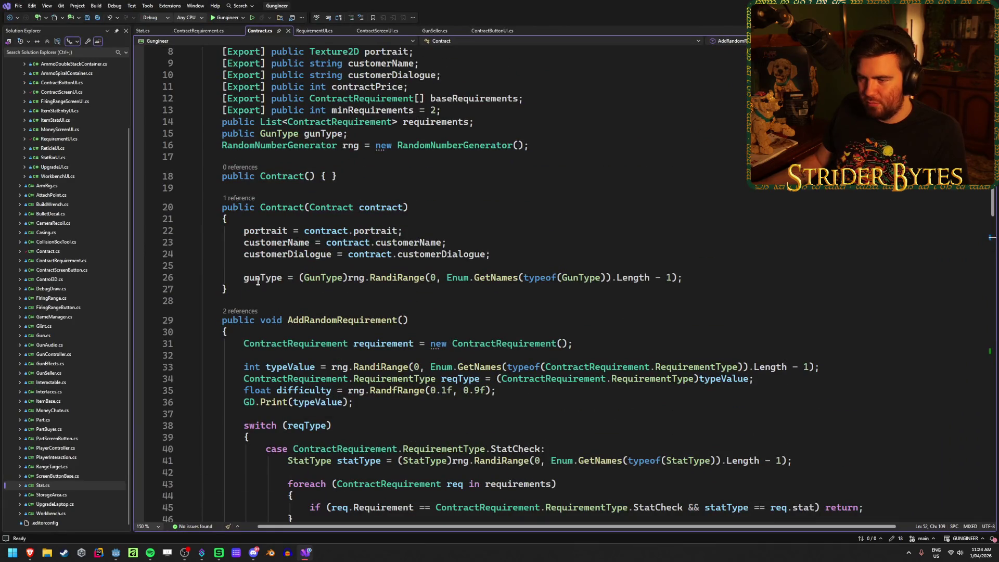
pyautogui.scroll(-2, 257, 281)
pyautogui.click(370, 332)
pyautogui.hotkey('shift', 'Home')
pyautogui.press('BackSpace')
pyautogui.hotkey('ctrl', 's')
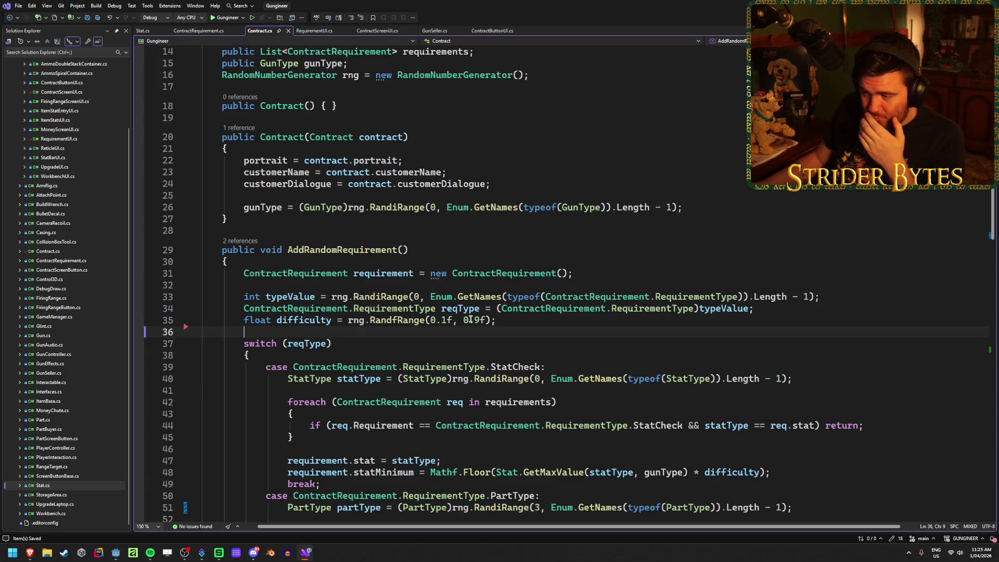
# Type three lines of throwaway test text below the difficulty line
pyautogui.click(510, 325)
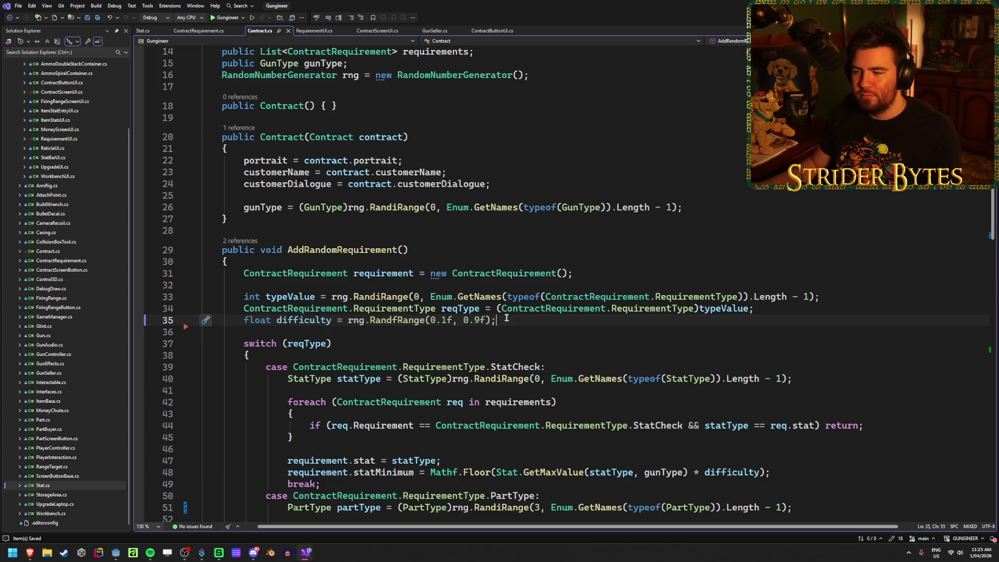
pyautogui.press('Return')
pyautogui.write('shdkjhsad')
pyautogui.press('Return')
pyautogui.write('jlkhadsjfhjhkdsf')
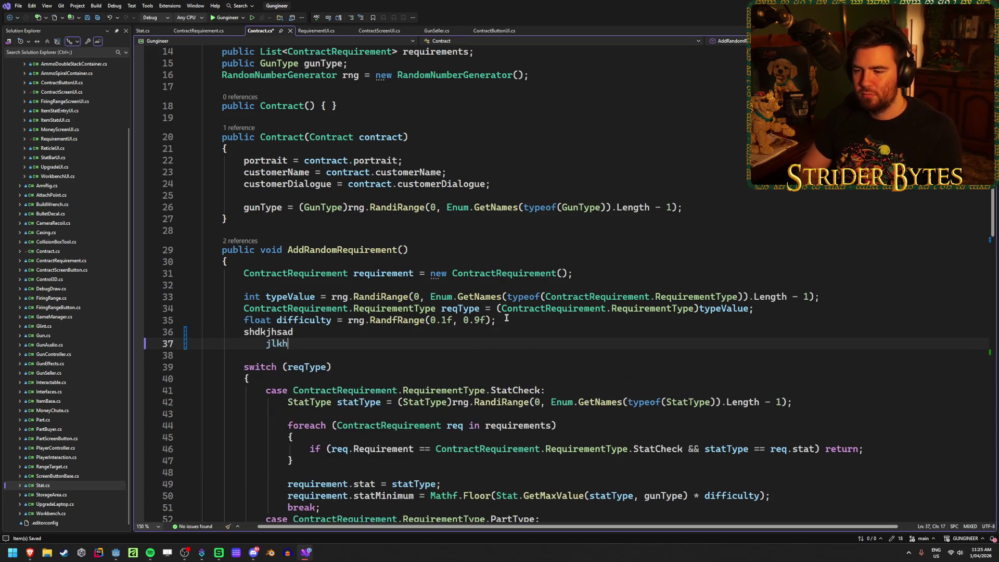
pyautogui.press('Return')
pyautogui.write(']fsewsdjfhjfhfsew')
# Remove the test text lines, then switch to ContractRequirement.cs
pyautogui.hotkey('shift', 'Home')
pyautogui.press('BackSpace')
pyautogui.hotkey('shift', 'Up')
pyautogui.hotkey('shift', 'End')
pyautogui.press('BackSpace')
pyautogui.hotkey('ctrl', 'BackSpace')
pyautogui.press('BackSpace')
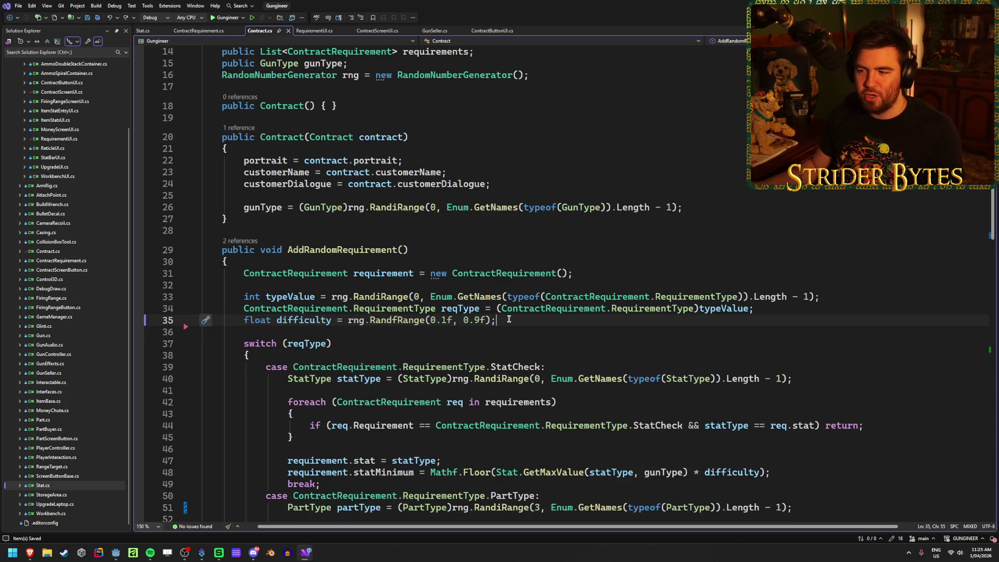
pyautogui.press('Up')
pyautogui.press('Up')
pyautogui.press('Down')
pyautogui.press('Down')
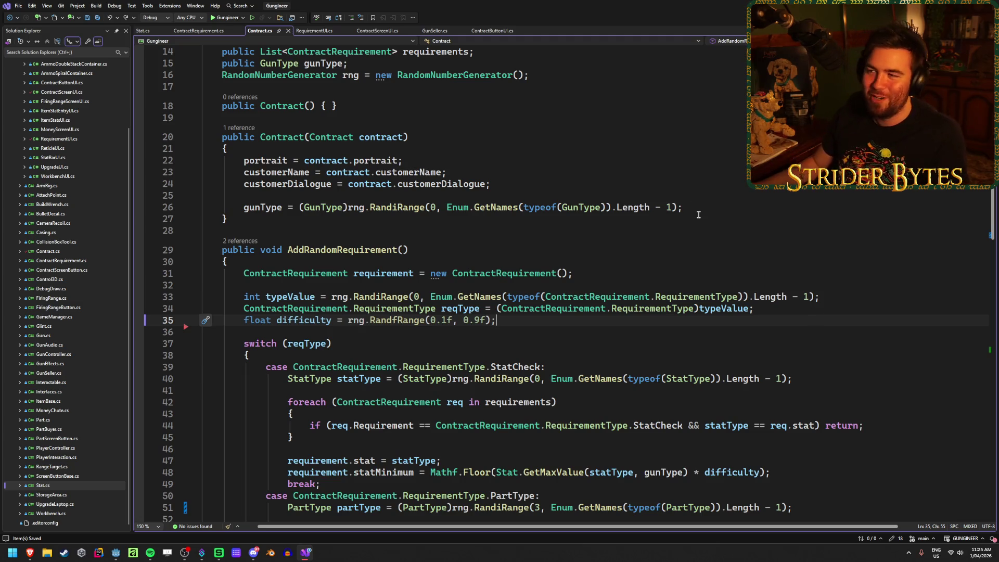
pyautogui.click(196, 33)
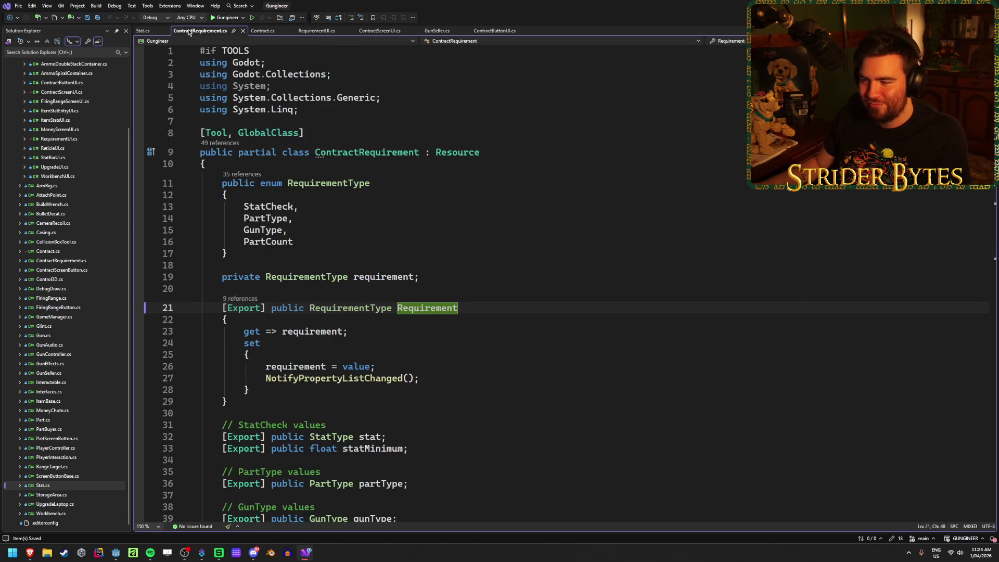
# Close ContractRequirement.cs and the other extra code tabs, then leave Visual Studio with Alt+Tab
pyautogui.middleClick(201, 31)
pyautogui.middleClick(201, 30)
pyautogui.middleClick(202, 30)
pyautogui.middleClick(202, 31)
pyautogui.middleClick(201, 30)
pyautogui.middleClick(202, 30)
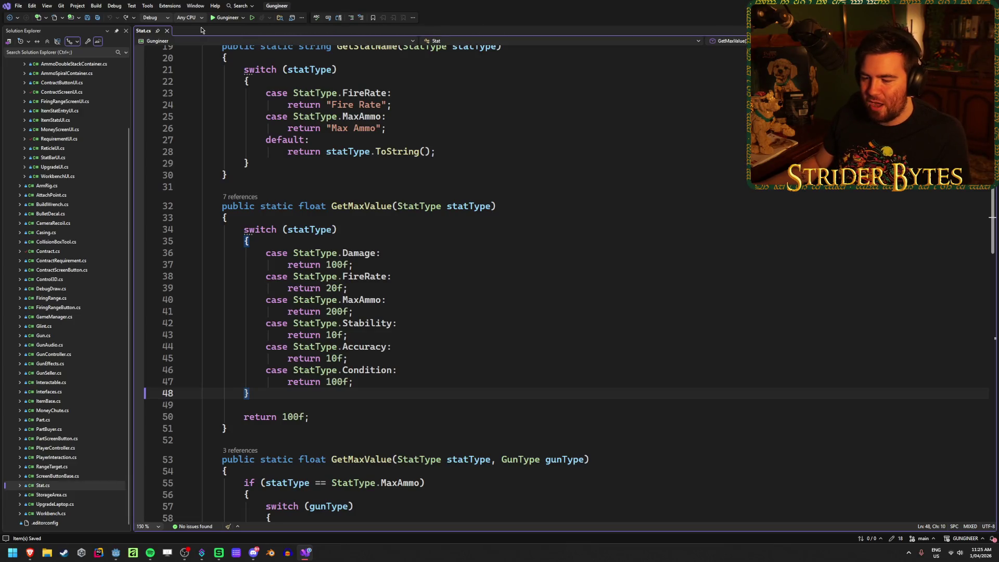
pyautogui.hotkey('alt', 'Tab')
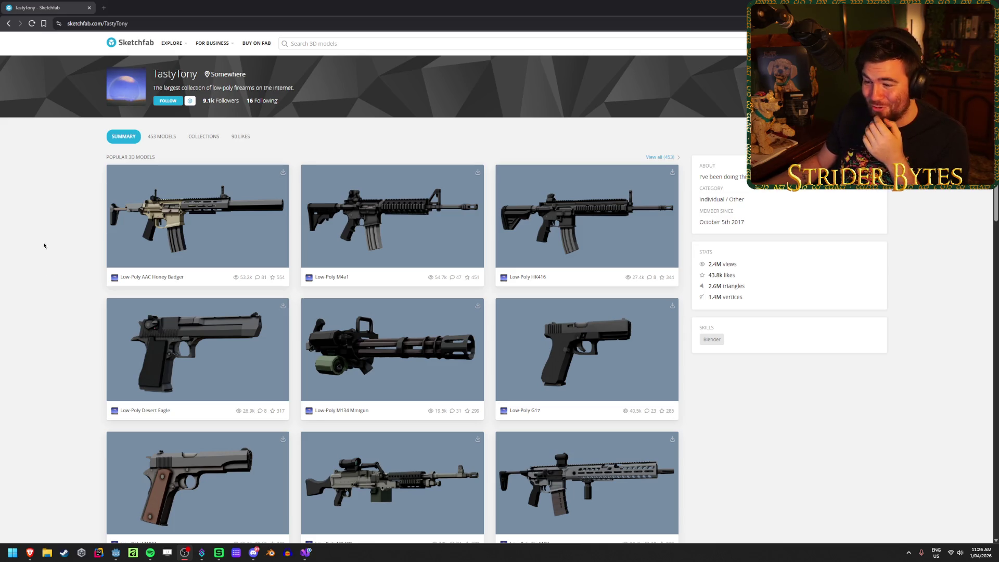
# Open the creator's model list and the Low-Poly Assault Rifles collection
pyautogui.click(163, 137)
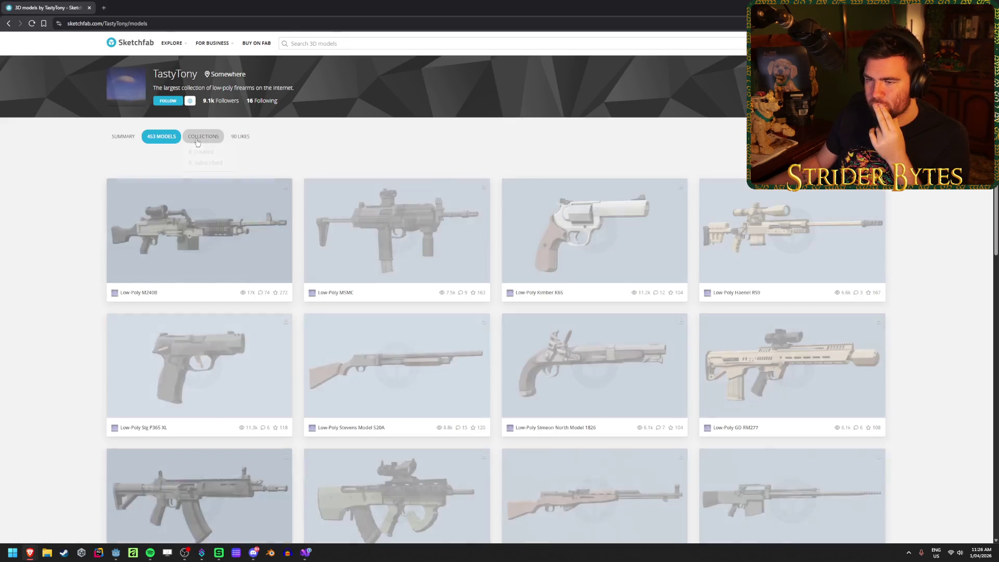
pyautogui.moveTo(198, 142)
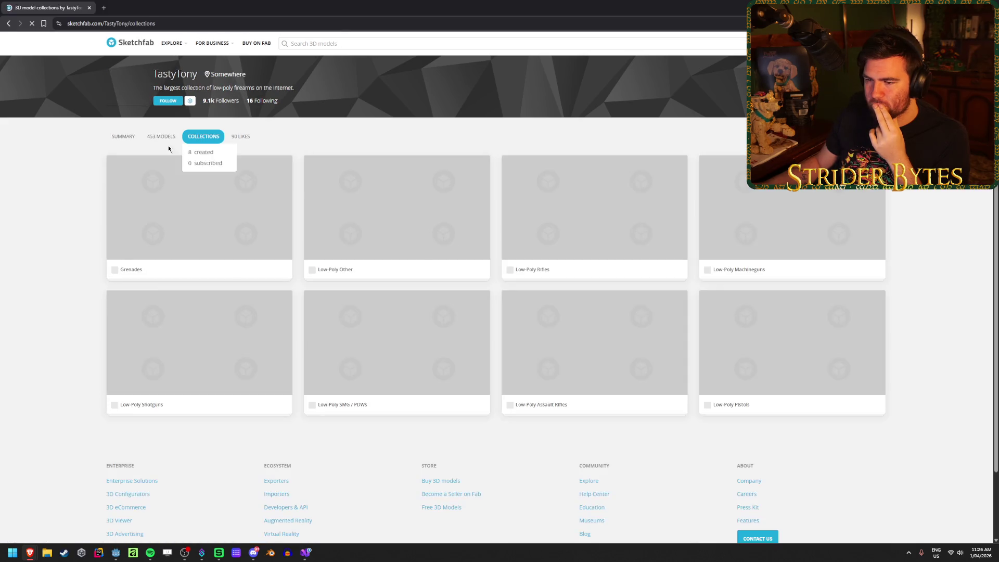
pyautogui.click(621, 337)
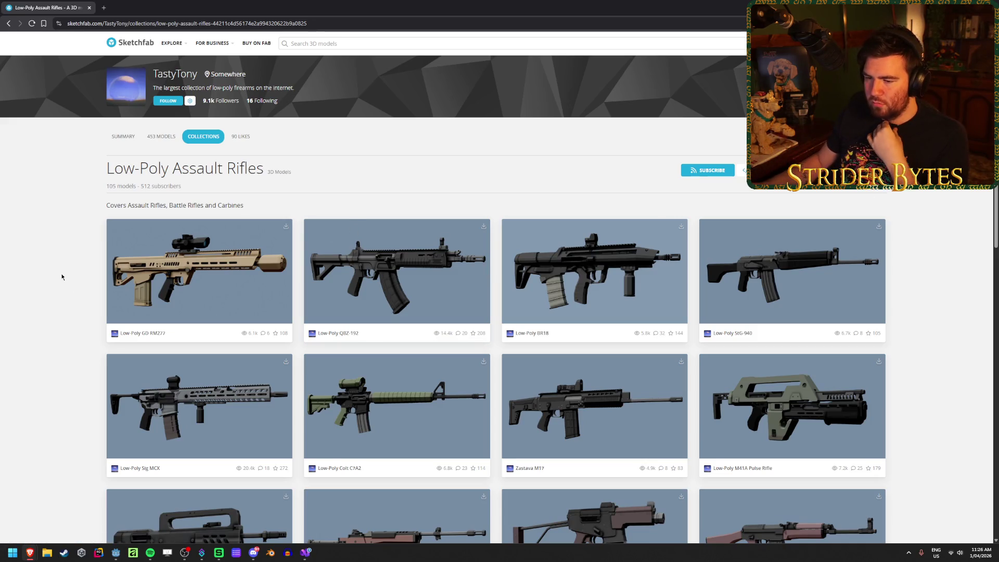
# Scroll to the end of the first batch of rifles and load more models
pyautogui.scroll(-2, 71, 247)
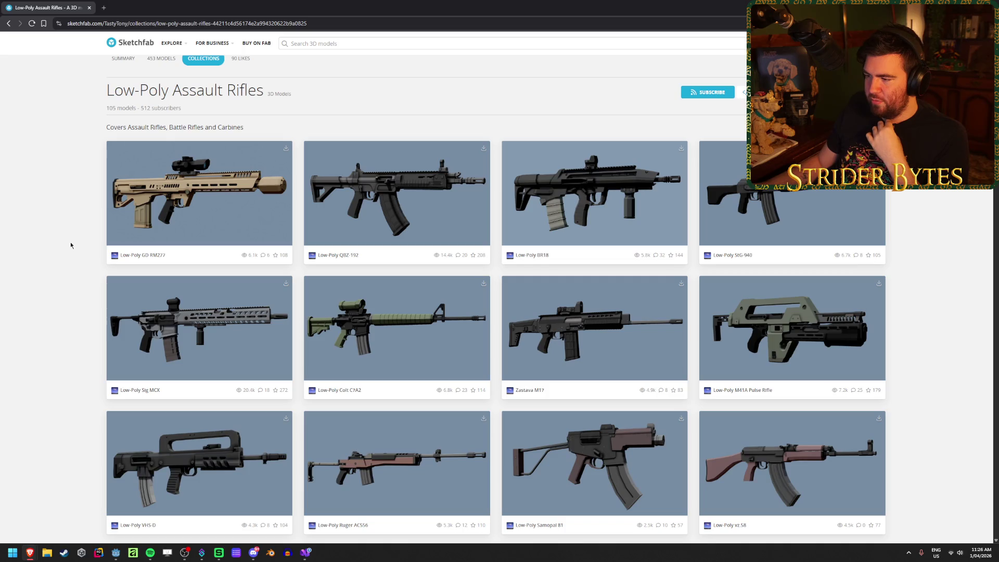
pyautogui.scroll(-5, 71, 245)
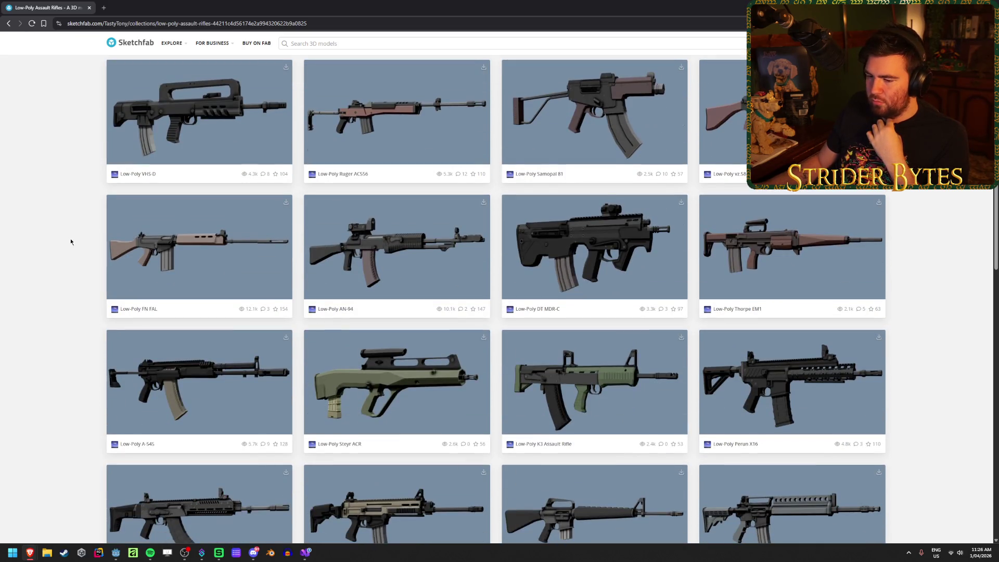
pyautogui.scroll(-3, 71, 242)
pyautogui.scroll(-2, 71, 242)
pyautogui.scroll(-3, 71, 242)
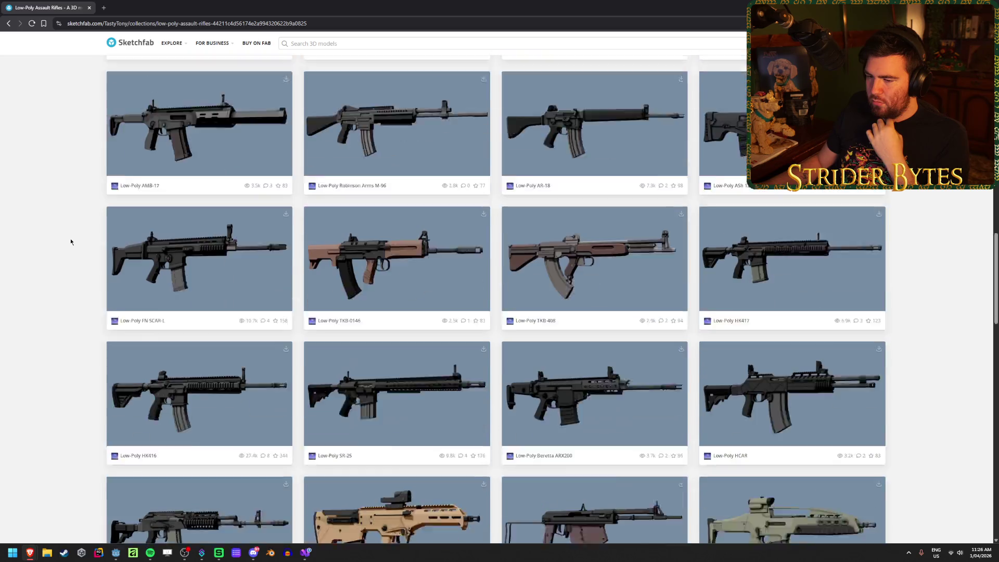
pyautogui.scroll(-7, 71, 242)
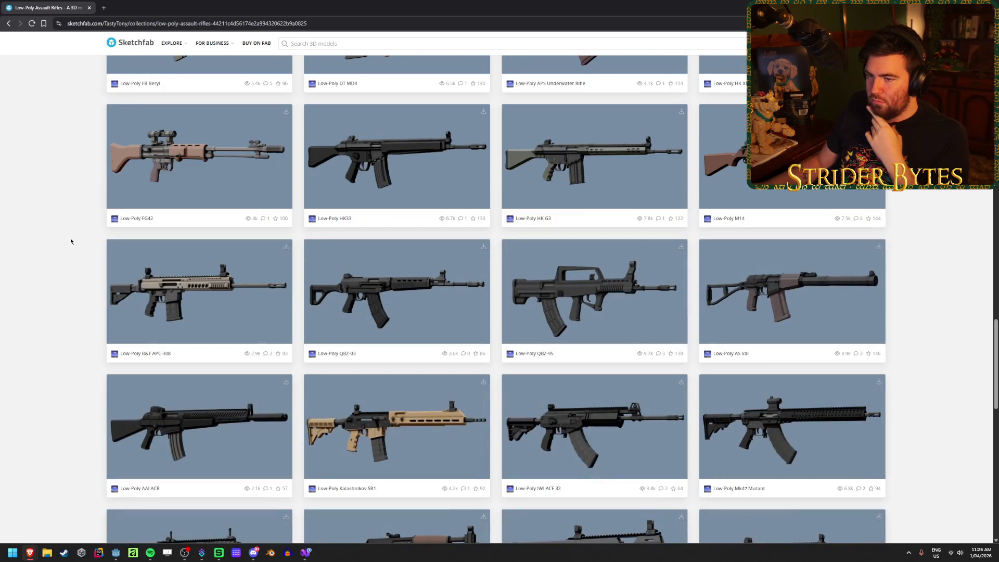
pyautogui.scroll(-8, 71, 241)
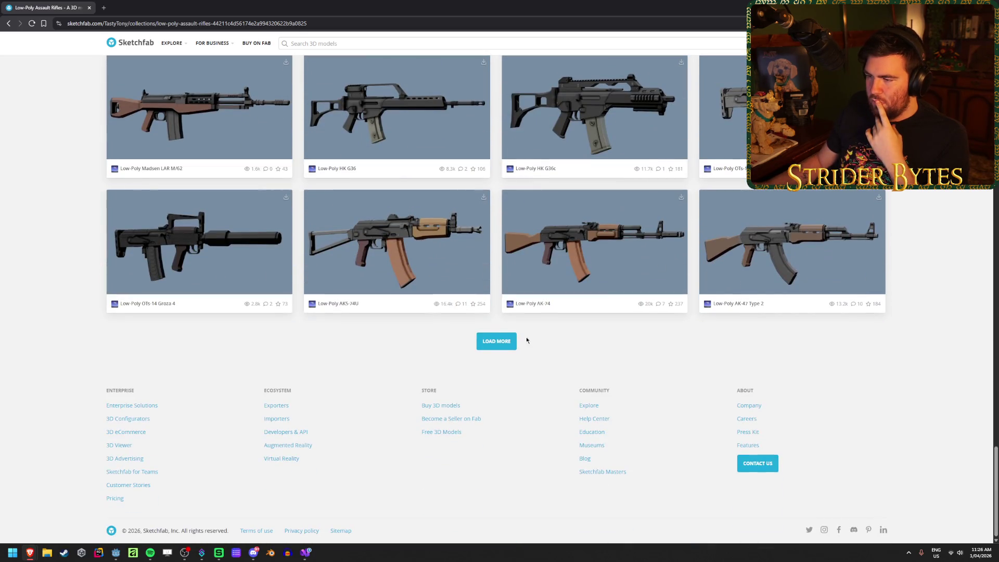
pyautogui.click(488, 340)
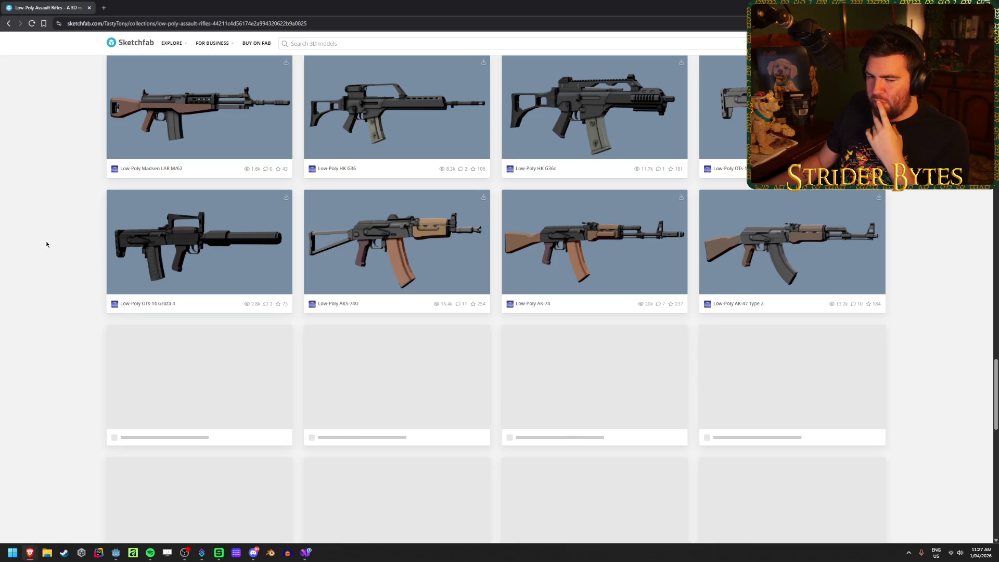
# Scroll through the newly loaded models and dismiss a thumbnail's right-click menu
pyautogui.scroll(-6, 45, 245)
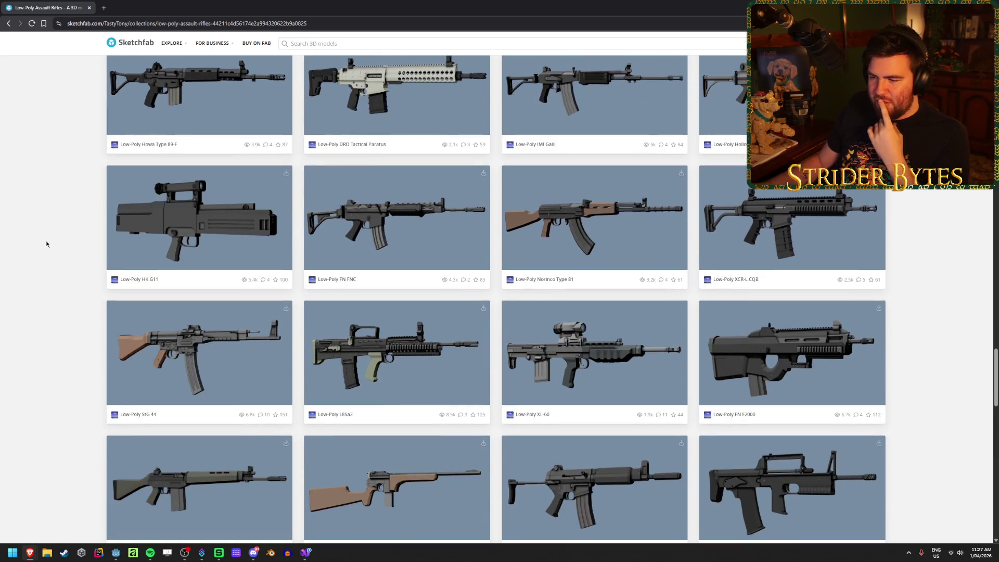
pyautogui.scroll(-2, 46, 244)
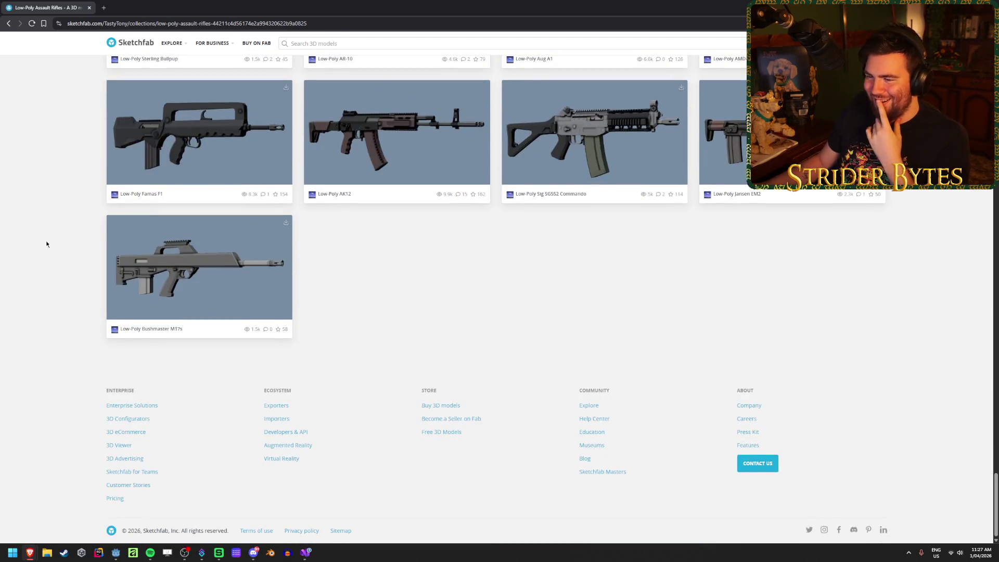
pyautogui.scroll(3, 45, 244)
pyautogui.rightClick(45, 242)
pyautogui.click(29, 202)
# Scroll back up through the 105-model rifle collection grid
pyautogui.scroll(2, 44, 276)
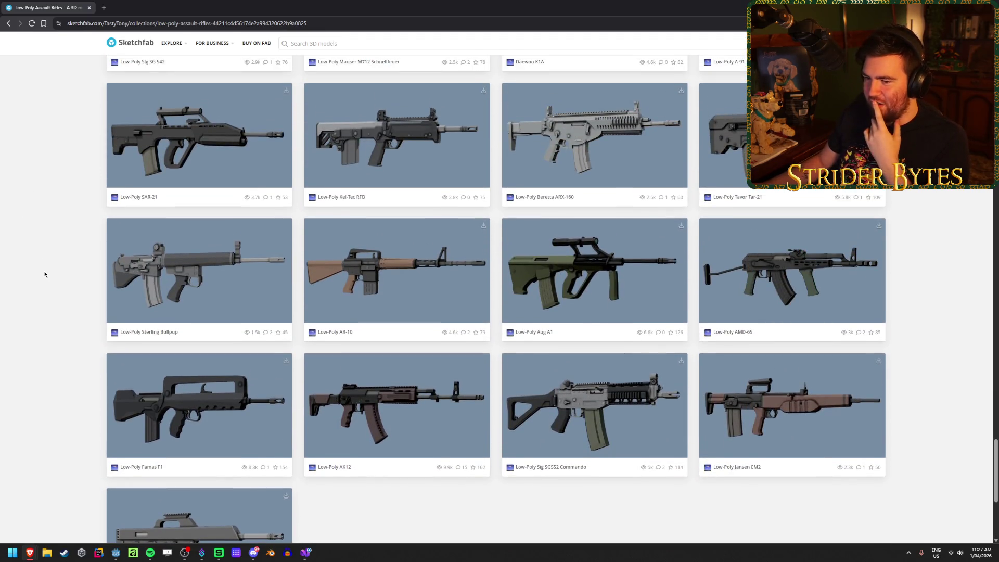
pyautogui.scroll(3, 44, 274)
pyautogui.scroll(7, 45, 271)
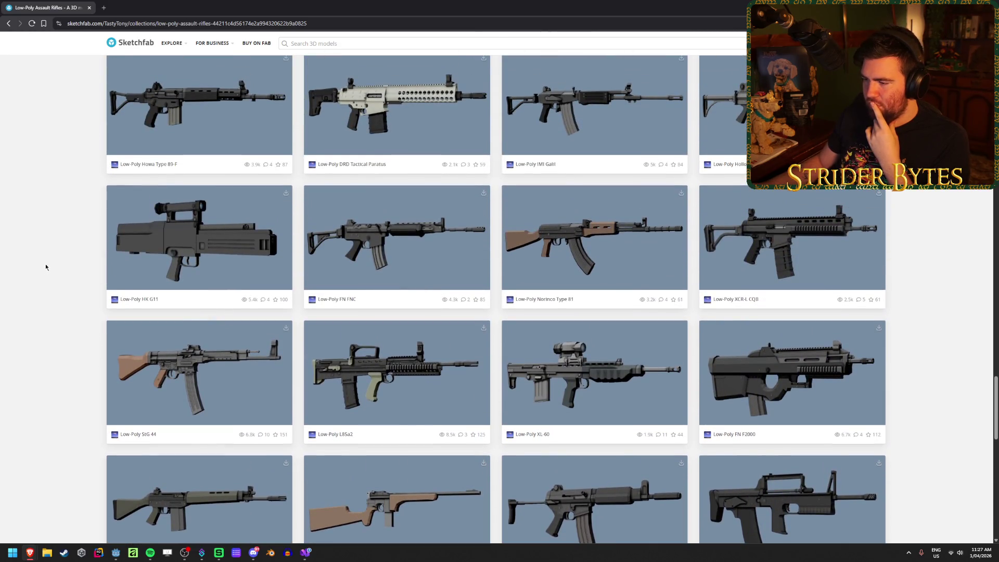
pyautogui.scroll(10, 46, 265)
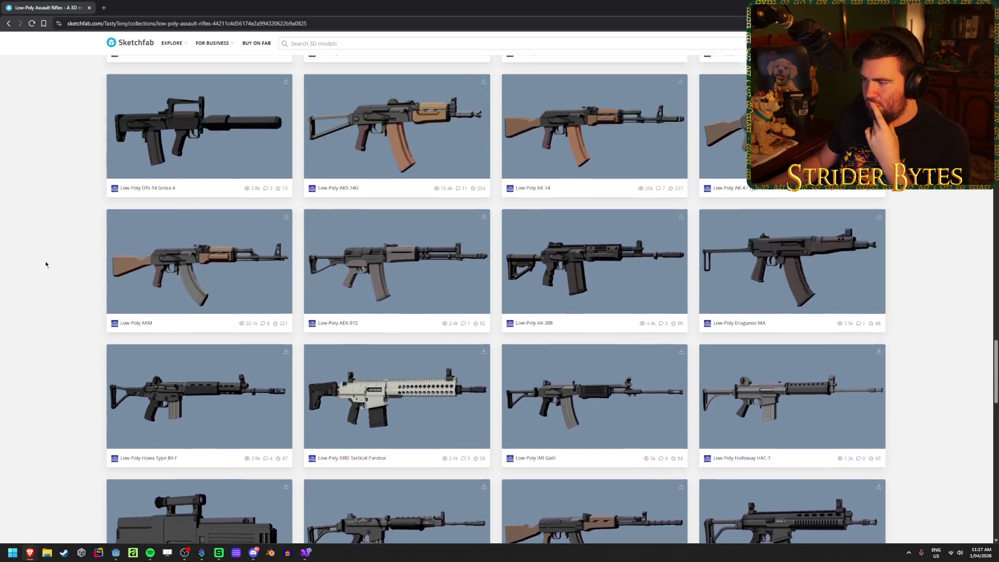
pyautogui.scroll(5, 45, 264)
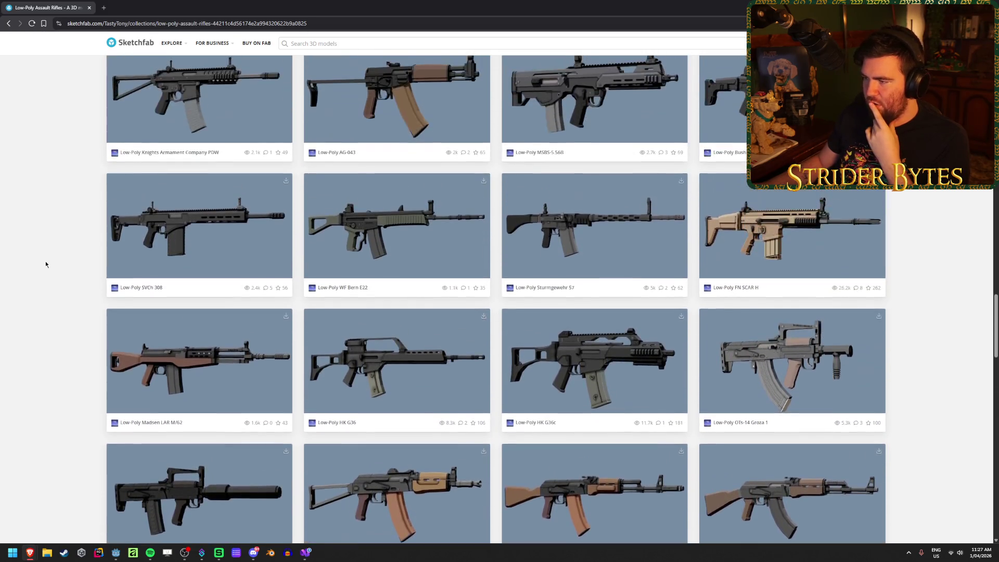
pyautogui.scroll(7, 45, 264)
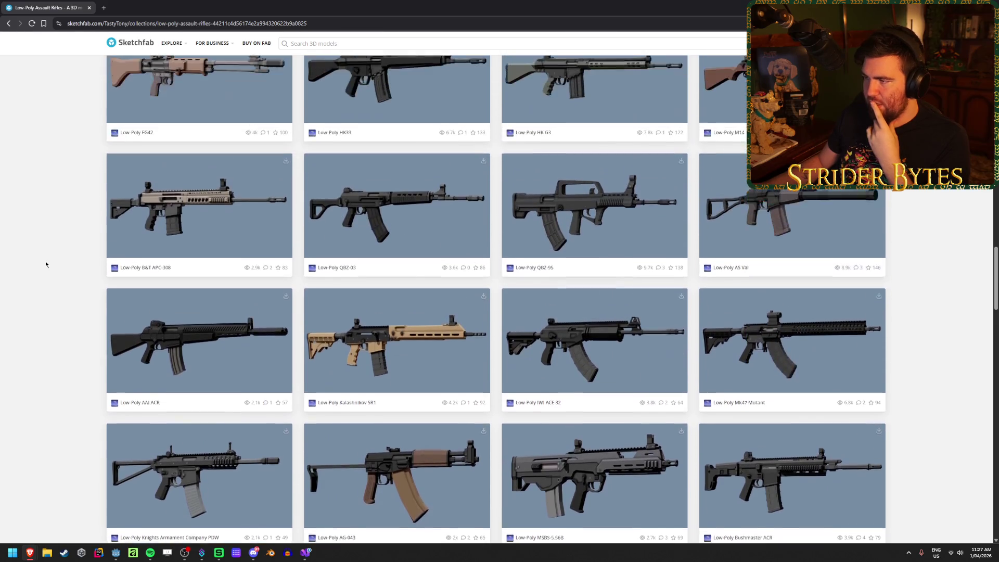
pyautogui.scroll(5, 45, 264)
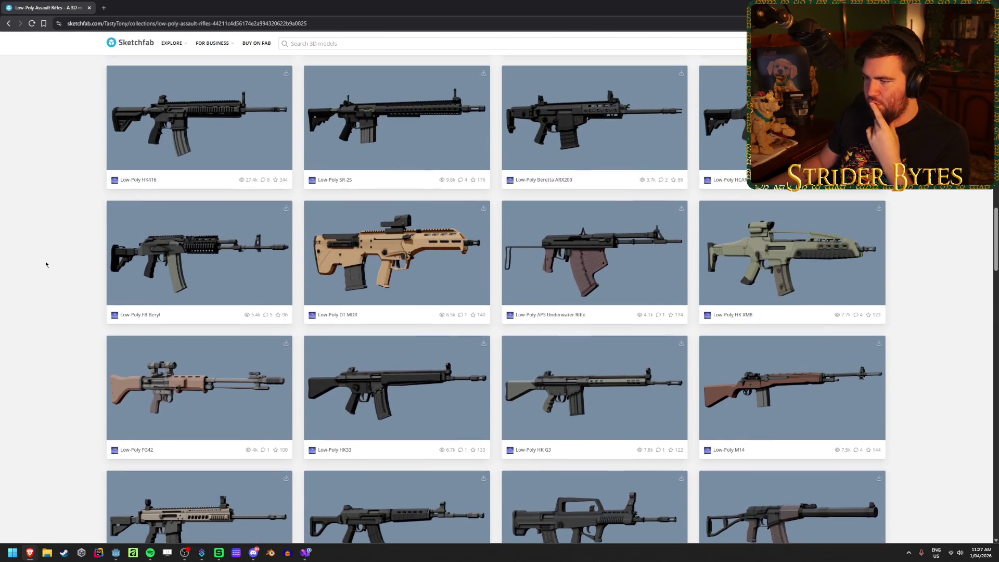
pyautogui.scroll(2, 390, 373)
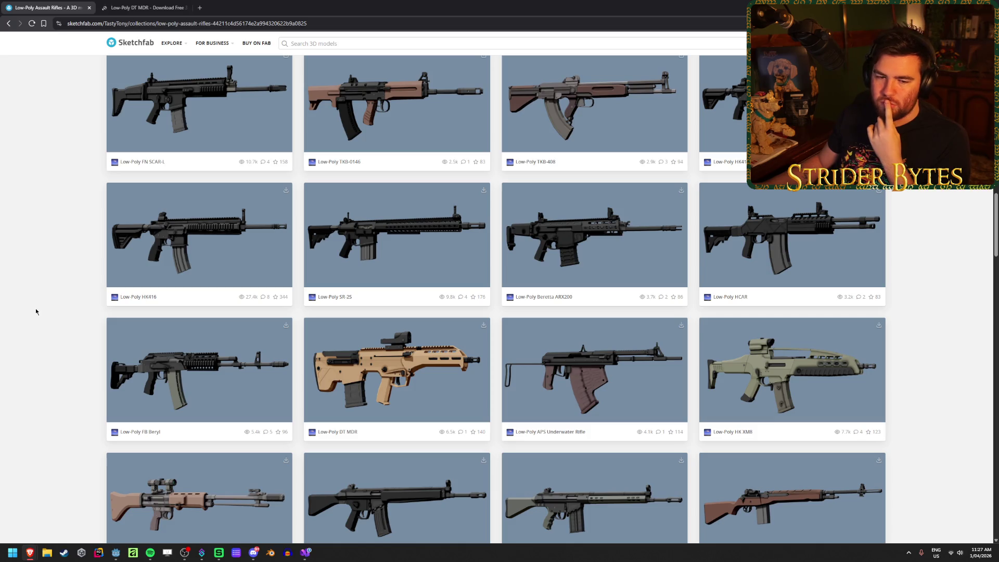
pyautogui.scroll(5, 36, 311)
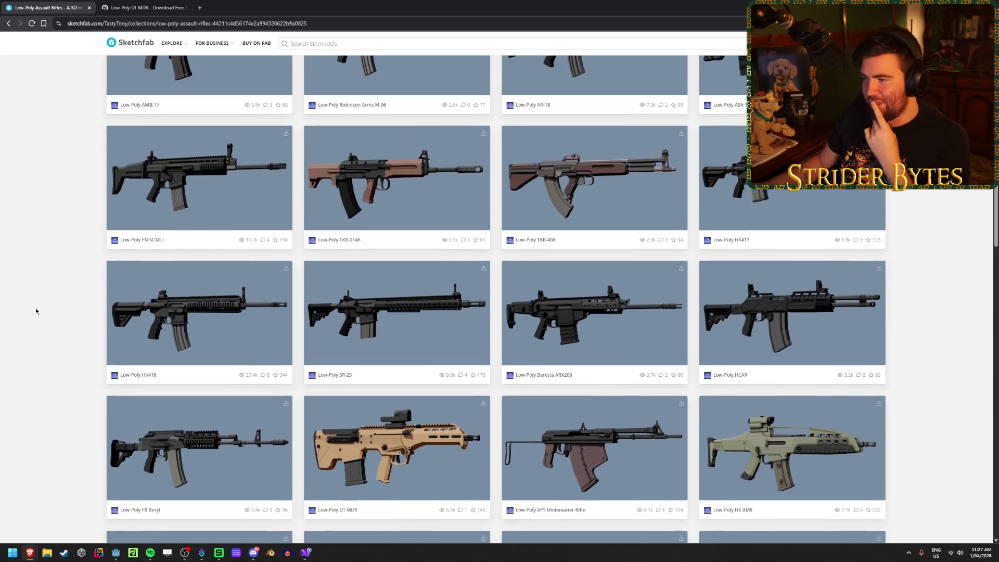
pyautogui.scroll(8, 36, 311)
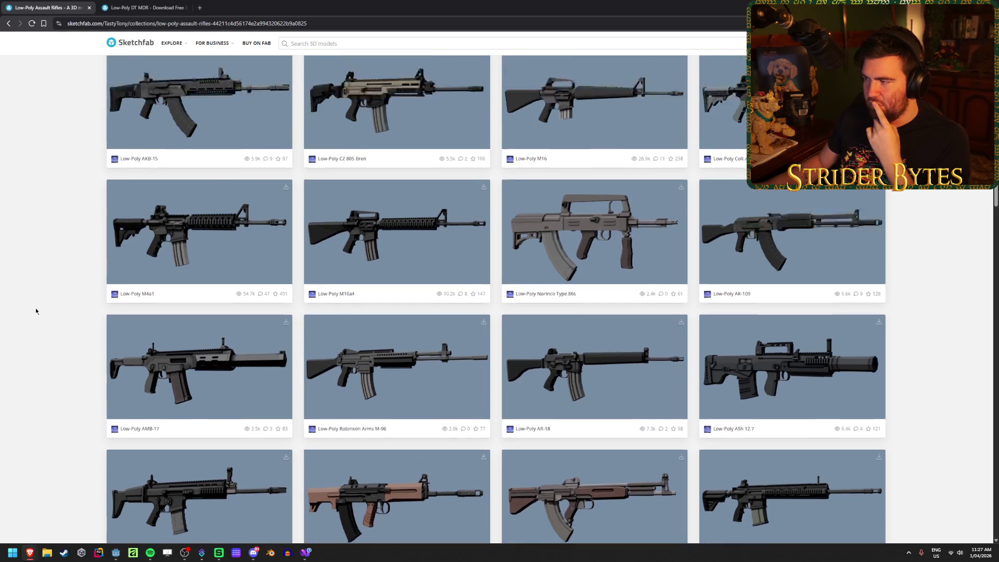
pyautogui.scroll(5, 35, 311)
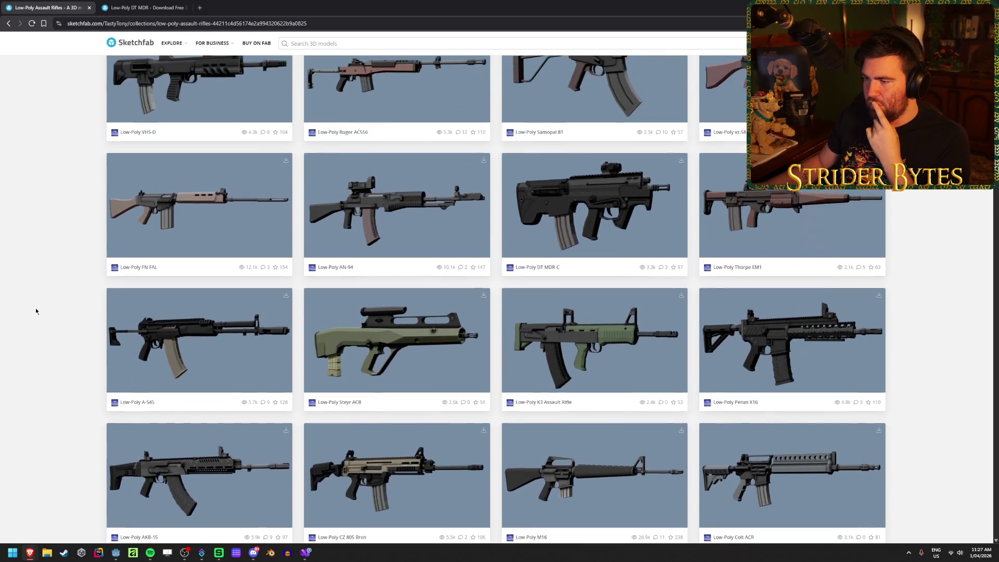
pyautogui.scroll(1, 36, 311)
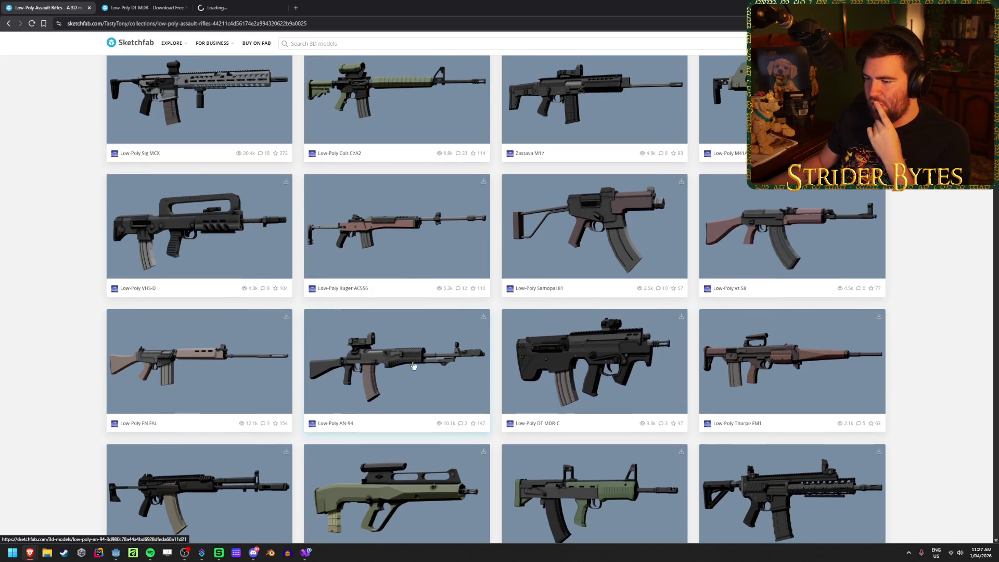
pyautogui.scroll(5, 54, 289)
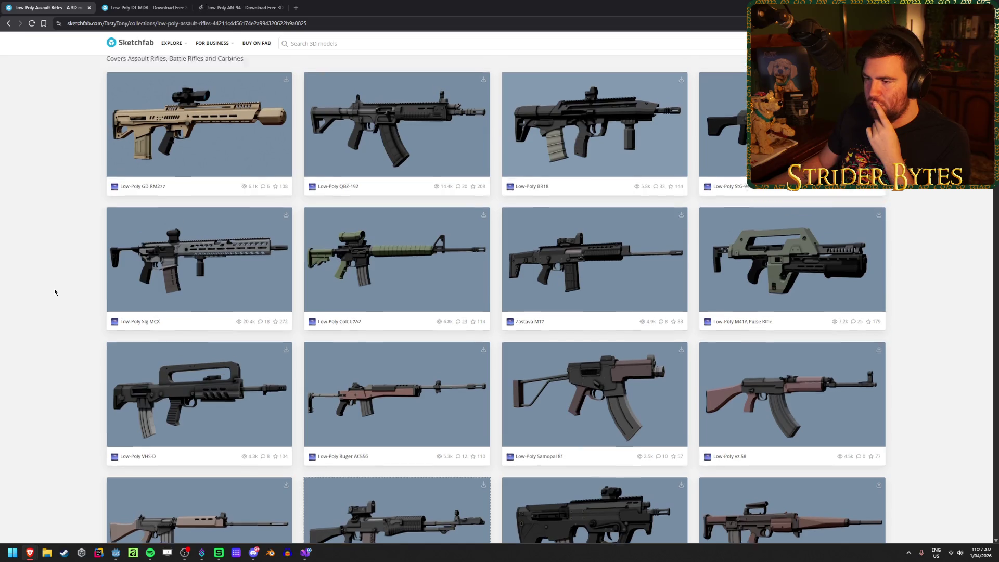
pyautogui.scroll(-1, 54, 289)
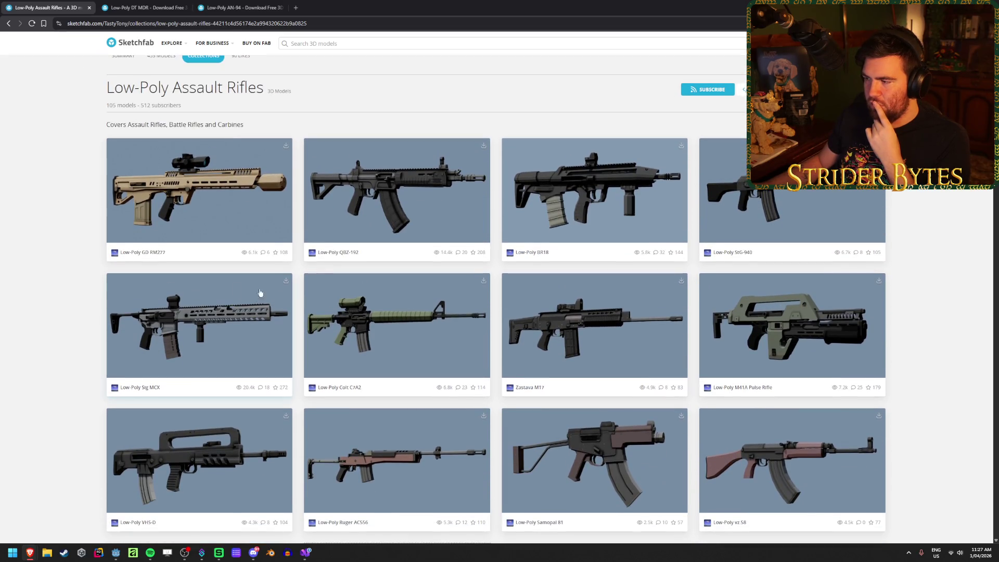
# Switch to the AN-94 page and orbit the model to a tilted rear-top view
pyautogui.click(258, 9)
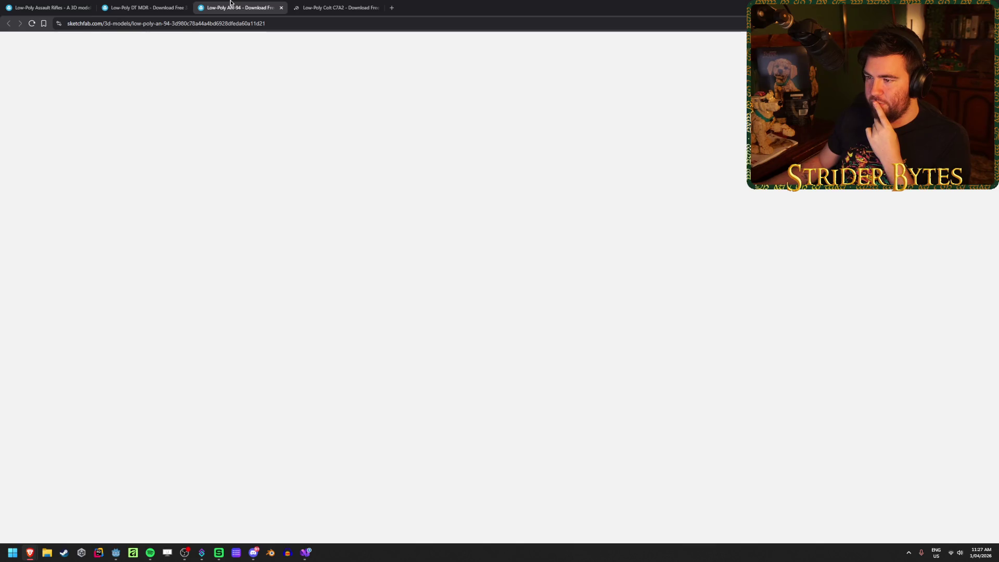
pyautogui.moveTo(362, 267)
pyautogui.mouseDown()
pyautogui.moveTo(509, 277)
pyautogui.moveTo(357, 263)
pyautogui.moveTo(350, 274)
pyautogui.moveTo(676, 276)
pyautogui.moveTo(519, 280)
pyautogui.mouseUp()
pyautogui.scroll(3, 350, 275)
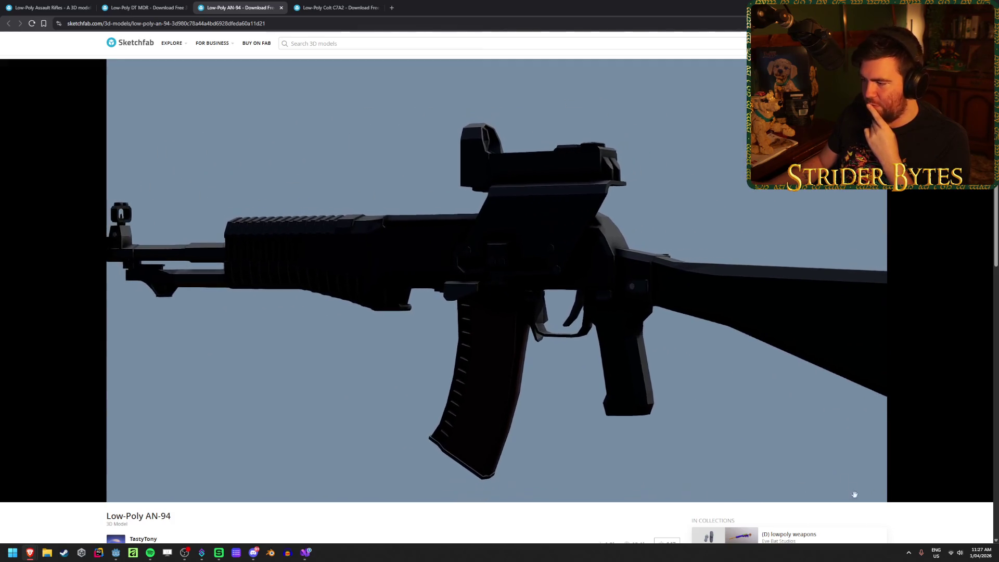
# Cycle the Model Inspector through no post-processing, albedo, glossiness, matcap and wireframe views
pyautogui.click(834, 492)
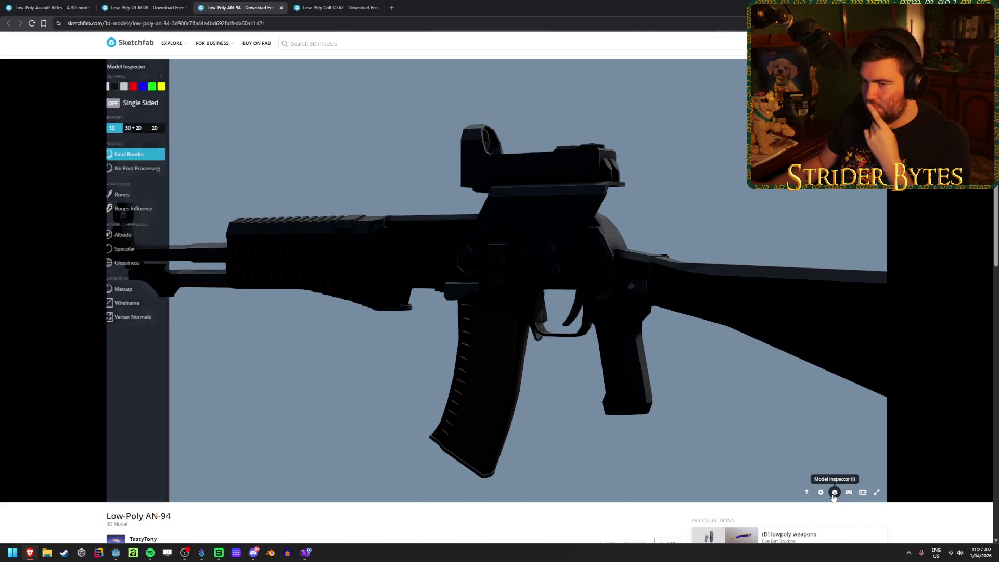
pyautogui.click(143, 172)
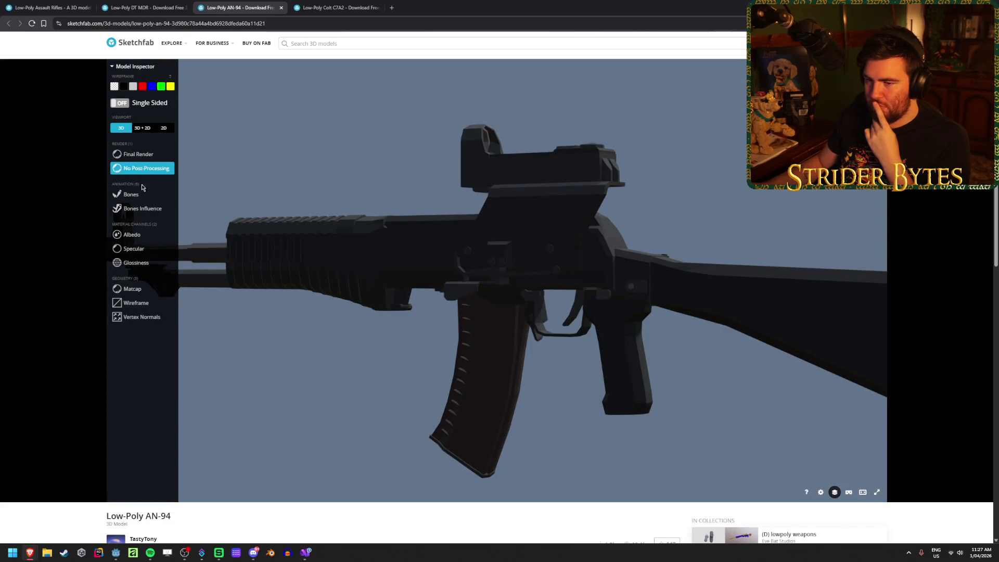
pyautogui.click(150, 238)
pyautogui.moveTo(291, 233); pyautogui.dragTo(339, 223)
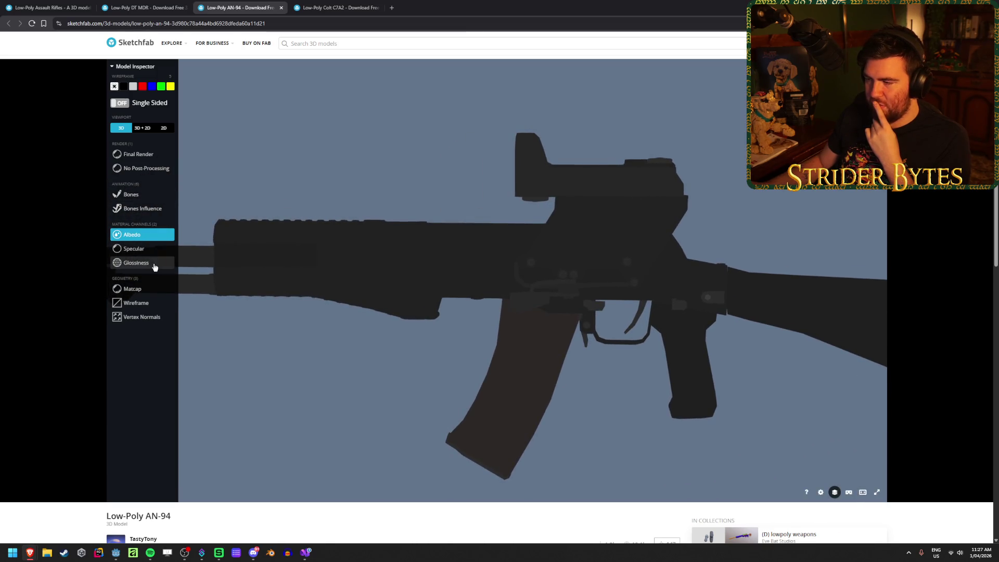
pyautogui.click(155, 265)
pyautogui.click(151, 290)
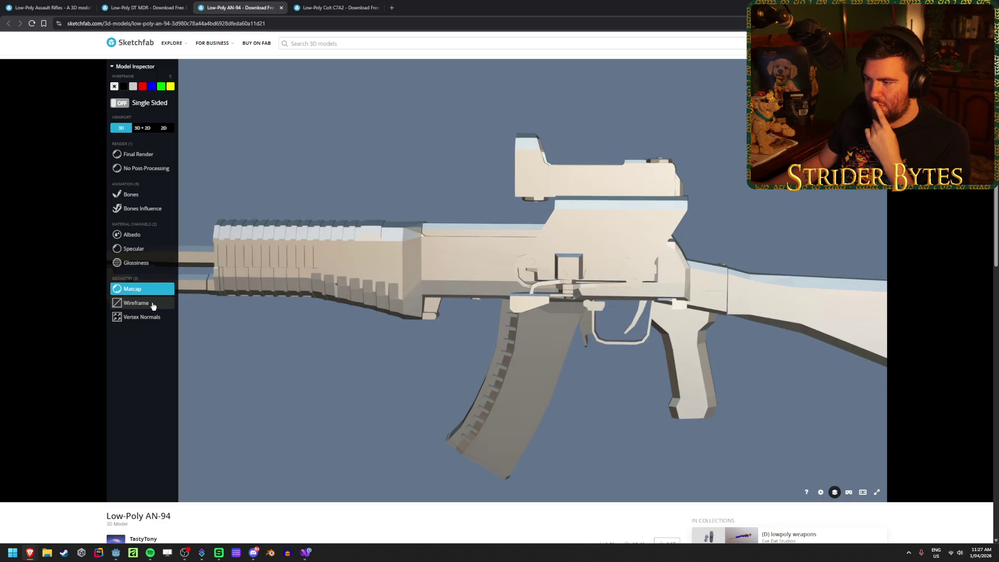
pyautogui.click(153, 307)
pyautogui.click(149, 289)
# Orbit the AN-94 around its rear quarter and stock, turn post-processing off, and close the page
pyautogui.moveTo(374, 294)
pyautogui.mouseDown()
pyautogui.moveTo(325, 319)
pyautogui.moveTo(390, 305)
pyautogui.moveTo(430, 312)
pyautogui.moveTo(588, 268)
pyautogui.moveTo(462, 231)
pyautogui.moveTo(264, 216)
pyautogui.moveTo(430, 230)
pyautogui.moveTo(486, 216)
pyautogui.moveTo(409, 224)
pyautogui.moveTo(434, 221)
pyautogui.mouseUp()
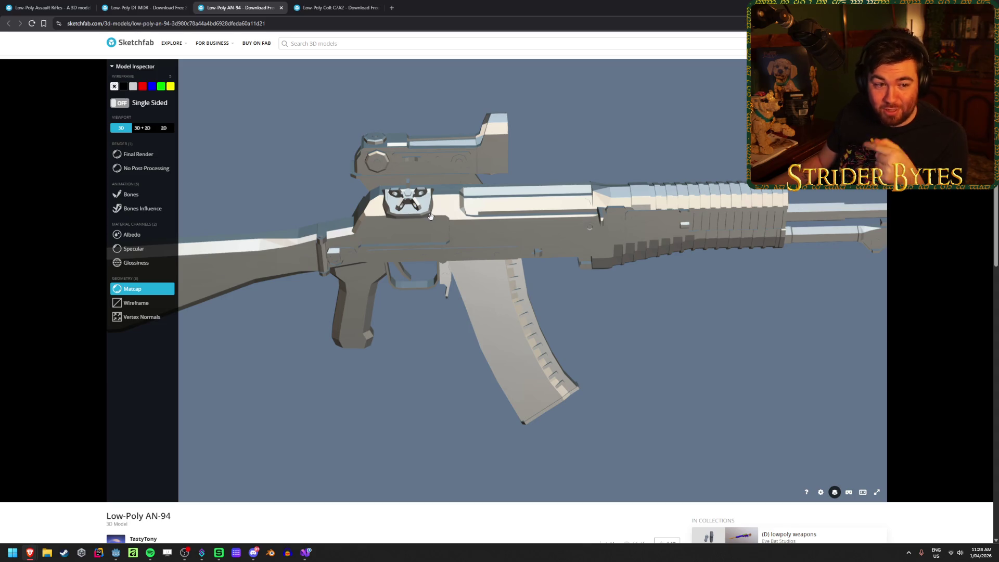
pyautogui.moveTo(431, 217)
pyautogui.mouseDown()
pyautogui.moveTo(461, 194)
pyautogui.moveTo(423, 193)
pyautogui.moveTo(439, 230)
pyautogui.moveTo(410, 240)
pyautogui.moveTo(404, 221)
pyautogui.moveTo(536, 158)
pyautogui.moveTo(588, 329)
pyautogui.moveTo(550, 272)
pyautogui.moveTo(564, 283)
pyautogui.moveTo(429, 260)
pyautogui.moveTo(468, 265)
pyautogui.moveTo(468, 281)
pyautogui.moveTo(479, 279)
pyautogui.mouseUp()
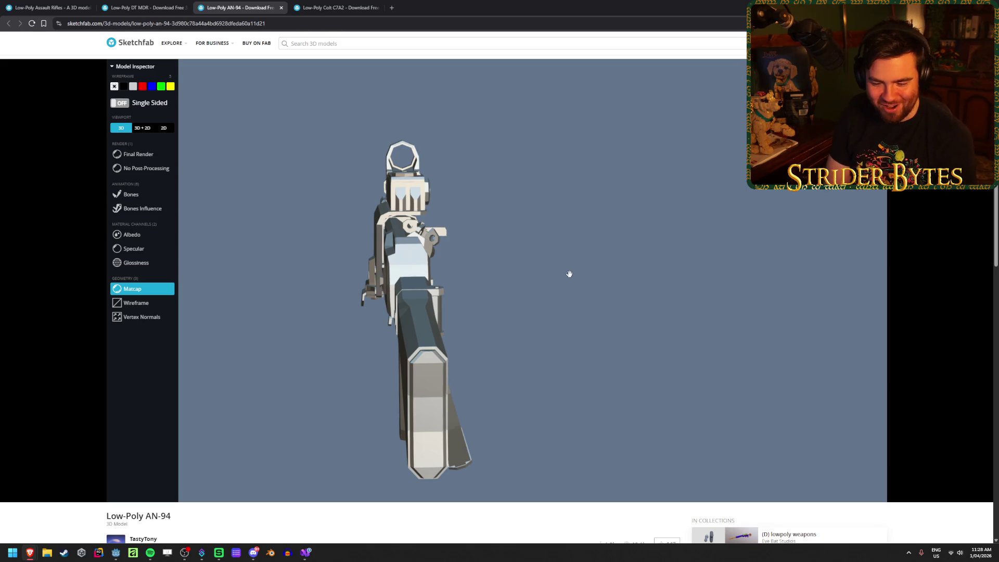
pyautogui.moveTo(566, 262)
pyautogui.mouseDown()
pyautogui.moveTo(489, 297)
pyautogui.moveTo(492, 272)
pyautogui.moveTo(432, 303)
pyautogui.moveTo(536, 285)
pyautogui.moveTo(520, 316)
pyautogui.moveTo(511, 303)
pyautogui.moveTo(531, 234)
pyautogui.moveTo(554, 295)
pyautogui.moveTo(499, 327)
pyautogui.mouseUp()
pyautogui.scroll(2, 511, 303)
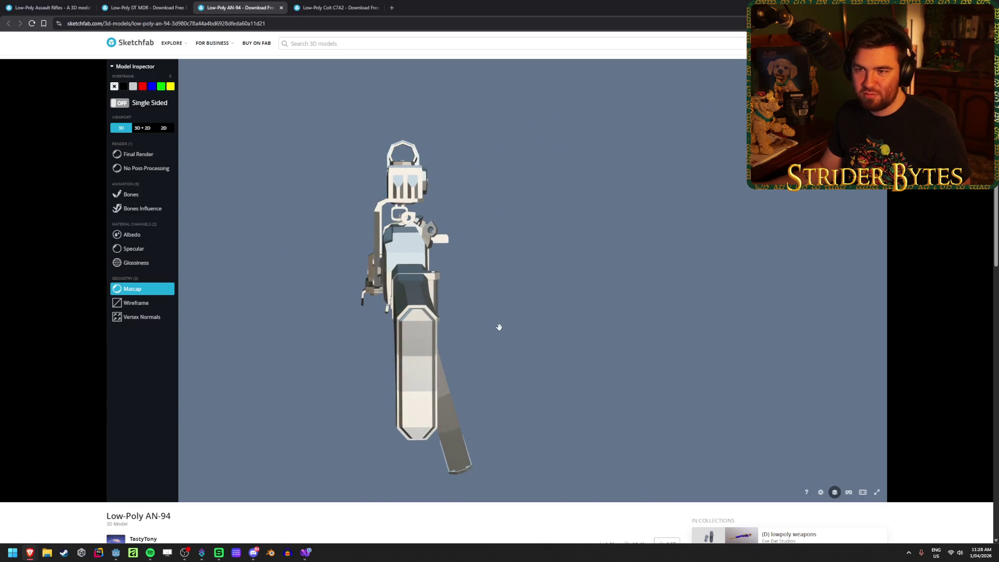
pyautogui.moveTo(402, 293)
pyautogui.mouseDown()
pyautogui.moveTo(268, 279)
pyautogui.moveTo(551, 270)
pyautogui.moveTo(499, 292)
pyautogui.moveTo(474, 283)
pyautogui.mouseUp()
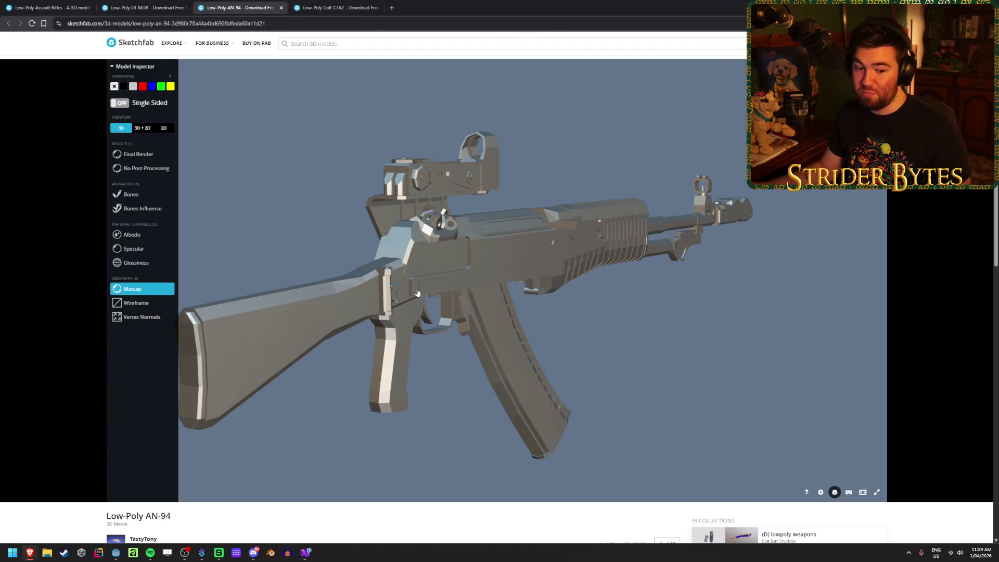
pyautogui.moveTo(440, 284)
pyautogui.mouseDown()
pyautogui.moveTo(202, 268)
pyautogui.moveTo(504, 263)
pyautogui.moveTo(469, 263)
pyautogui.moveTo(439, 246)
pyautogui.moveTo(435, 221)
pyautogui.moveTo(506, 264)
pyautogui.moveTo(559, 256)
pyautogui.mouseUp()
pyautogui.click(148, 165)
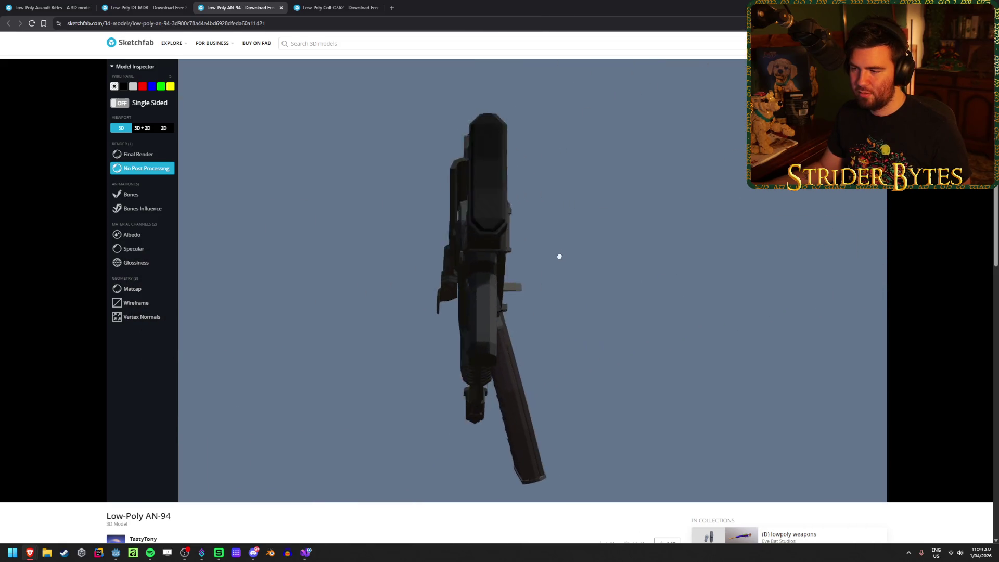
pyautogui.hotkey('ctrl', 'w')
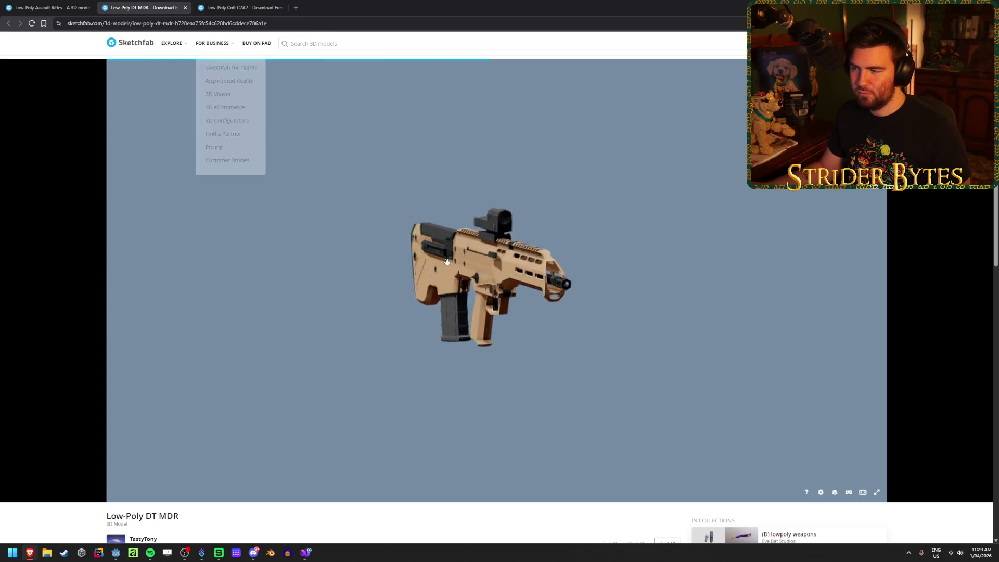
# Orbit the DT MDR, then the Colt C7A2 on its own page, to compare their angles
pyautogui.moveTo(398, 260)
pyautogui.mouseDown()
pyautogui.moveTo(526, 263)
pyautogui.moveTo(456, 258)
pyautogui.mouseUp()
pyautogui.hotkey('ctrl', 'Tab')
pyautogui.moveTo(469, 219)
pyautogui.mouseDown()
pyautogui.moveTo(521, 224)
pyautogui.moveTo(470, 224)
pyautogui.mouseUp()
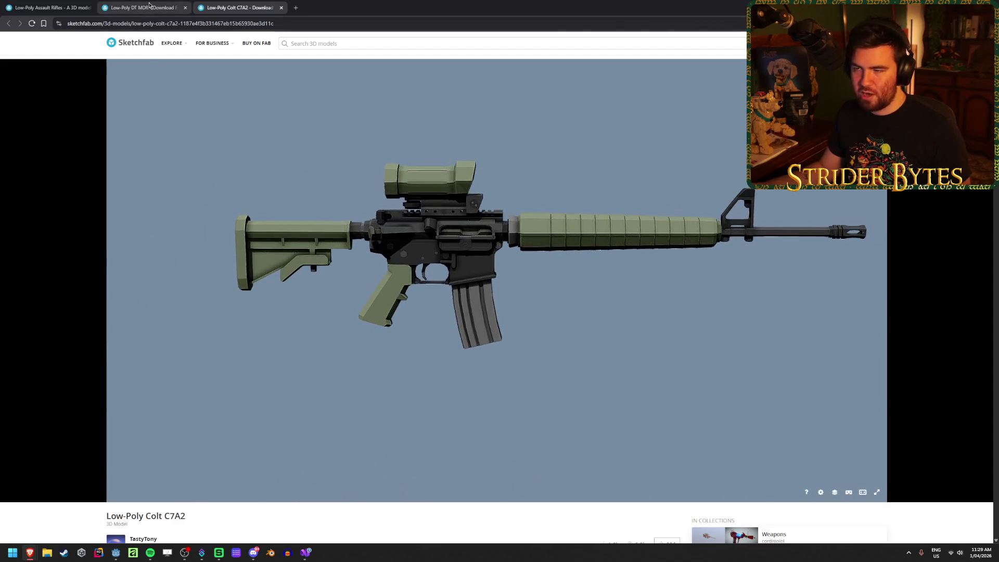
pyautogui.hotkey('ctrl', 'shift', 'Tab')
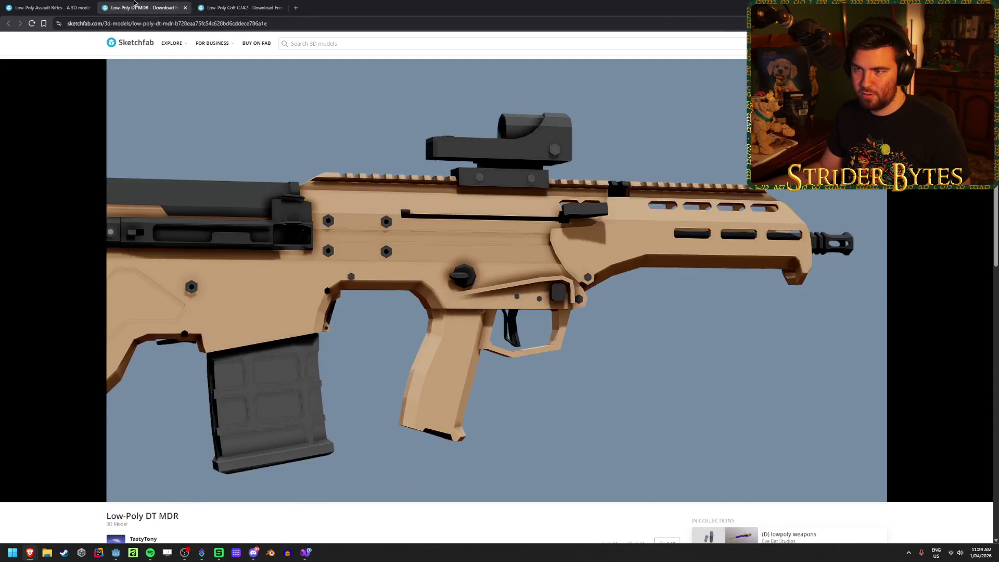
# Orbit and pan the DT MDR again, then scroll to its details: 9.2k triangles, CC Attribution
pyautogui.moveTo(396, 348)
pyautogui.mouseDown()
pyautogui.moveTo(382, 334)
pyautogui.moveTo(655, 336)
pyautogui.moveTo(417, 344)
pyautogui.moveTo(379, 330)
pyautogui.moveTo(402, 332)
pyautogui.moveTo(388, 320)
pyautogui.mouseUp()
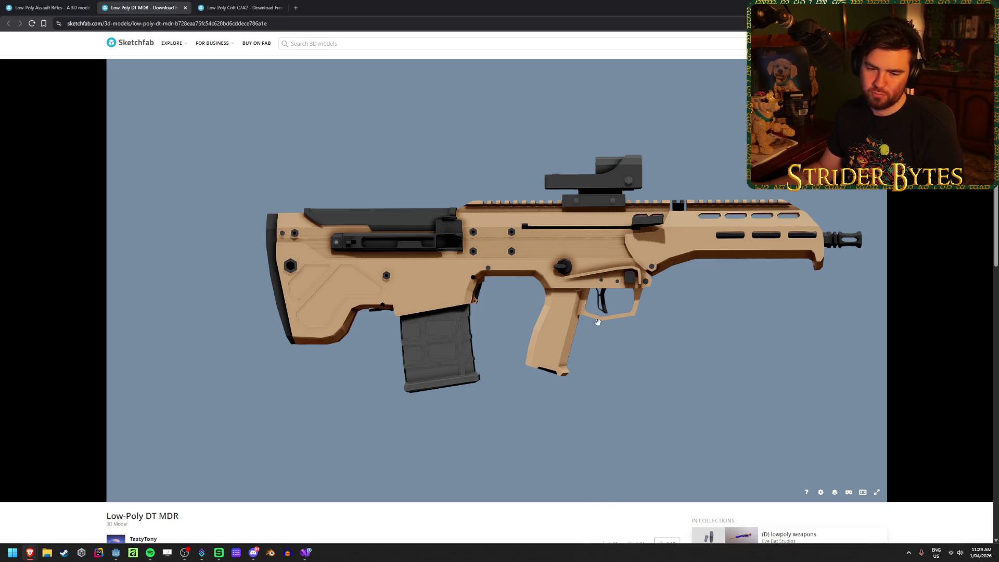
pyautogui.moveTo(568, 311); pyautogui.dragTo(532, 311)
pyautogui.moveTo(508, 242)
pyautogui.mouseDown()
pyautogui.moveTo(427, 270)
pyautogui.moveTo(512, 282)
pyautogui.moveTo(510, 262)
pyautogui.mouseUp()
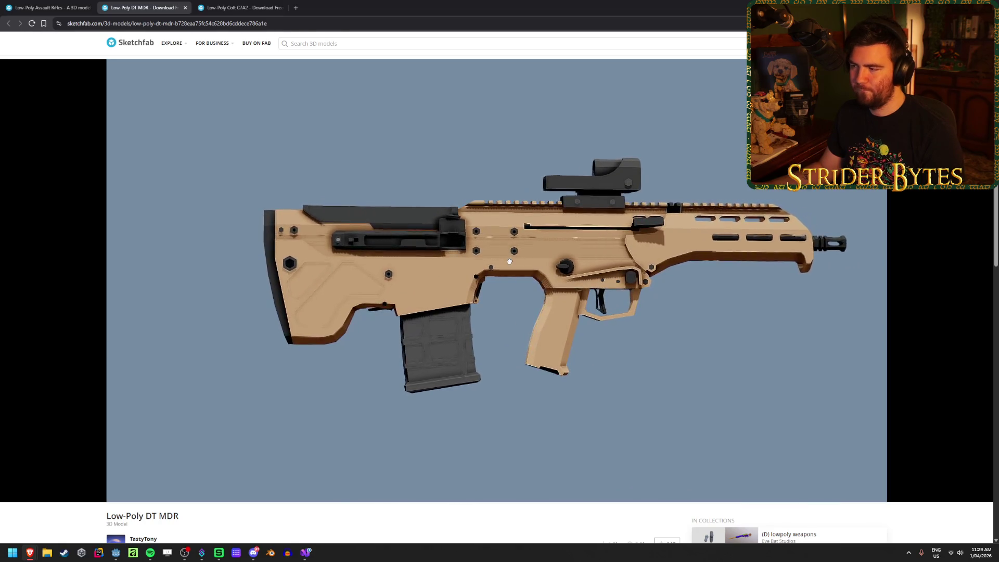
pyautogui.moveTo(615, 293); pyautogui.dragTo(495, 315)
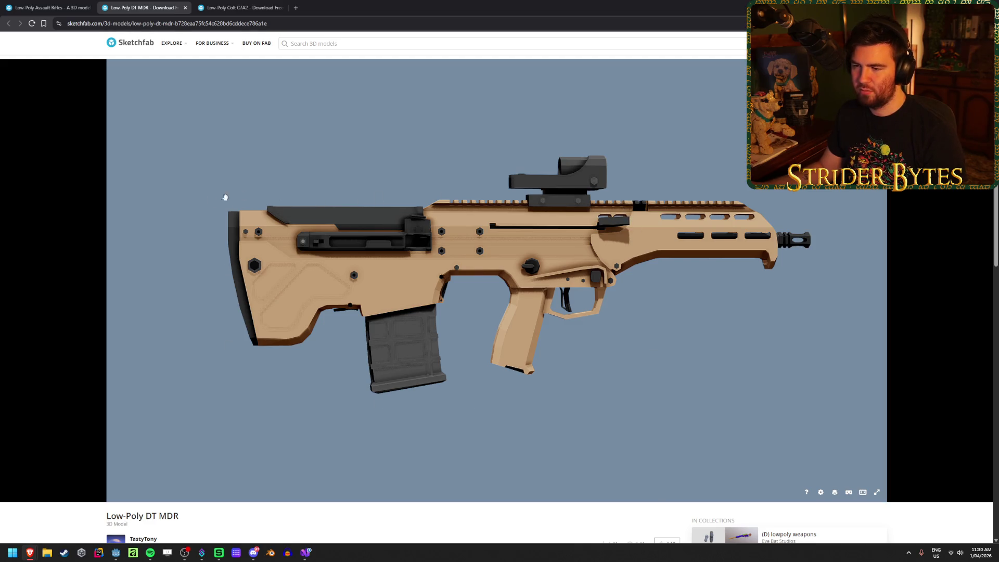
pyautogui.moveTo(309, 376)
pyautogui.mouseDown()
pyautogui.moveTo(497, 380)
pyautogui.moveTo(335, 373)
pyautogui.moveTo(348, 379)
pyautogui.mouseUp()
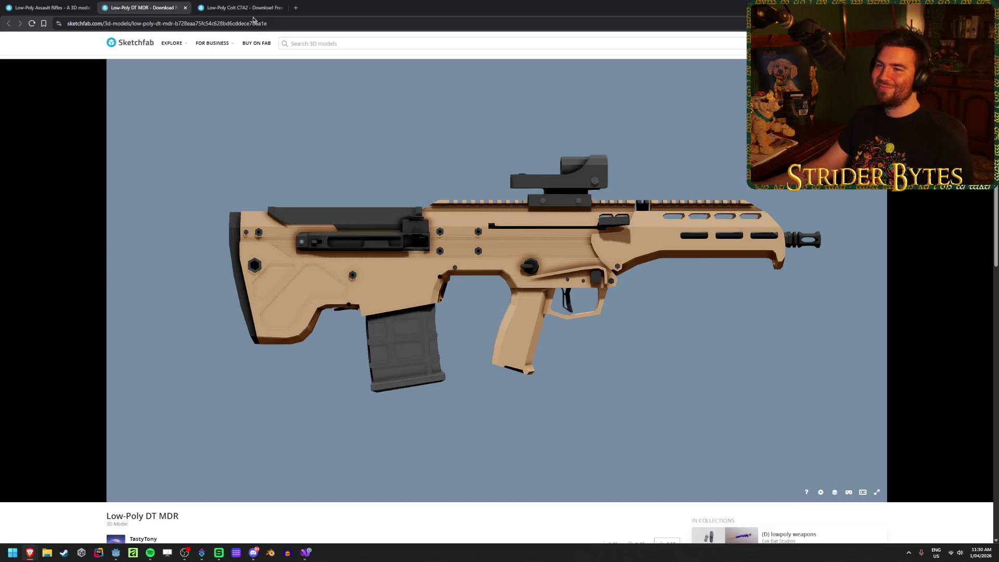
pyautogui.scroll(-2, 312, 468)
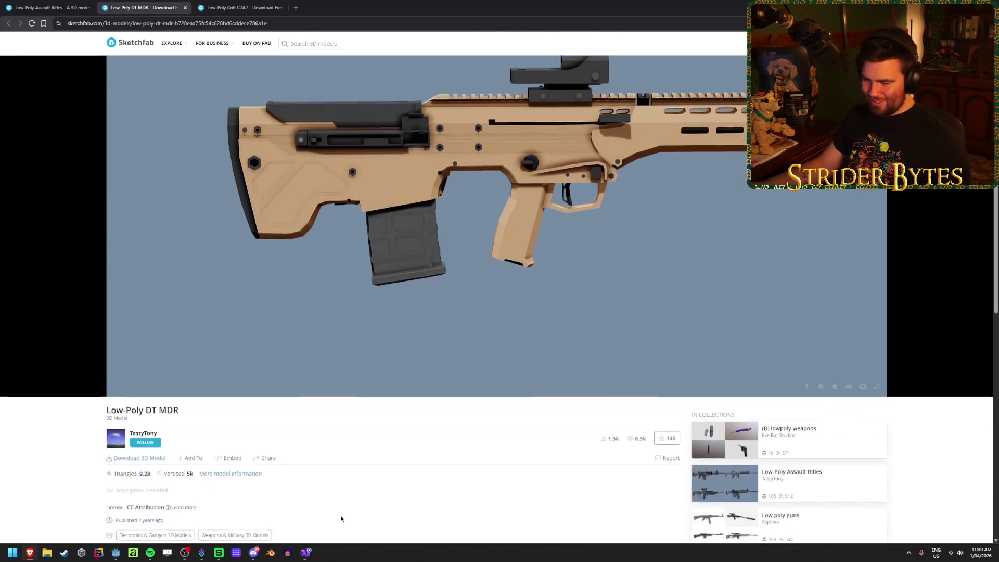
pyautogui.scroll(2, 289, 454)
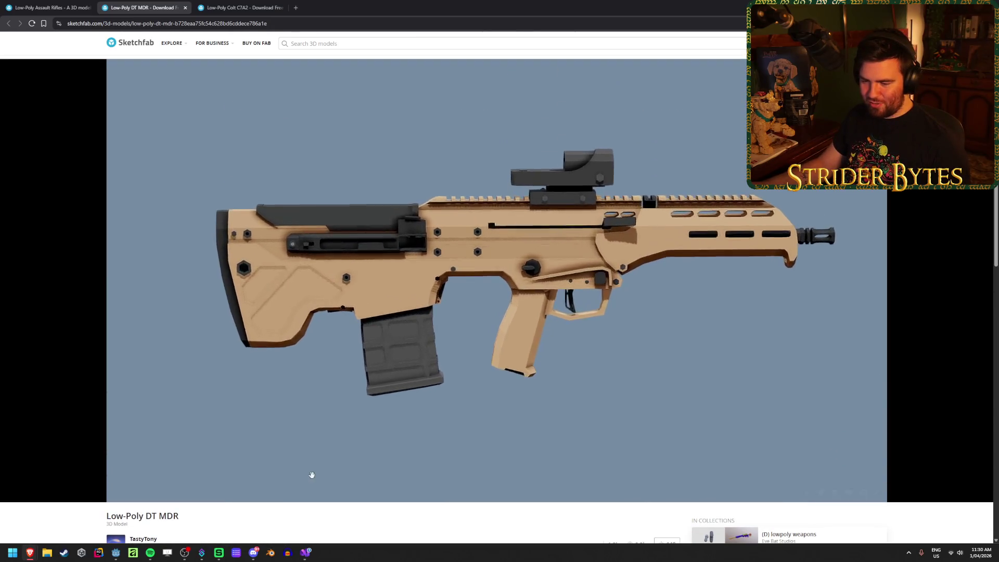
pyautogui.scroll(-2, 242, 499)
pyautogui.scroll(-1, 224, 426)
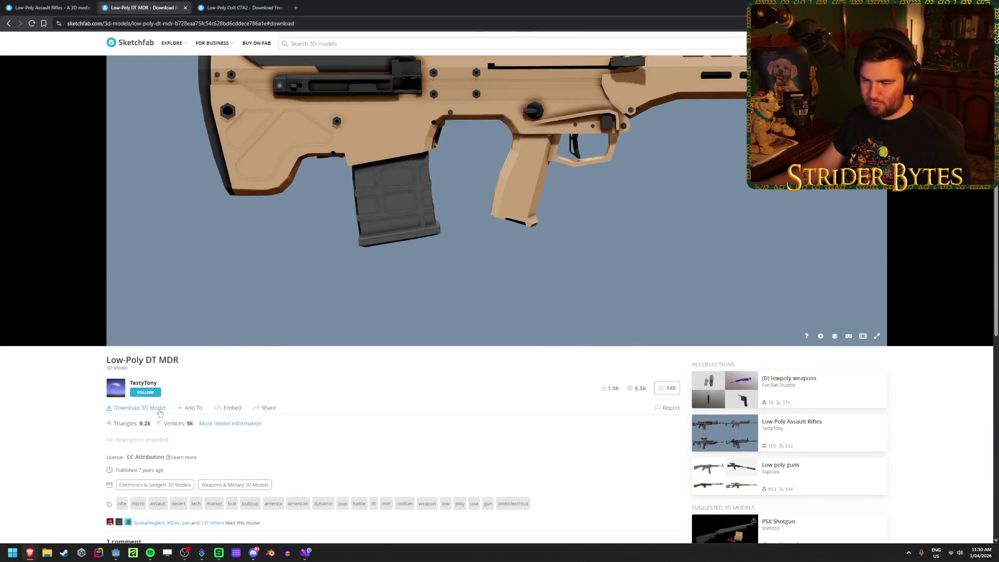
# Download the DT MDR as low-poly_dt_mdr.glb into the Downloads folder
pyautogui.click(160, 412)
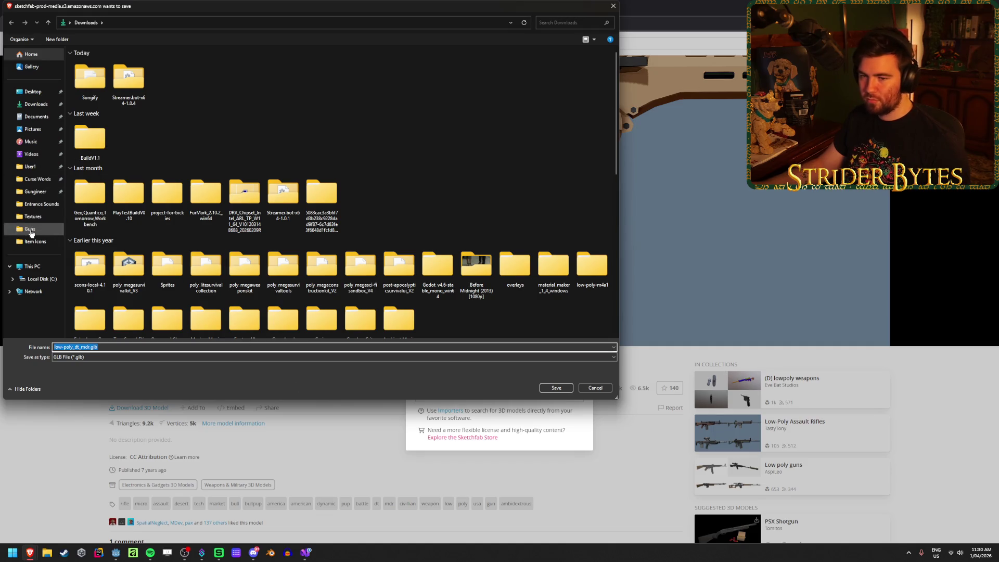
pyautogui.click(30, 230)
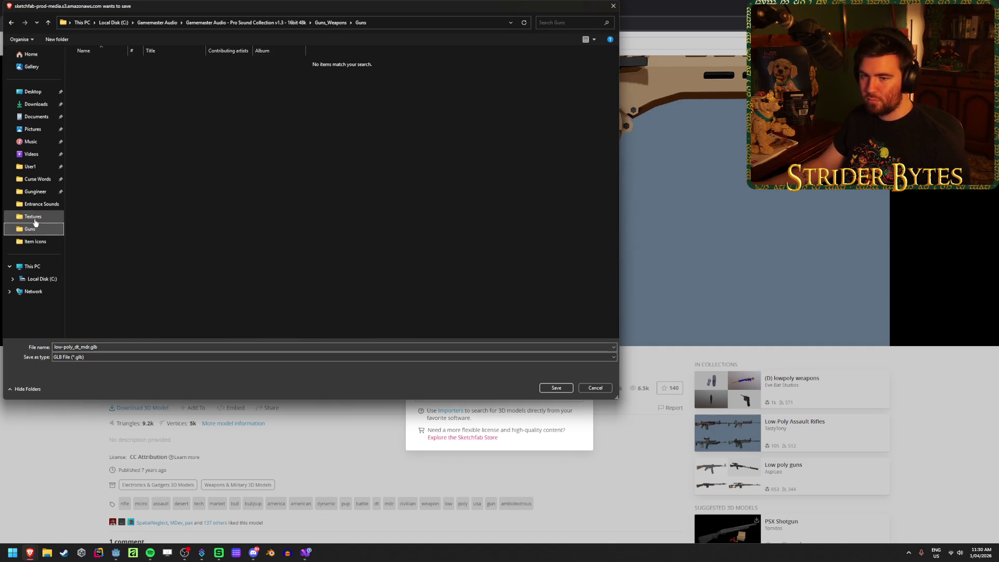
pyautogui.click(35, 192)
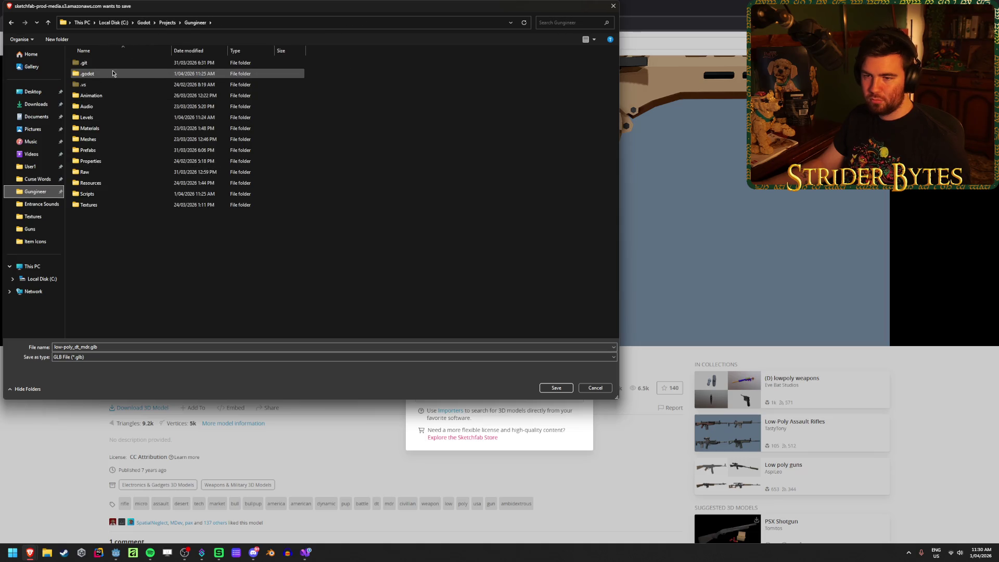
pyautogui.click(36, 104)
pyautogui.click(111, 346)
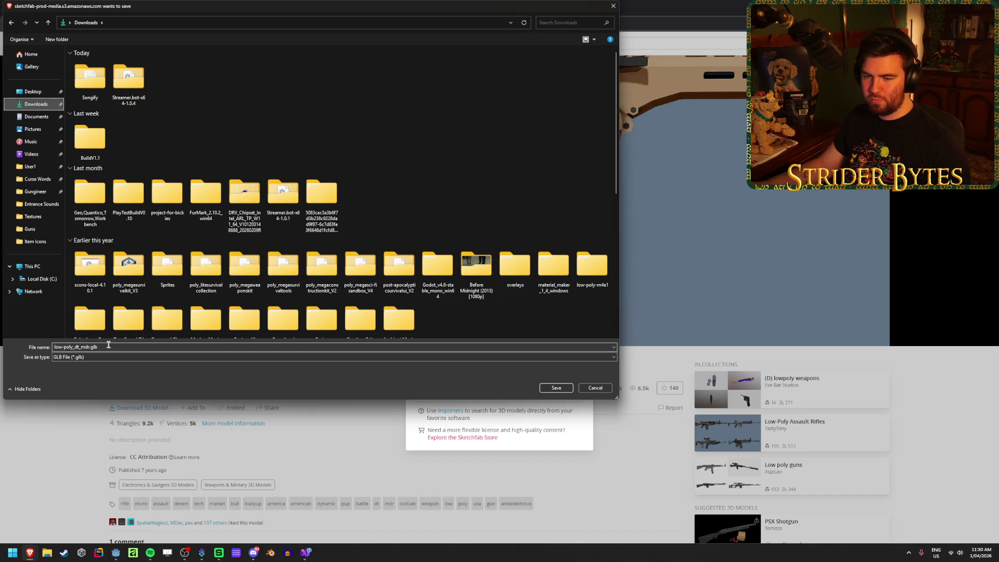
pyautogui.click(554, 391)
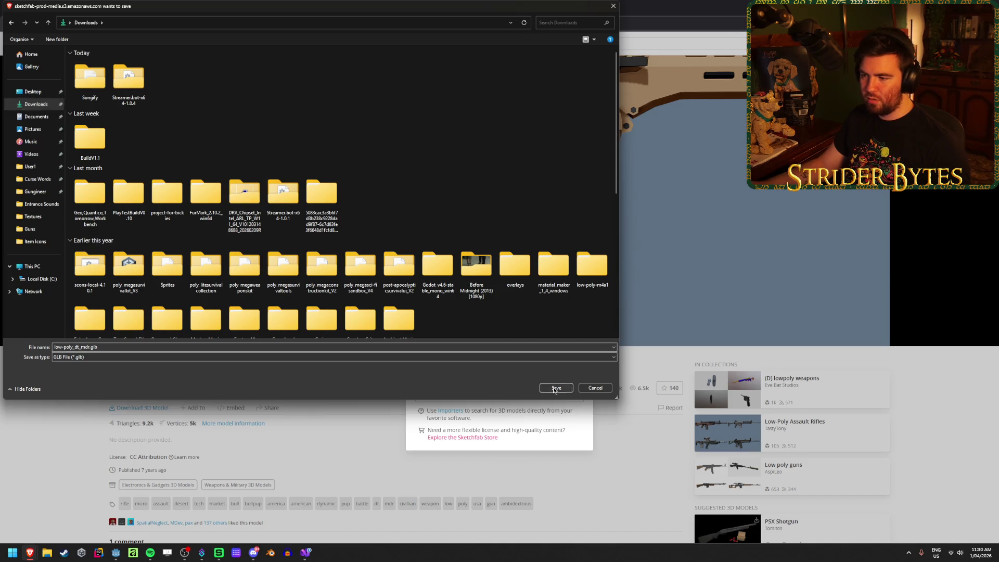
# Download the Colt C7A2 in GLB and blend formats as low-poly-colt-c7a2.zip, then close the browser tabs
pyautogui.hotkey('ctrl', 'Tab')
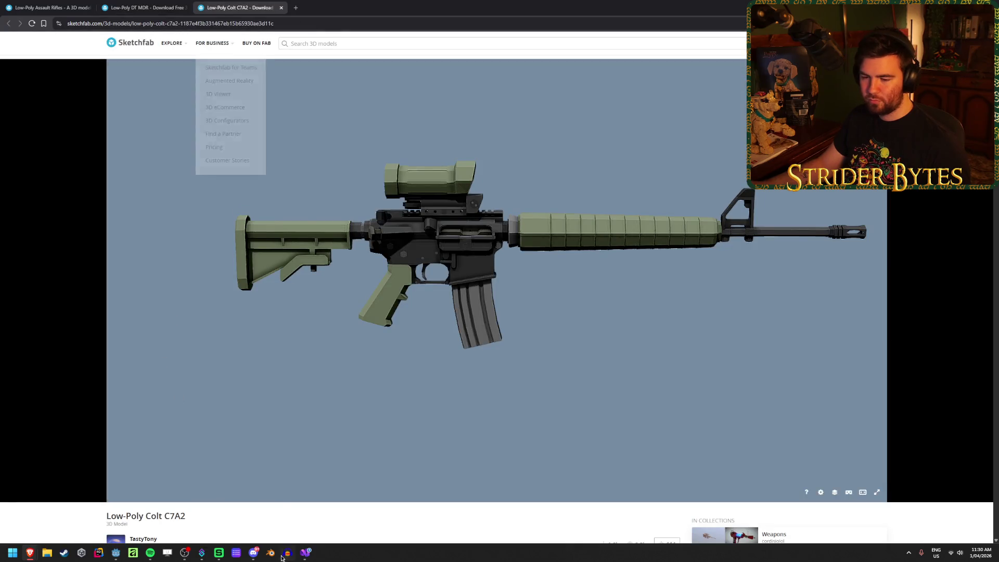
pyautogui.scroll(-3, 313, 364)
pyautogui.click(140, 407)
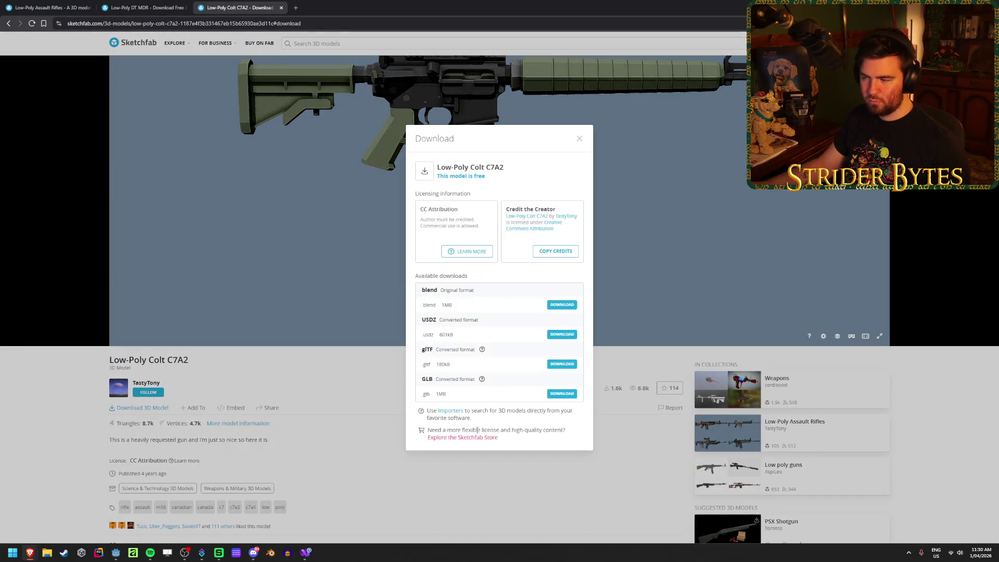
pyautogui.click(562, 393)
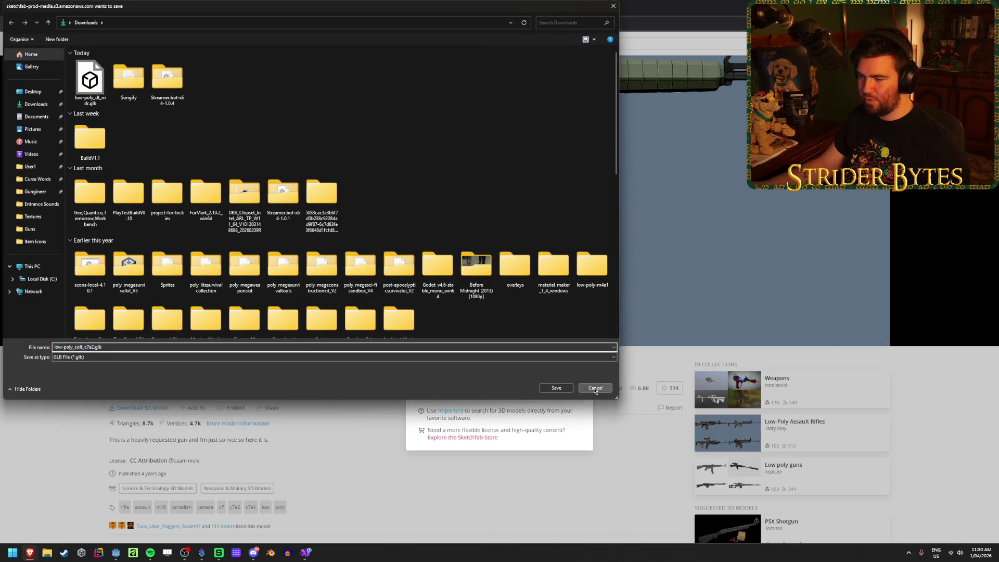
pyautogui.click(596, 389)
pyautogui.click(562, 305)
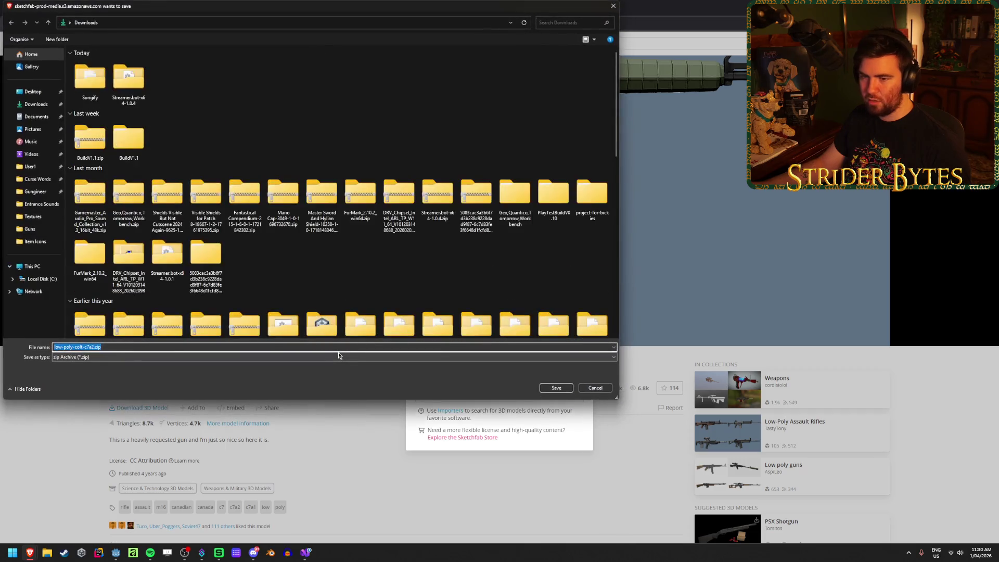
pyautogui.click(556, 388)
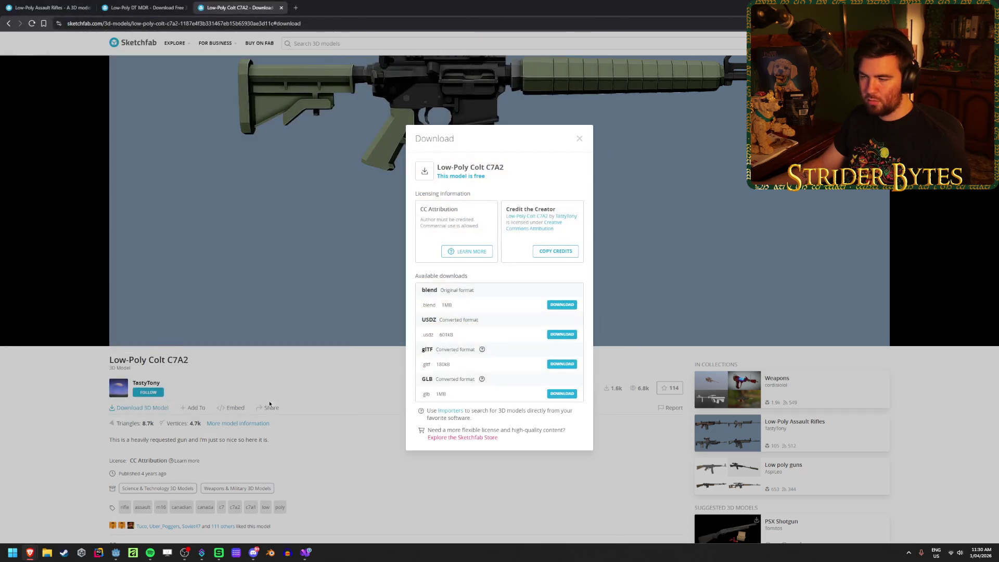
pyautogui.press('Escape')
pyautogui.hotkey('ctrl', 'w')
pyautogui.hotkey('ctrl', 'w')
pyautogui.hotkey('ctrl', 'w')
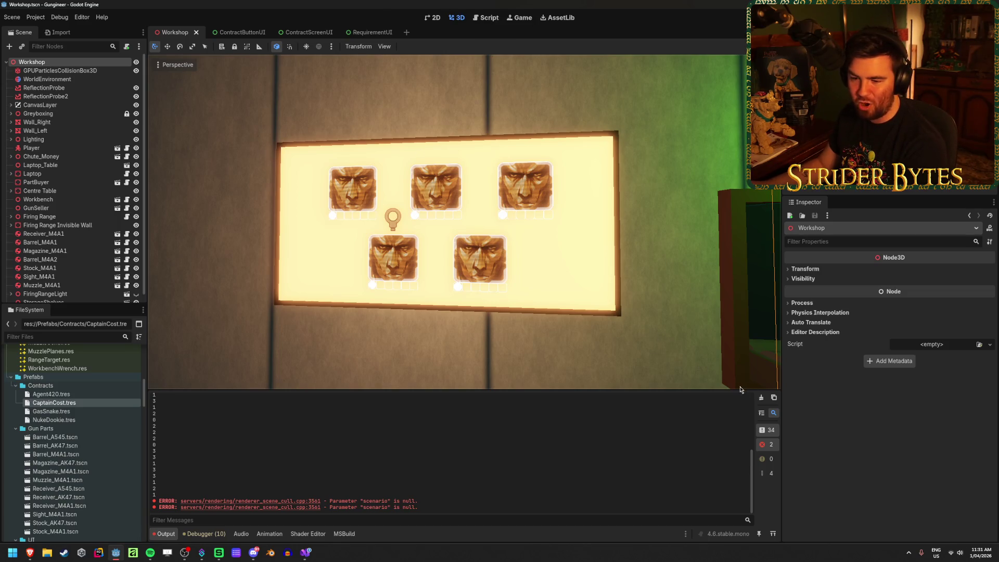
# Clear Godot's output log of its print lines and renderer errors, then deselect the Workshop node
pyautogui.click(762, 399)
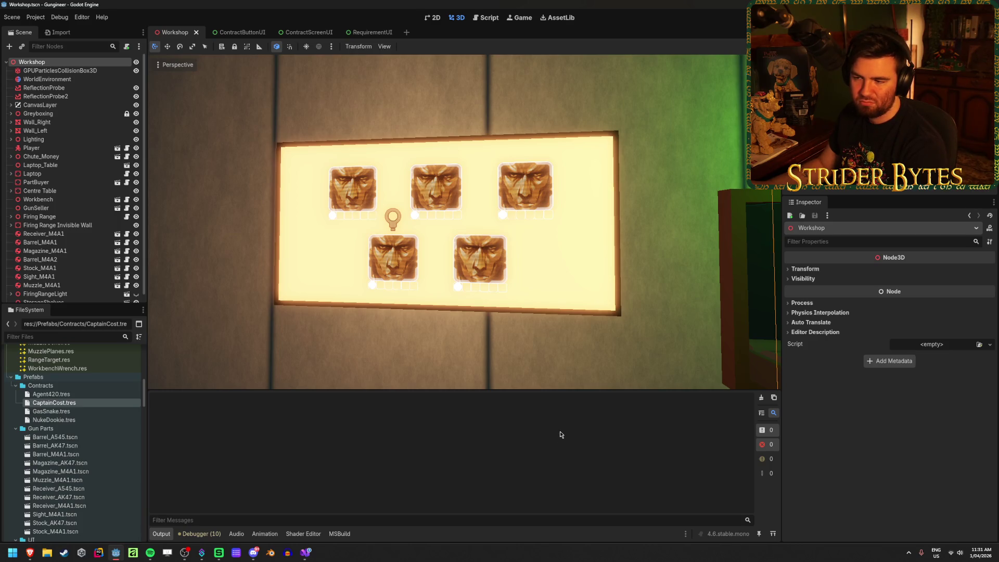
pyautogui.scroll(-5, 537, 277)
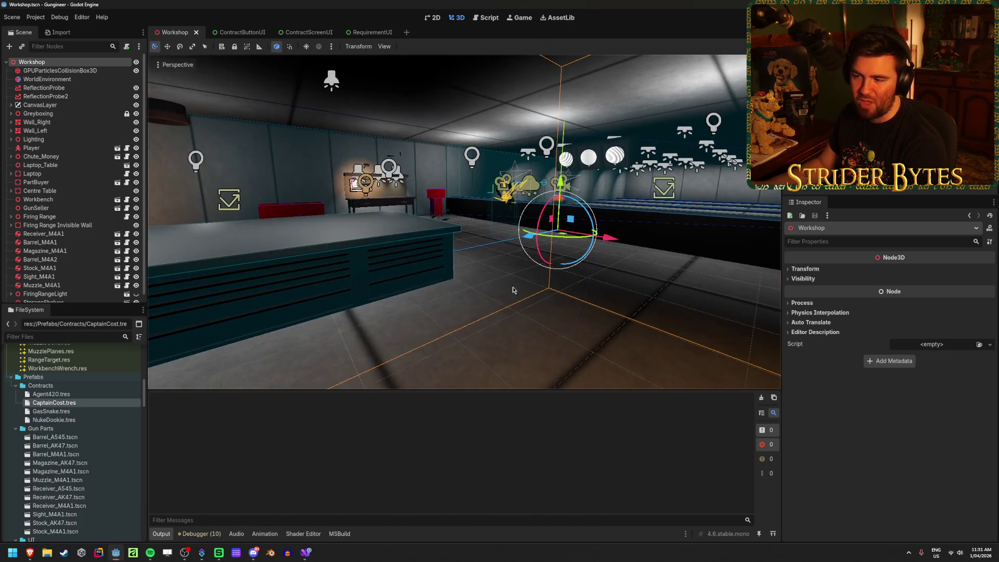
pyautogui.click(495, 298)
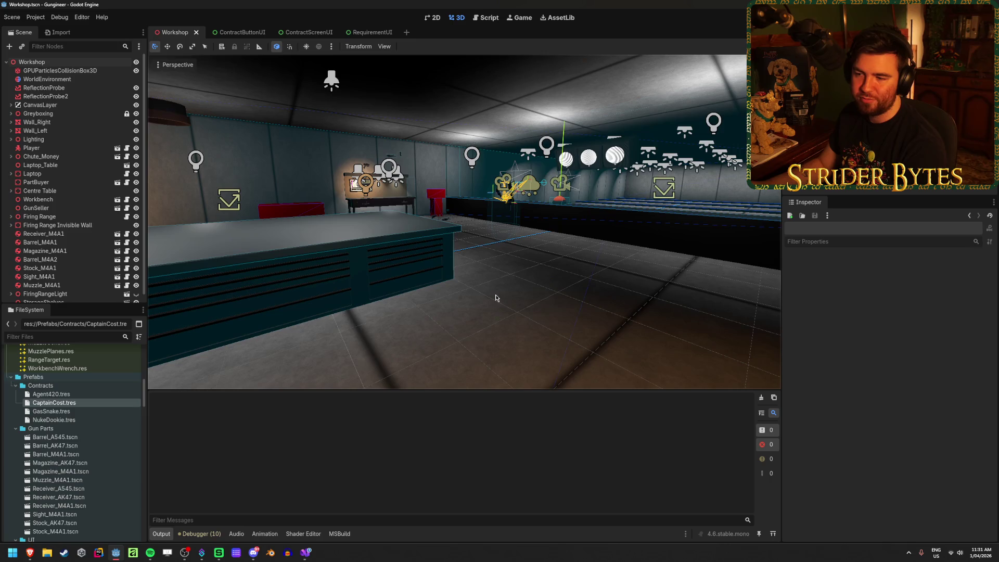
# Hide SpotLight3D2 over the contract board to remove its glare
pyautogui.press('KP_6')
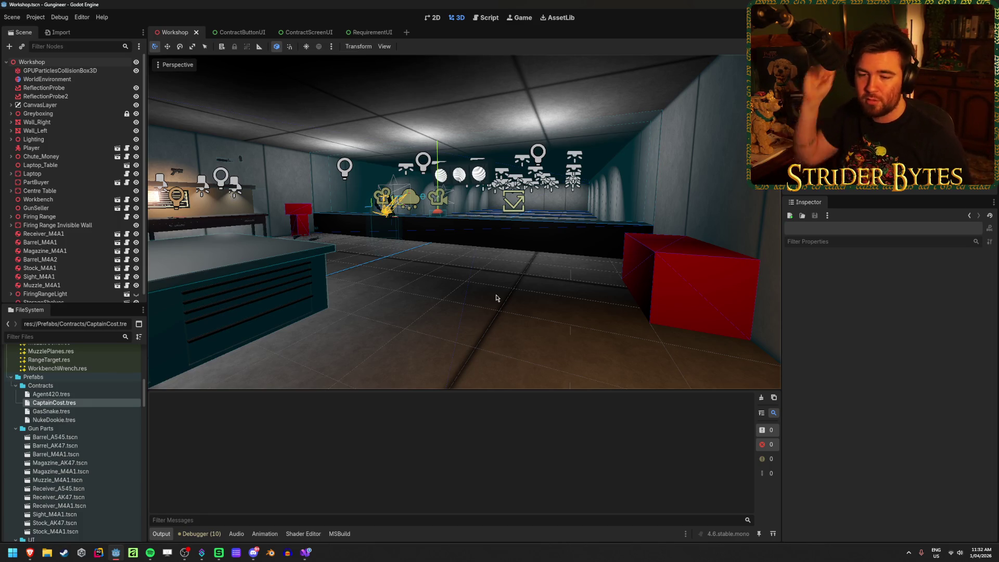
pyautogui.moveTo(553, 279); pyautogui.dragTo(468, 281)
pyautogui.press('w')
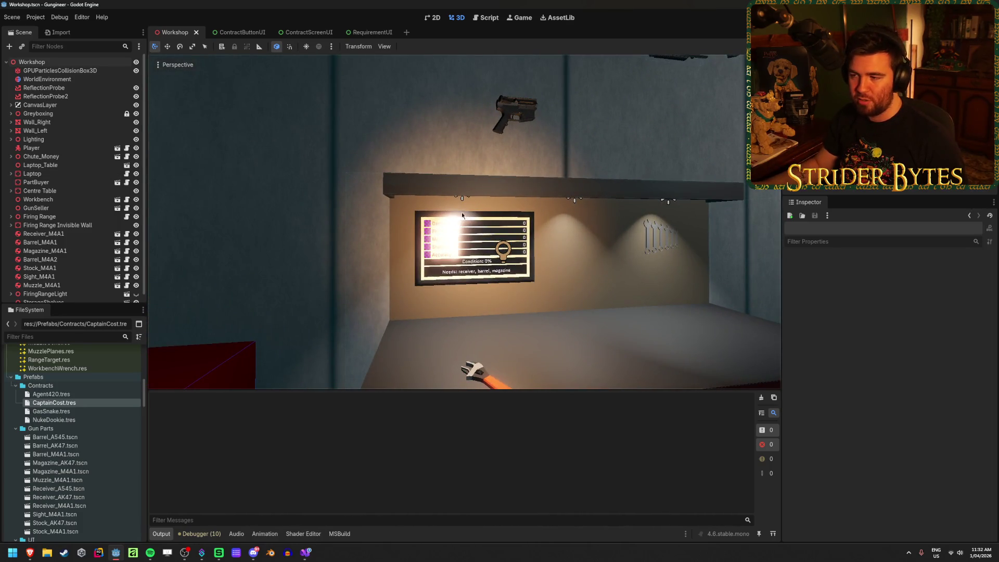
pyautogui.click(461, 198)
pyautogui.click(461, 199)
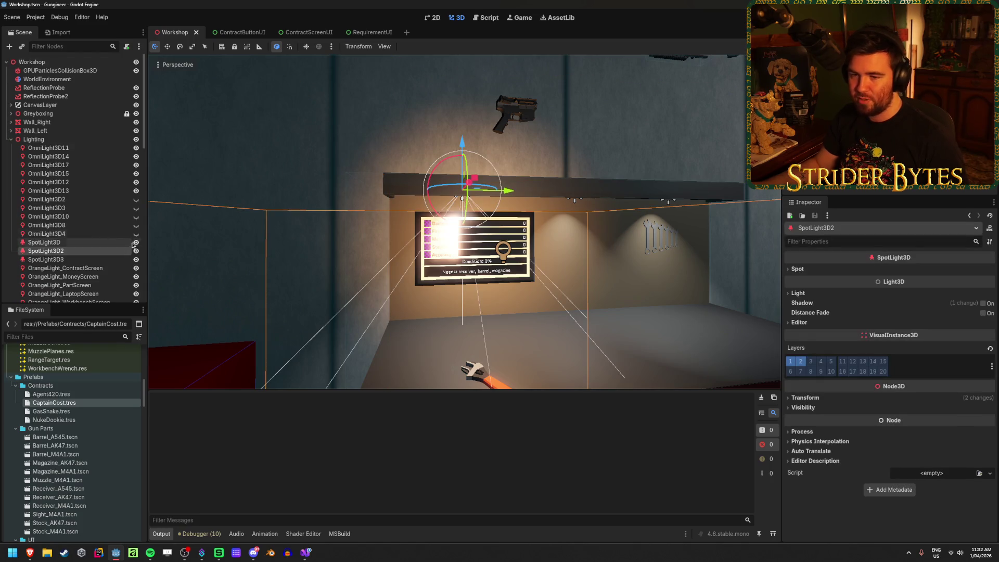
pyautogui.click(136, 251)
# Save the Workshop scene and pull the view back to show the shelves and workbench
pyautogui.click(293, 134)
pyautogui.hotkey('ctrl', 's')
pyautogui.press('s')
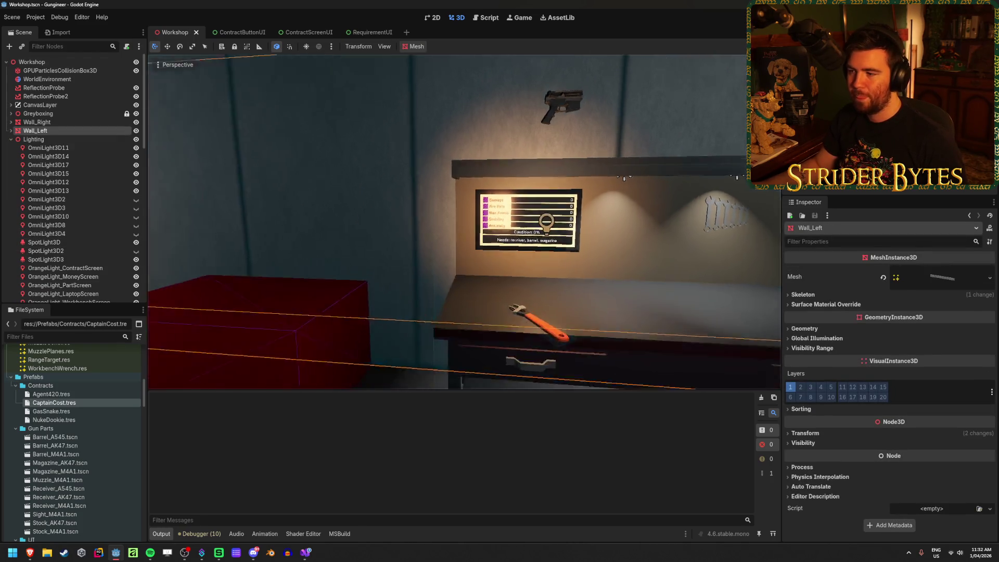
pyautogui.click(466, 317)
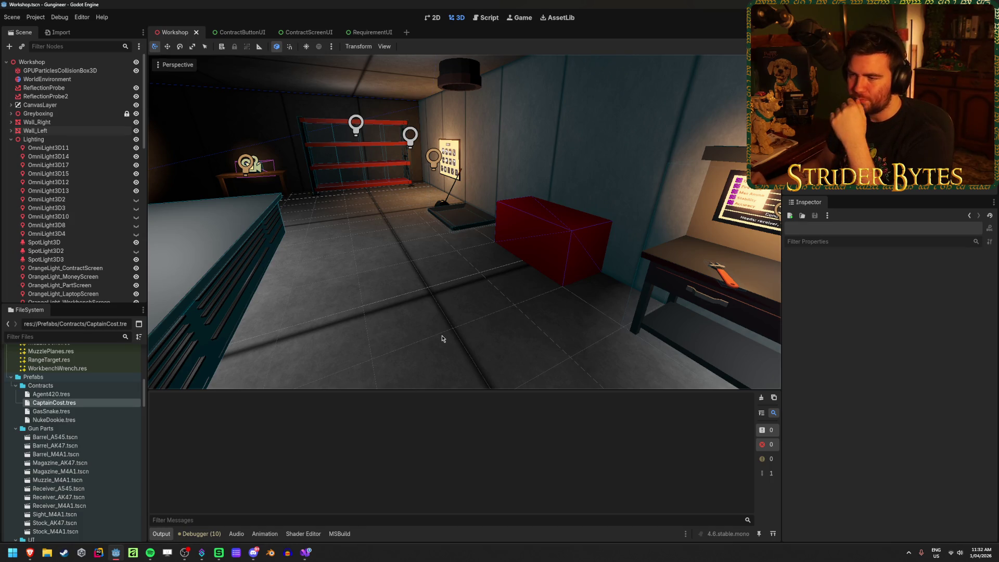
pyautogui.moveTo(443, 338); pyautogui.dragTo(333, 312)
pyautogui.moveTo(465, 223)
pyautogui.mouseDown()
pyautogui.moveTo(432, 224)
pyautogui.moveTo(421, 276)
pyautogui.mouseUp()
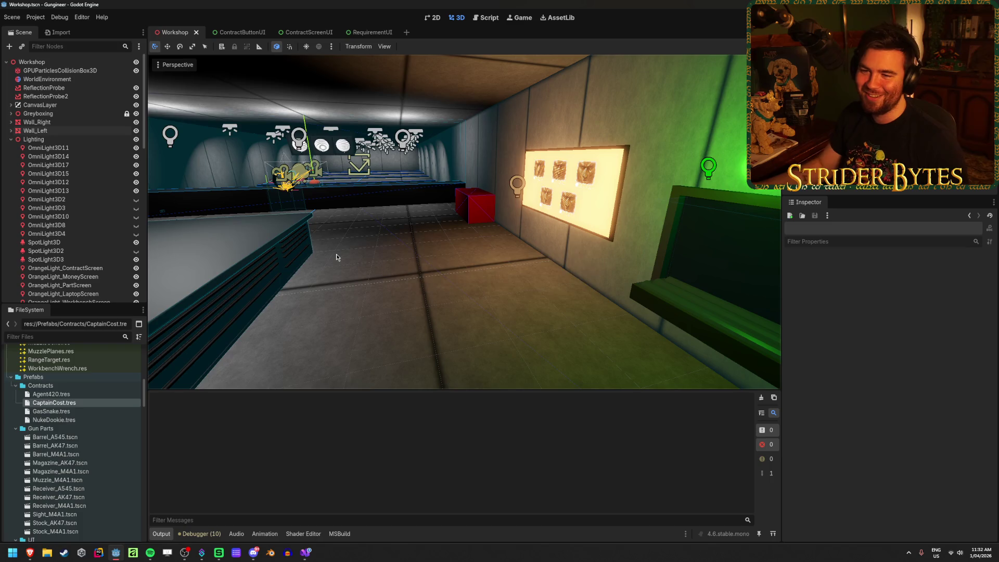
# Collapse the Lighting group, resave the Workshop scene, and launch a new Blender window
pyautogui.click(11, 139)
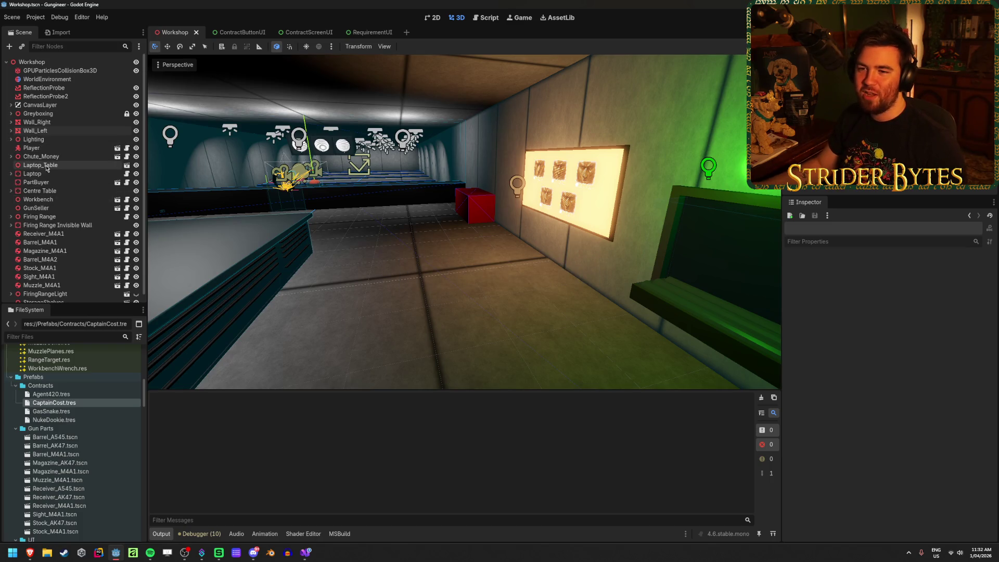
pyautogui.scroll(-1, 63, 209)
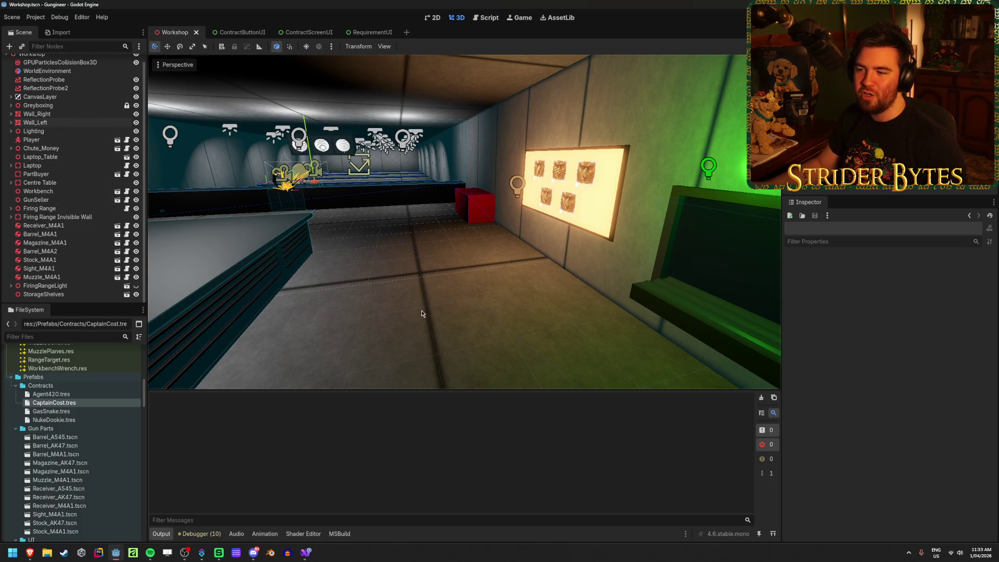
pyautogui.scroll(-3, 479, 283)
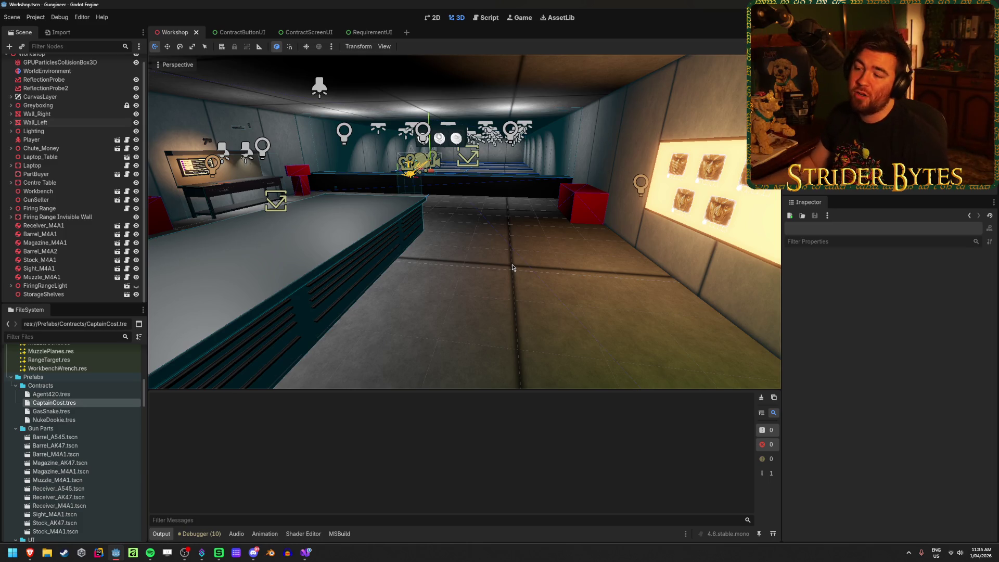
pyautogui.moveTo(512, 268)
pyautogui.mouseDown()
pyautogui.moveTo(562, 281)
pyautogui.moveTo(479, 281)
pyautogui.moveTo(558, 285)
pyautogui.moveTo(500, 282)
pyautogui.moveTo(475, 297)
pyautogui.moveTo(499, 292)
pyautogui.mouseUp()
pyautogui.hotkey('ctrl', 's')
pyautogui.press('e')
pyautogui.click(269, 552)
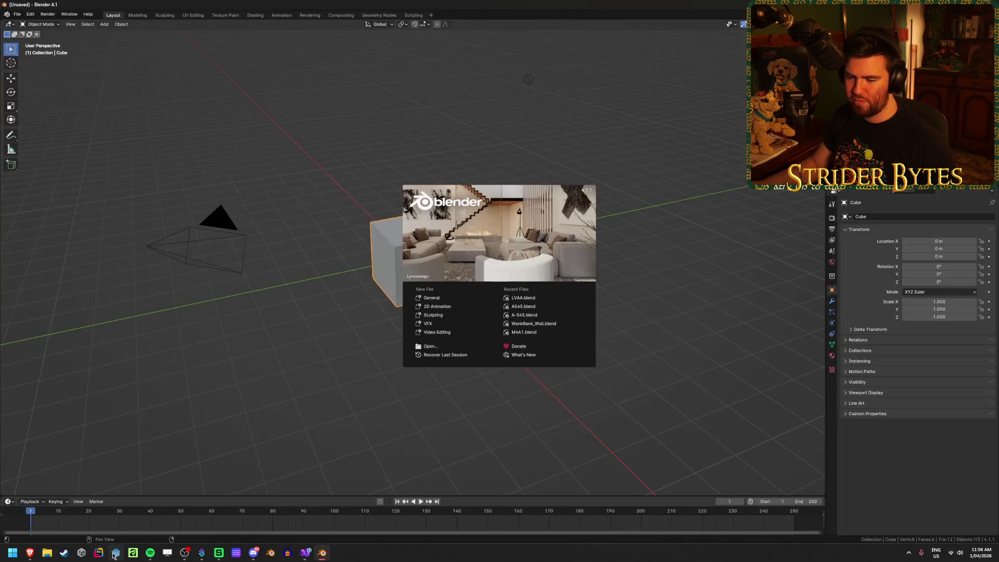
# View M4A1.blend's import settings from the Rifles folder side-on, close them, and select C7A2.blend
pyautogui.click(116, 553)
pyautogui.scroll(-5, 66, 436)
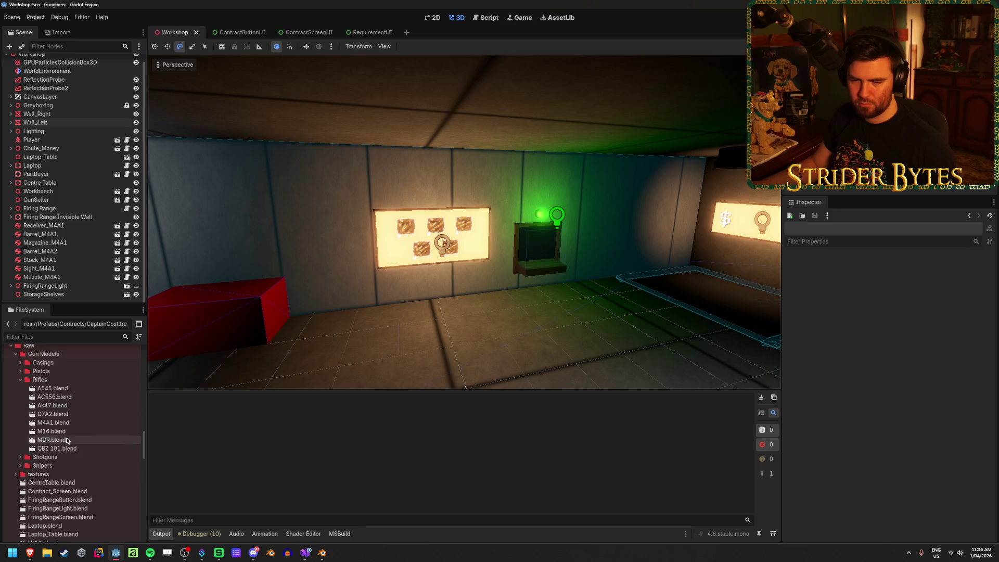
pyautogui.doubleClick(60, 422)
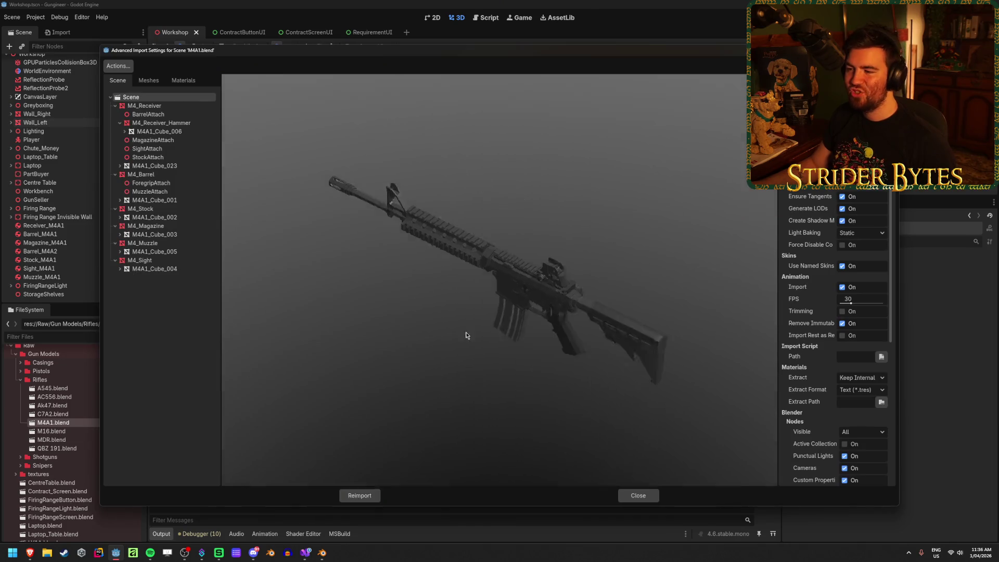
pyautogui.moveTo(466, 336)
pyautogui.mouseDown()
pyautogui.moveTo(487, 310)
pyautogui.moveTo(424, 322)
pyautogui.mouseUp()
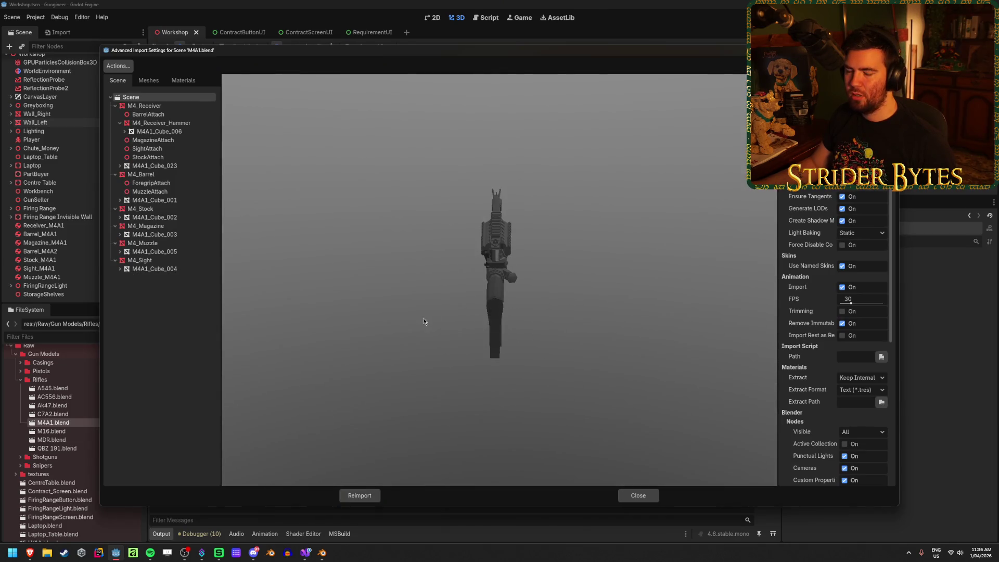
pyautogui.click(639, 496)
pyautogui.click(58, 415)
pyautogui.rightClick(58, 415)
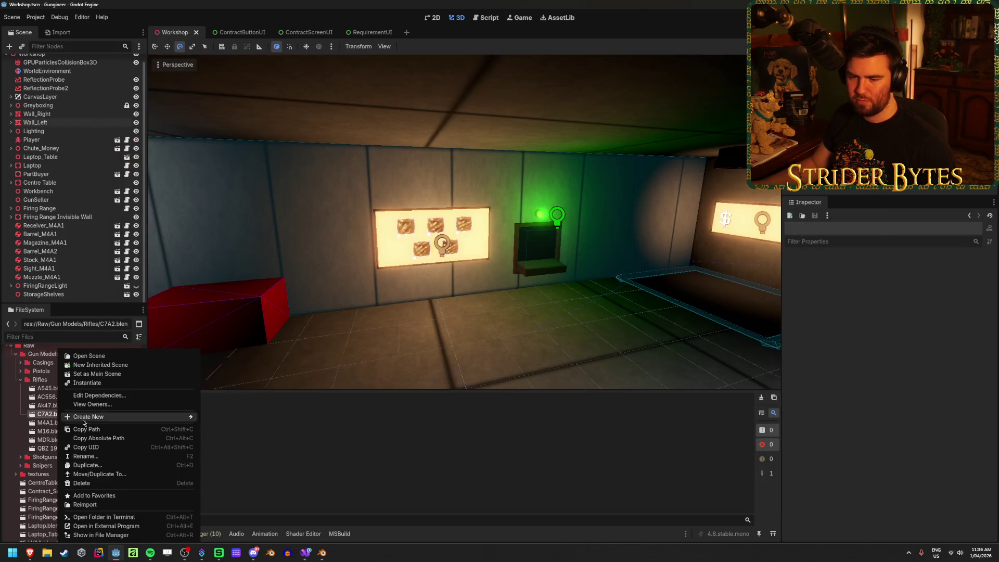
# Open C7A2.blend in Blender, orbit it and select its stock and receiver, then return to the browser
pyautogui.click(123, 526)
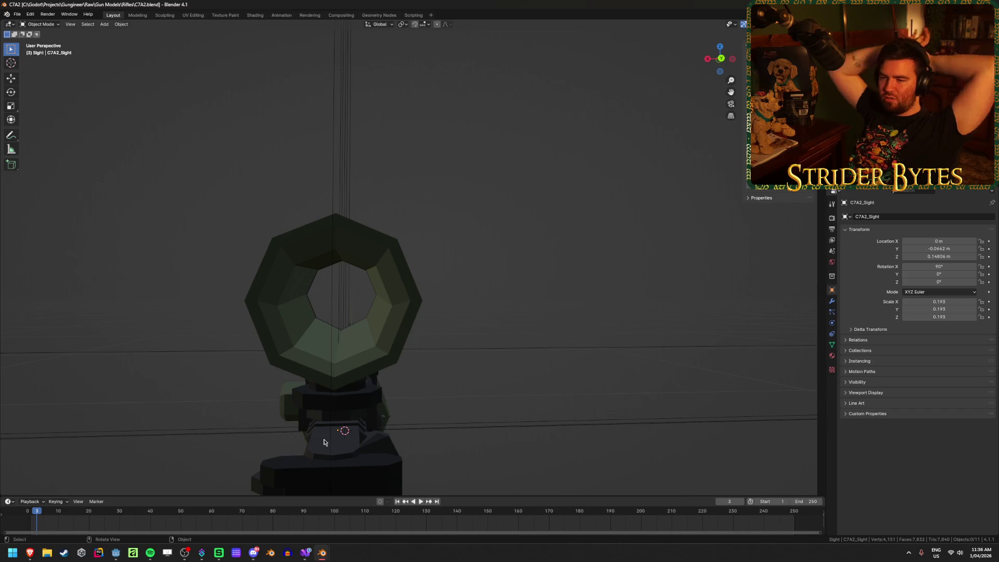
pyautogui.scroll(-5, 324, 443)
pyautogui.moveTo(372, 350)
pyautogui.mouseDown()
pyautogui.moveTo(458, 348)
pyautogui.moveTo(508, 363)
pyautogui.moveTo(368, 368)
pyautogui.moveTo(445, 363)
pyautogui.moveTo(402, 331)
pyautogui.moveTo(301, 349)
pyautogui.mouseUp()
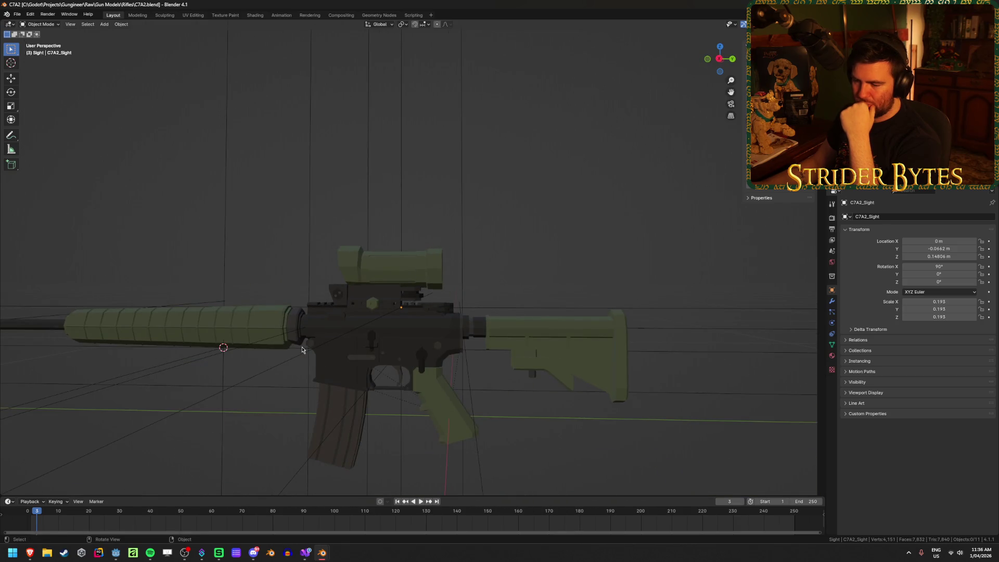
pyautogui.click(552, 349)
pyautogui.click(356, 355)
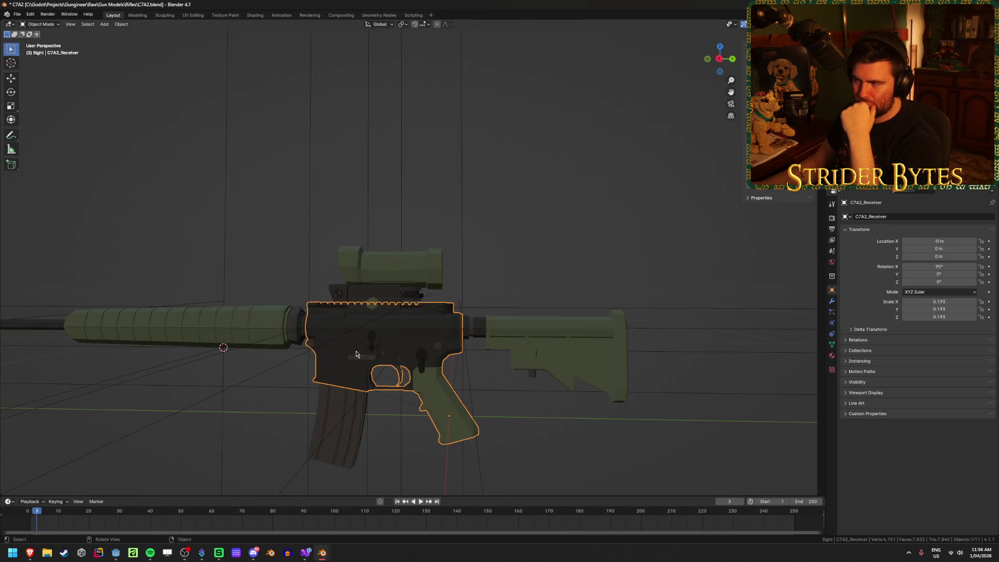
pyautogui.click(527, 343)
pyautogui.scroll(-2, 319, 363)
pyautogui.moveTo(319, 363)
pyautogui.mouseDown()
pyautogui.moveTo(380, 357)
pyautogui.moveTo(362, 365)
pyautogui.mouseUp()
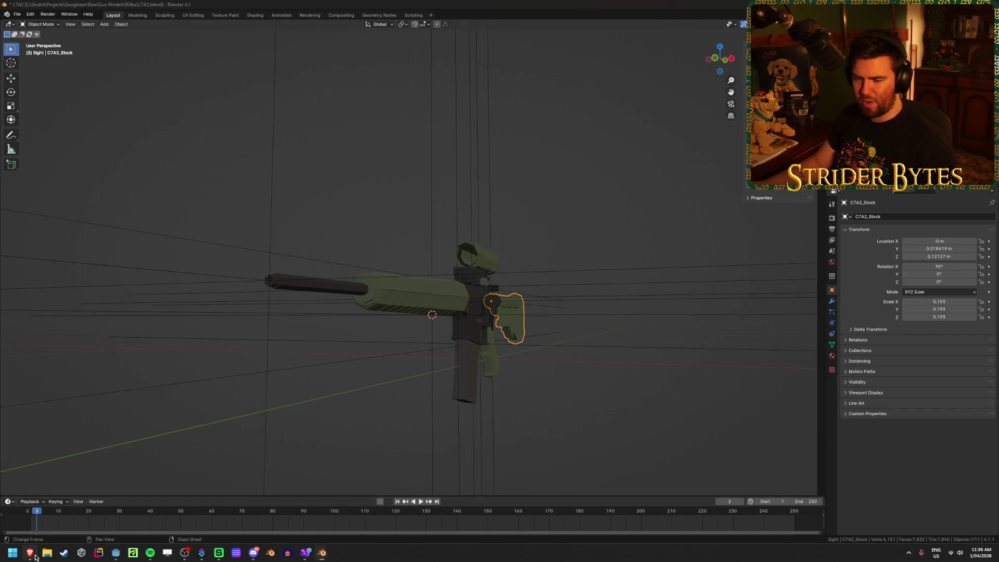
pyautogui.moveTo(30, 553)
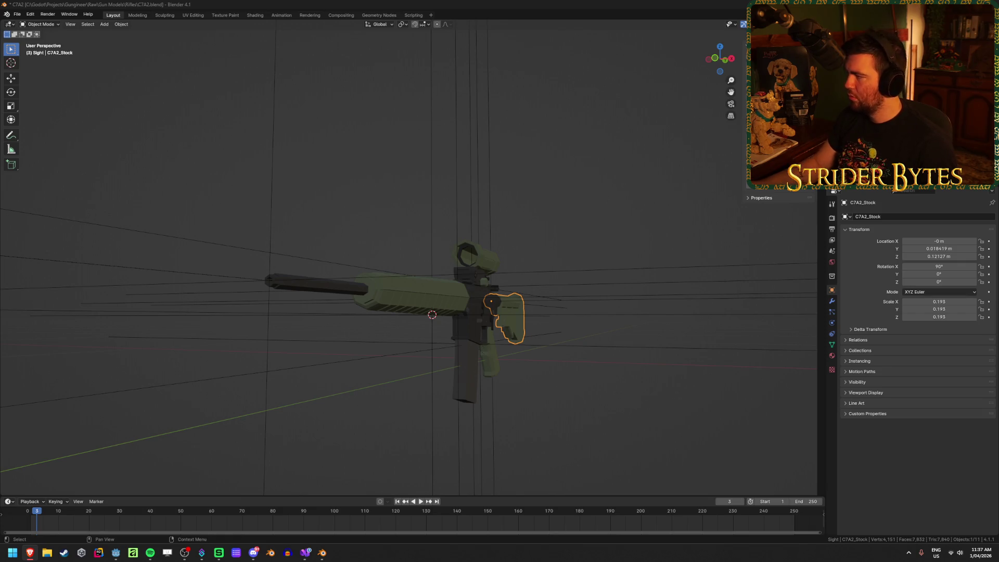
pyautogui.hotkey('alt', 'Tab')
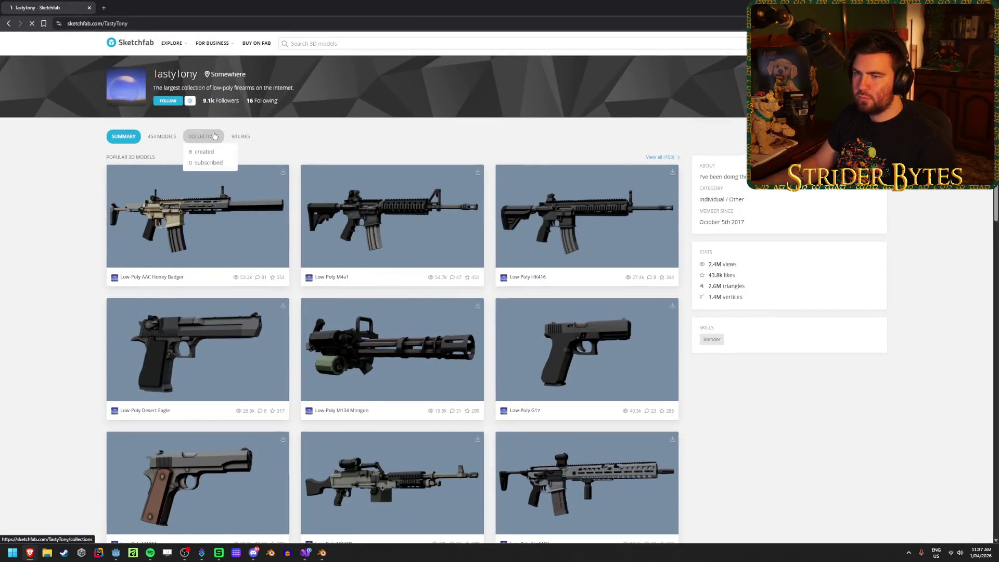
# Go through the creator's Low-Poly Assault Rifles collection to the Low-Poly Colt C7A2 model page
pyautogui.click(215, 136)
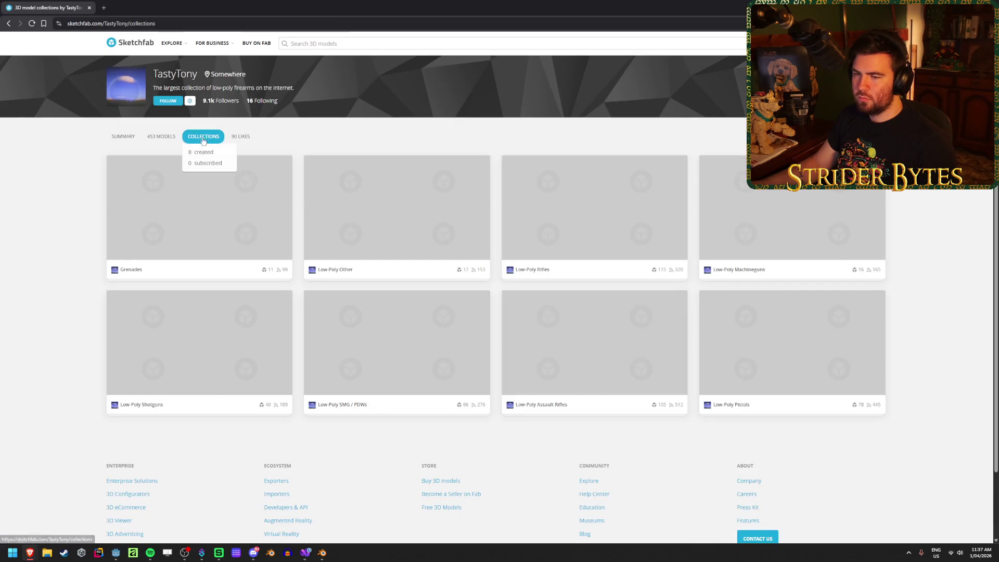
pyautogui.click(618, 357)
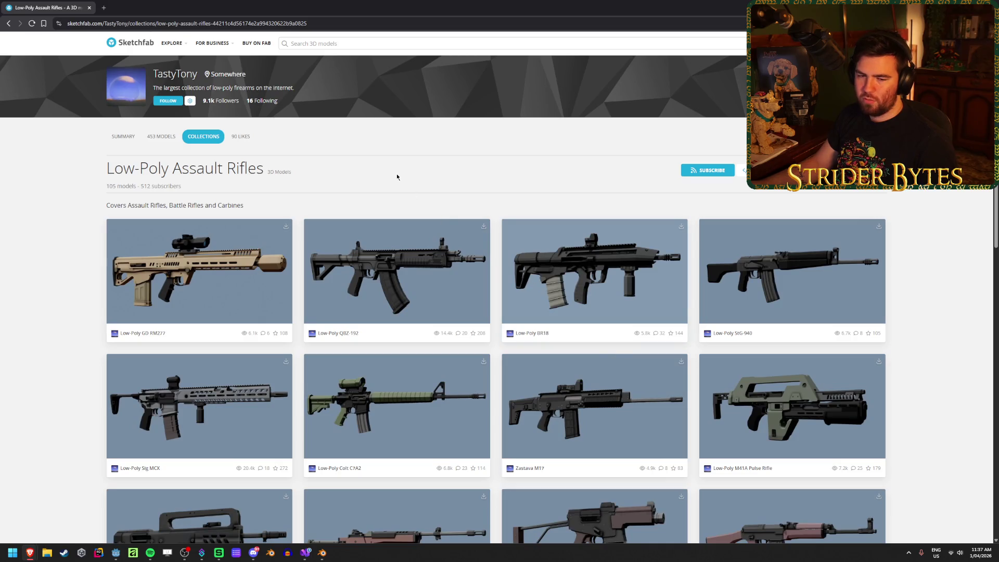
pyautogui.scroll(-3, 468, 317)
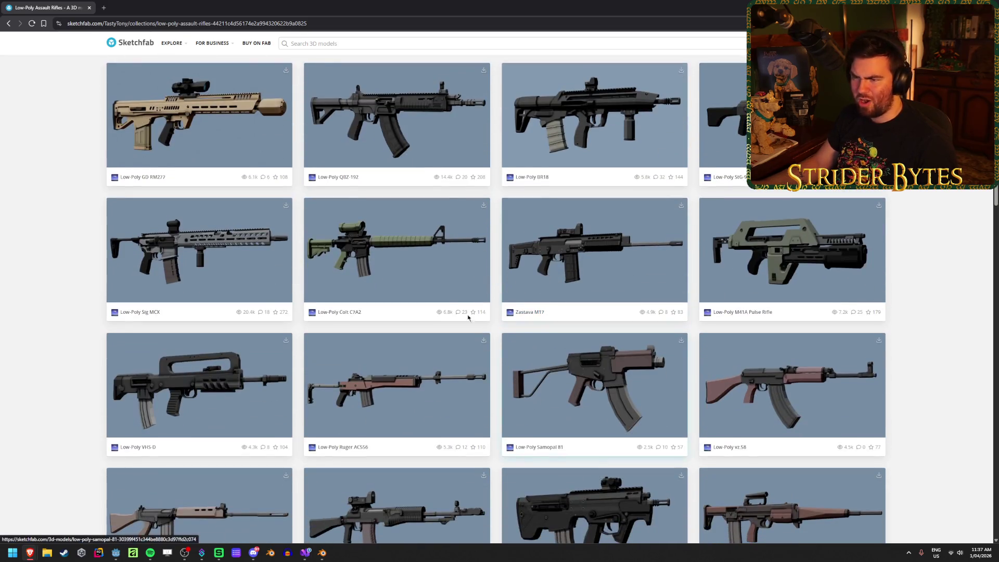
pyautogui.click(482, 237)
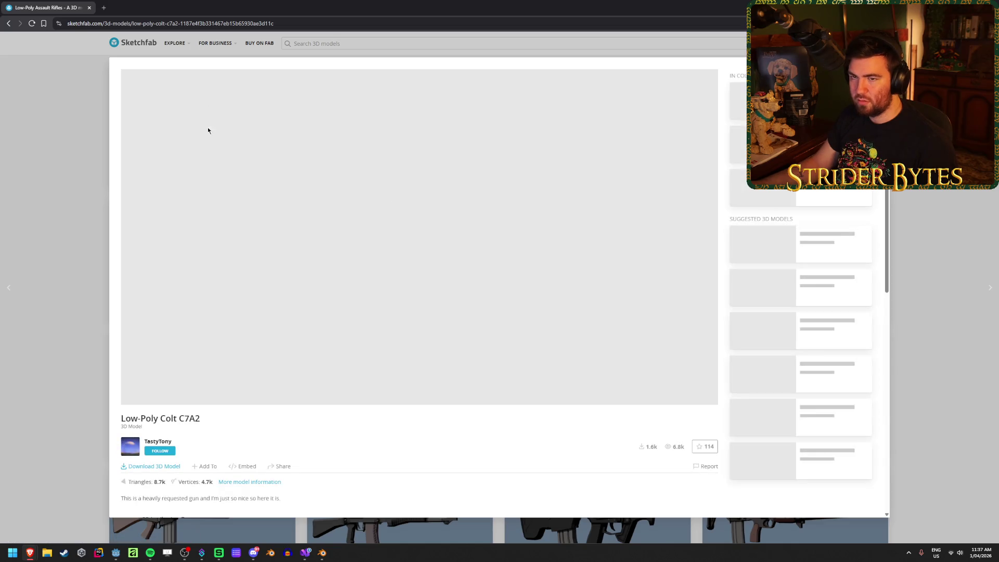
# Back in Blender, orbit to a near side view of the C7A2, deselect the stock and pan
pyautogui.moveTo(323, 556)
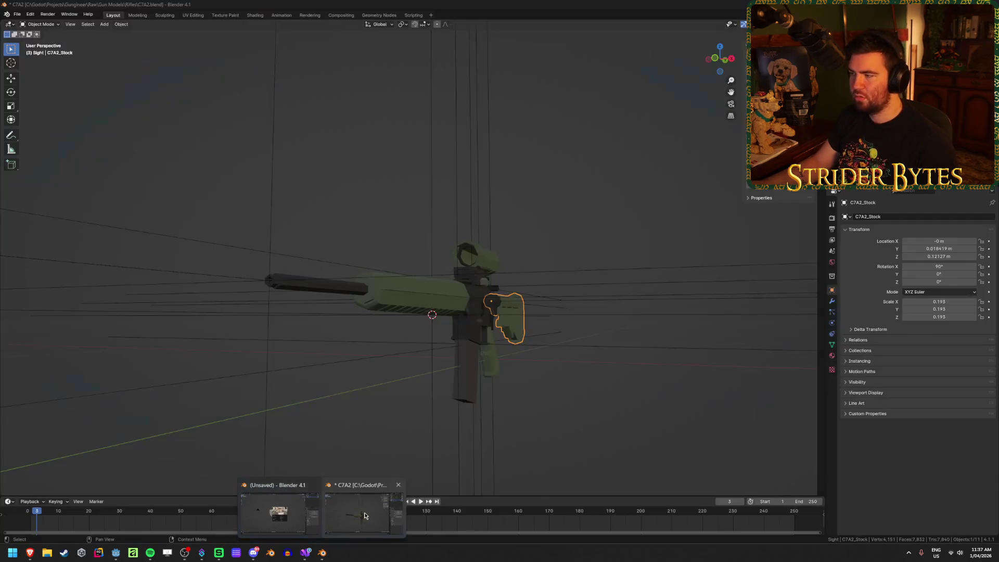
pyautogui.click(365, 512)
pyautogui.moveTo(518, 271); pyautogui.dragTo(456, 281)
pyautogui.click(218, 215)
pyautogui.moveTo(203, 220)
pyautogui.mouseDown()
pyautogui.moveTo(312, 224)
pyautogui.moveTo(339, 240)
pyautogui.moveTo(345, 225)
pyautogui.moveTo(247, 239)
pyautogui.moveTo(303, 234)
pyautogui.mouseUp()
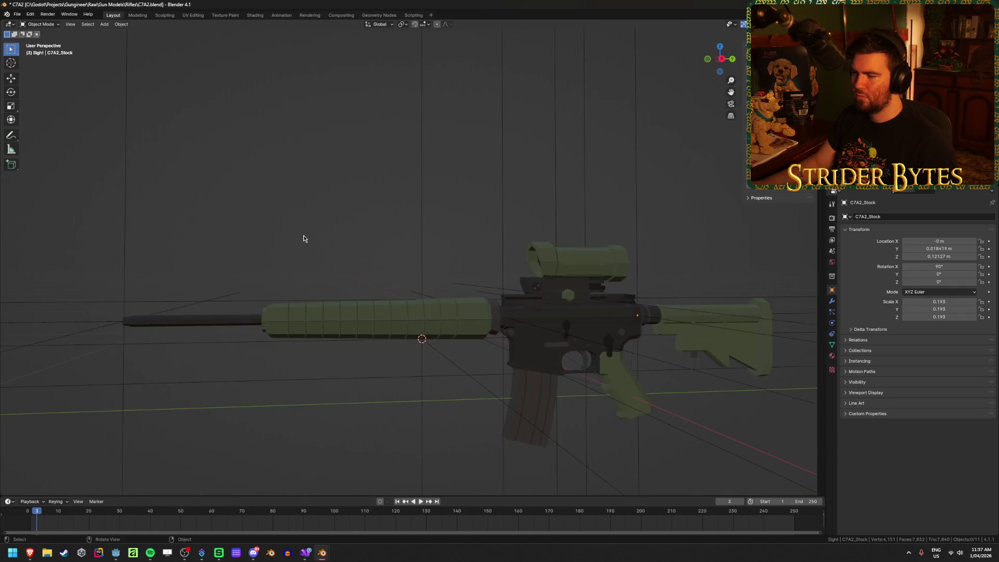
pyautogui.scroll(-1, 280, 251)
pyautogui.scroll(1, 282, 279)
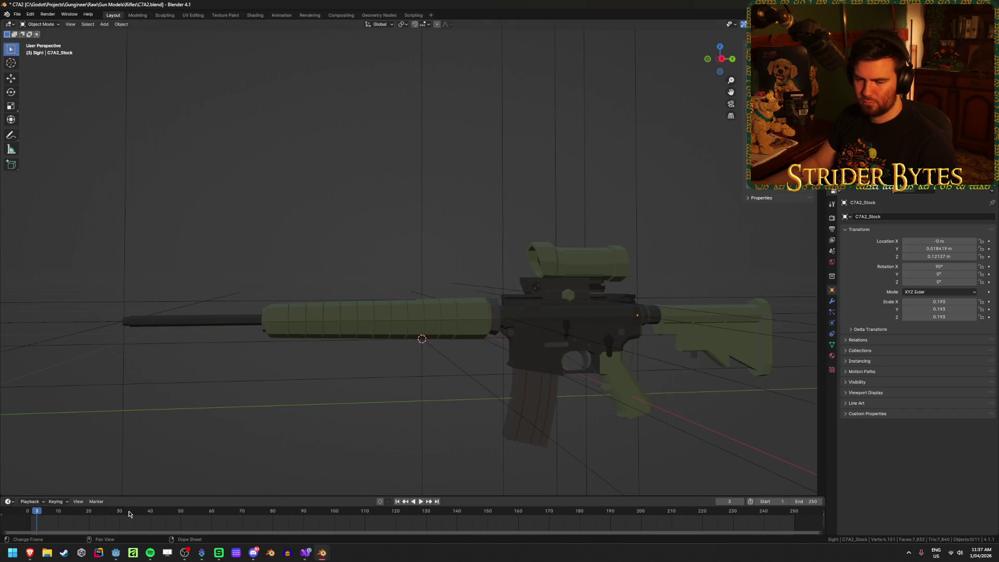
# Import low-poly_dt_mdr.glb from Downloads via File > Import > glTF 2.0
pyautogui.click(19, 15)
pyautogui.moveTo(52, 125)
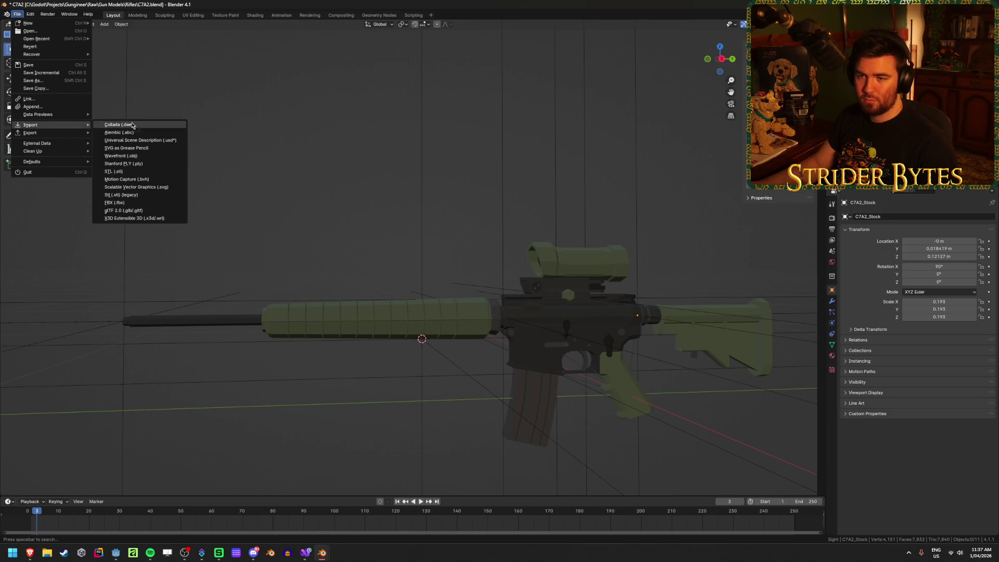
pyautogui.click(158, 211)
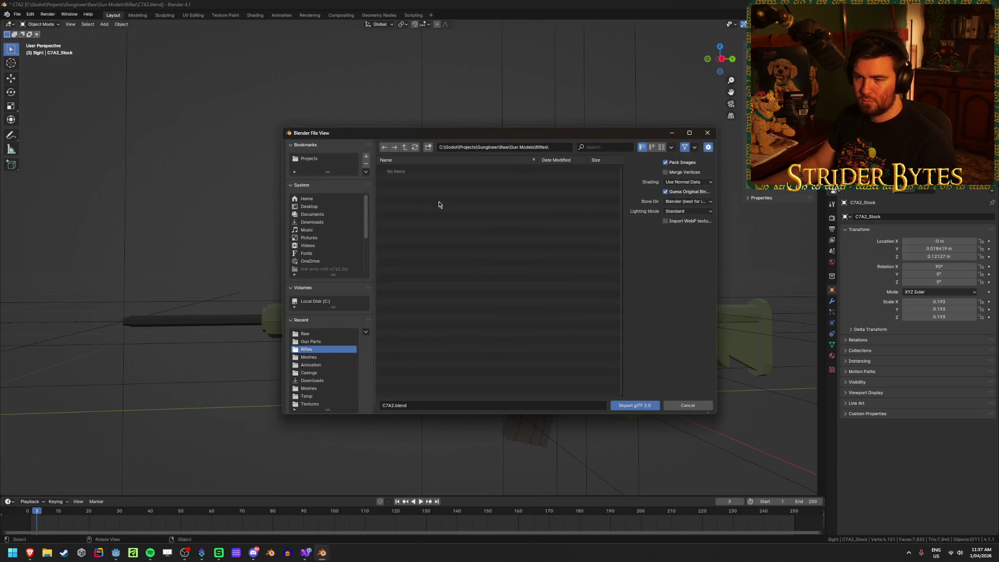
pyautogui.click(322, 221)
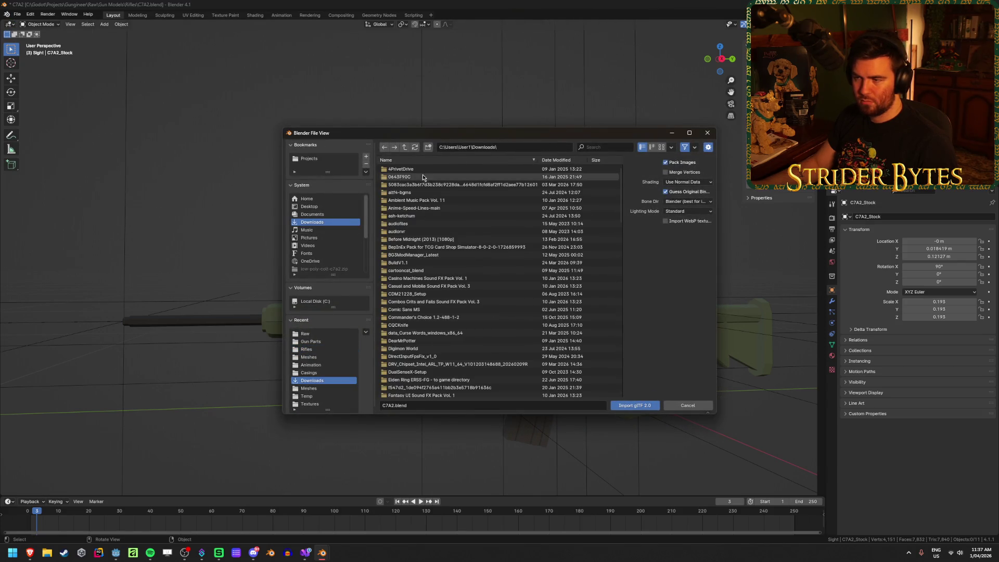
pyautogui.scroll(-2, 480, 204)
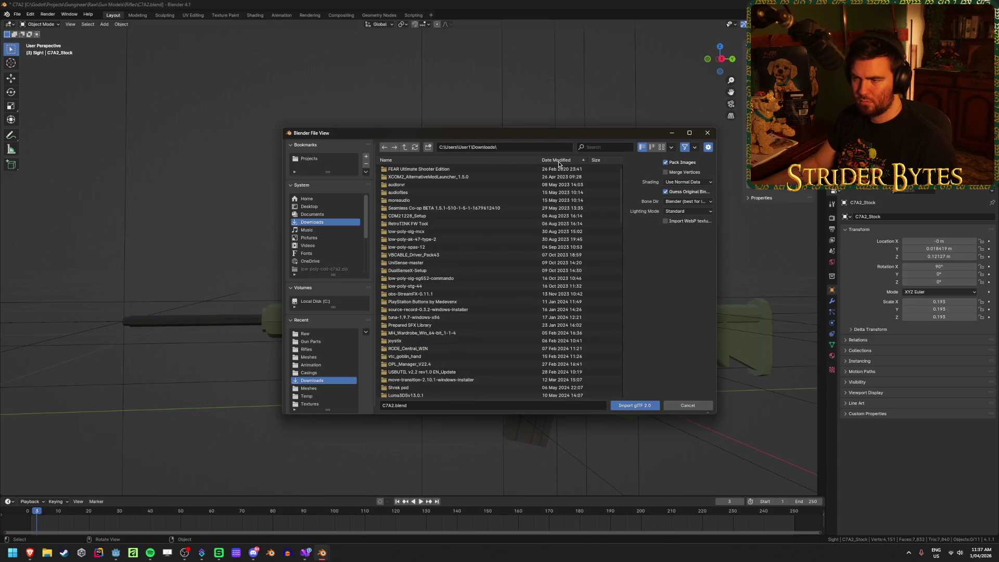
pyautogui.scroll(2, 479, 204)
pyautogui.scroll(-20, 489, 271)
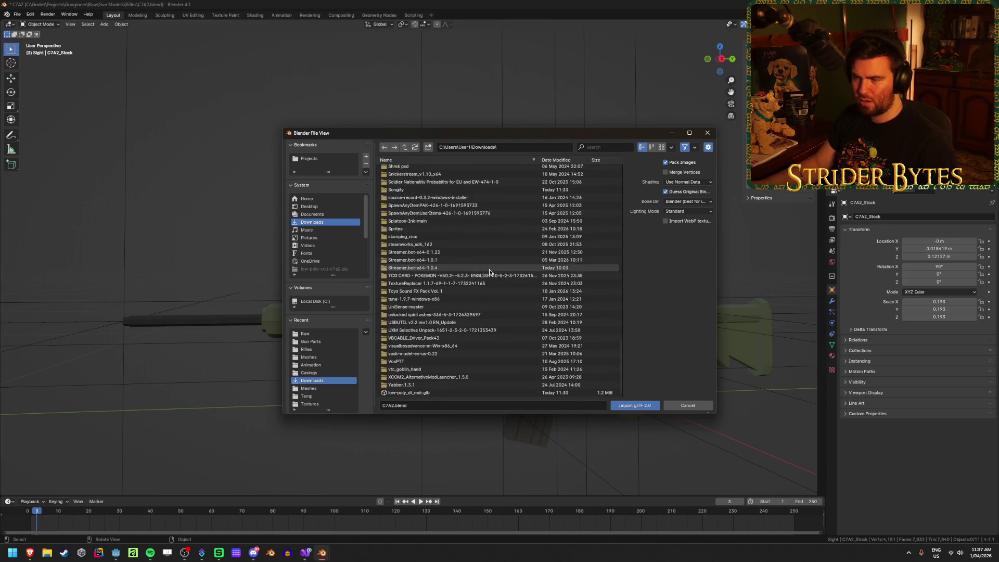
pyautogui.click(441, 392)
pyautogui.click(635, 405)
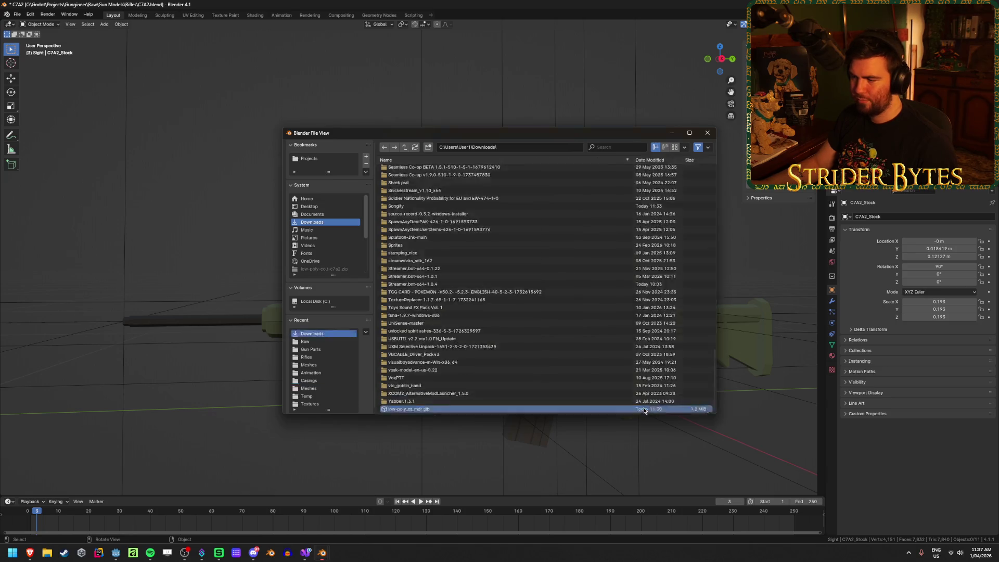
pyautogui.scroll(-6, 360, 377)
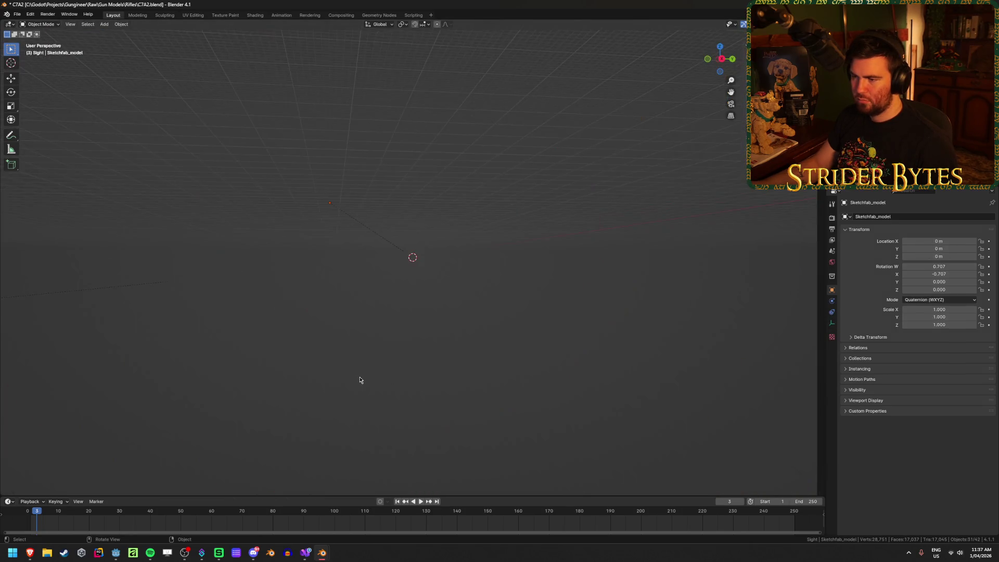
# Delete the imported Lamp object from the scene
pyautogui.scroll(-5, 374, 348)
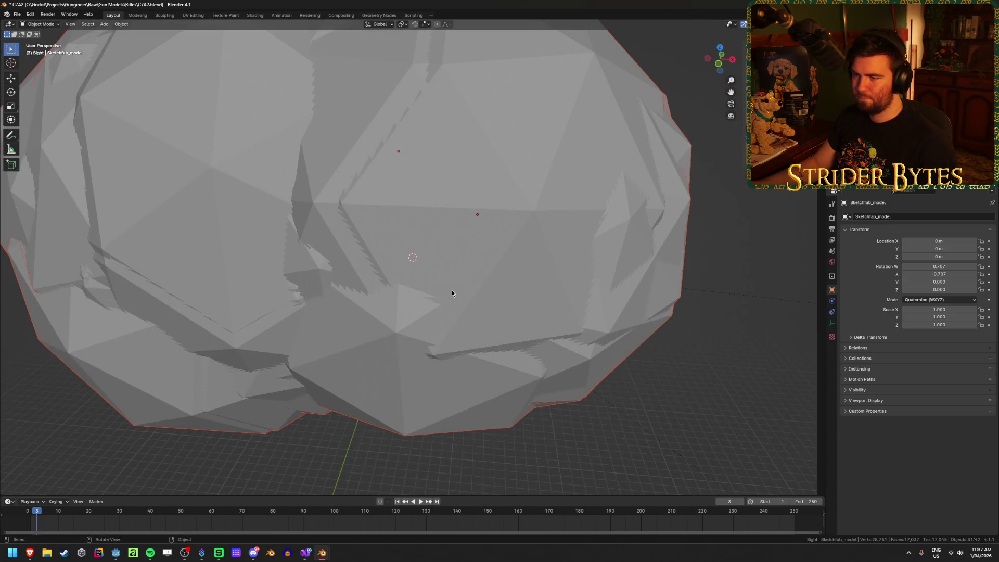
pyautogui.click(463, 279)
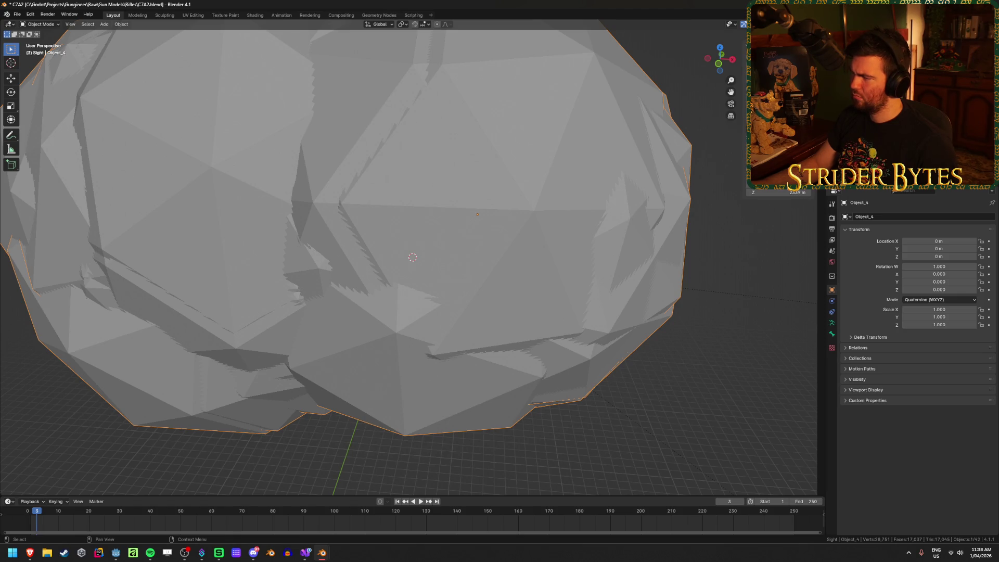
pyautogui.click(978, 188)
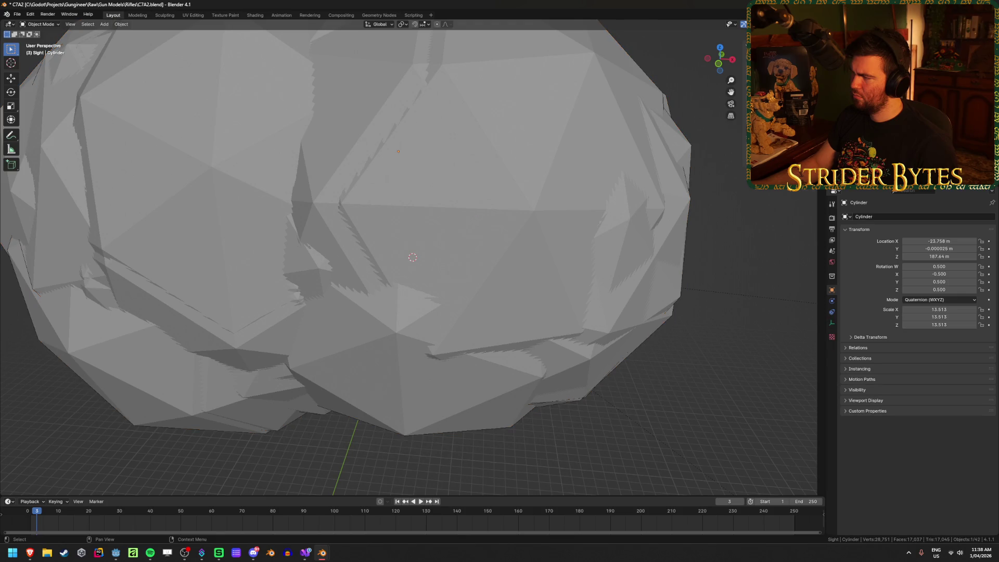
pyautogui.click(885, 122)
pyautogui.press('x')
pyautogui.click(554, 136)
pyautogui.moveTo(554, 136)
pyautogui.mouseDown()
pyautogui.moveTo(529, 208)
pyautogui.moveTo(272, 196)
pyautogui.moveTo(334, 174)
pyautogui.moveTo(427, 248)
pyautogui.mouseUp()
# Delete the stray sphere Object_4, then undo the last two deletions
pyautogui.scroll(-5, 448, 265)
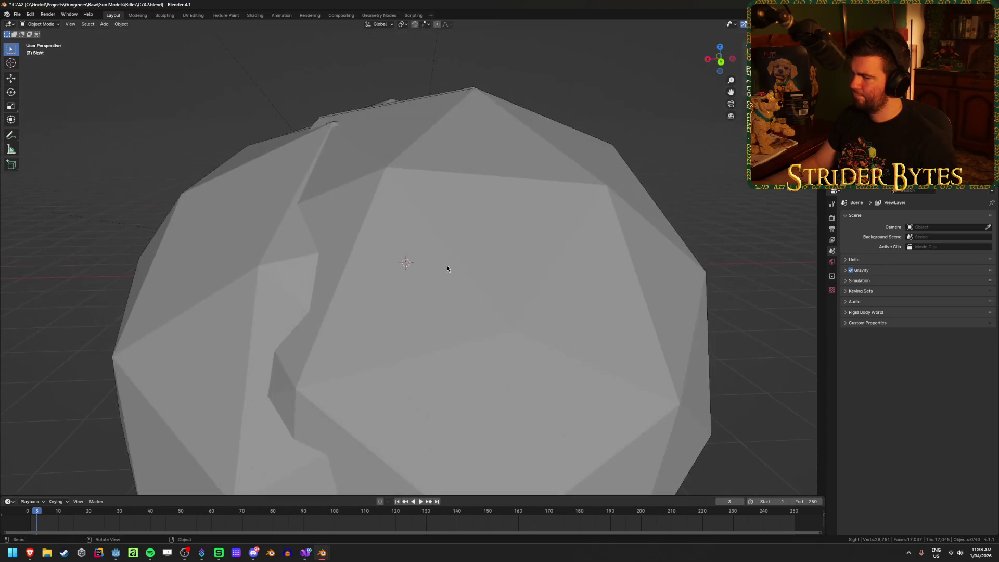
pyautogui.click(464, 246)
pyautogui.press('x')
pyautogui.click(463, 246)
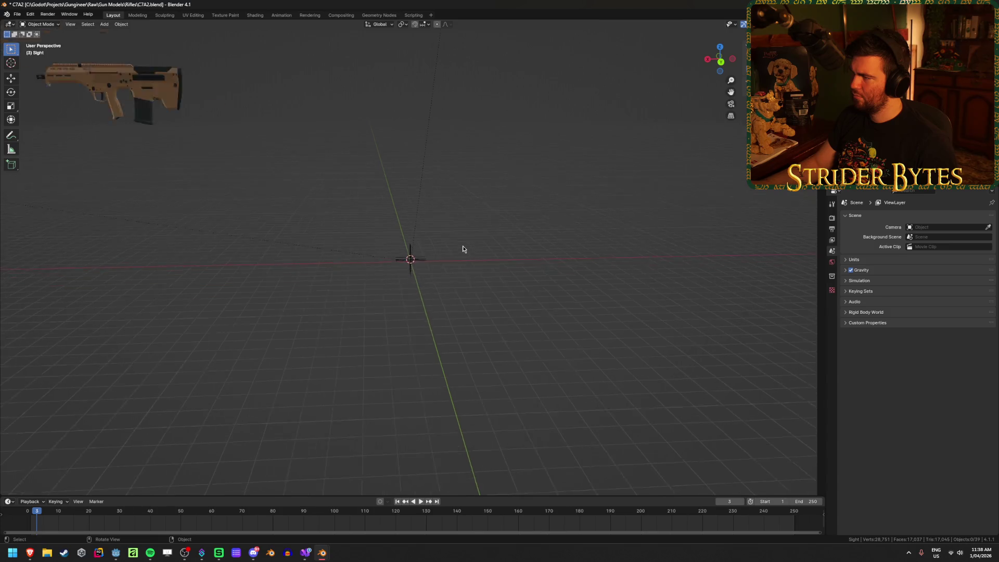
pyautogui.moveTo(264, 155); pyautogui.dragTo(393, 190)
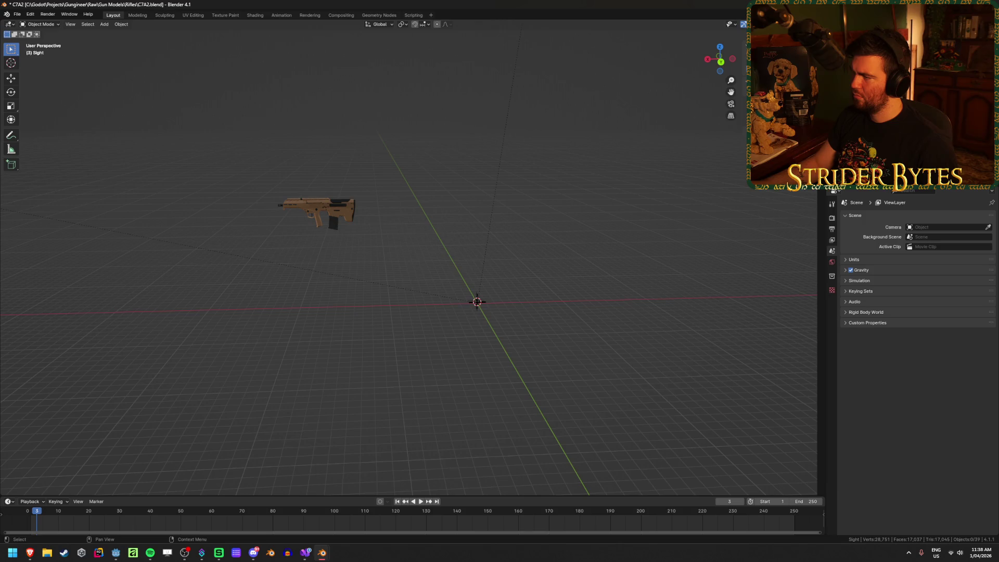
pyautogui.hotkey('ctrl', 'z')
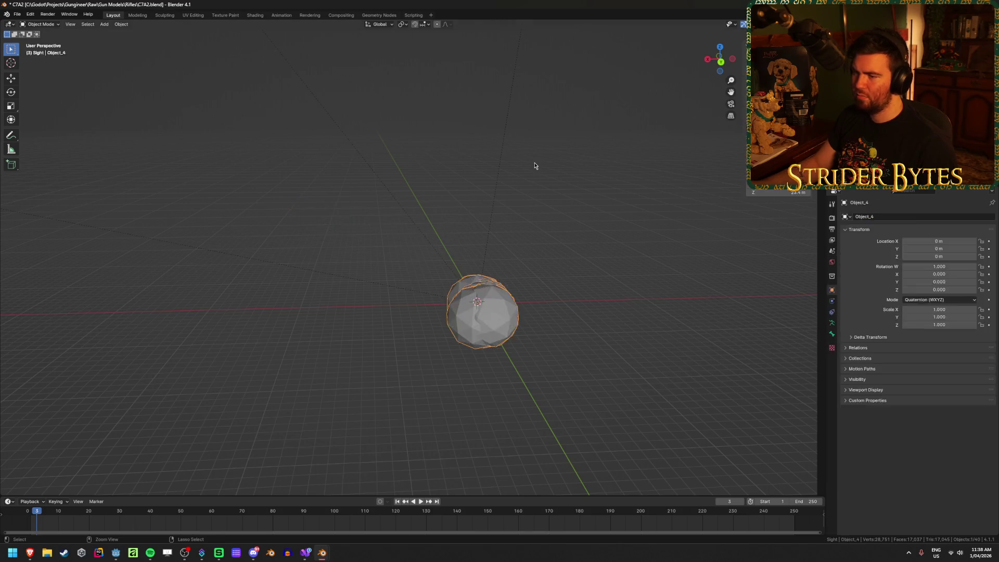
pyautogui.hotkey('ctrl', 'z')
pyautogui.hotkey('ctrl', 'z')
pyautogui.hotkey('ctrl', 'z')
pyautogui.hotkey('ctrl', 'z')
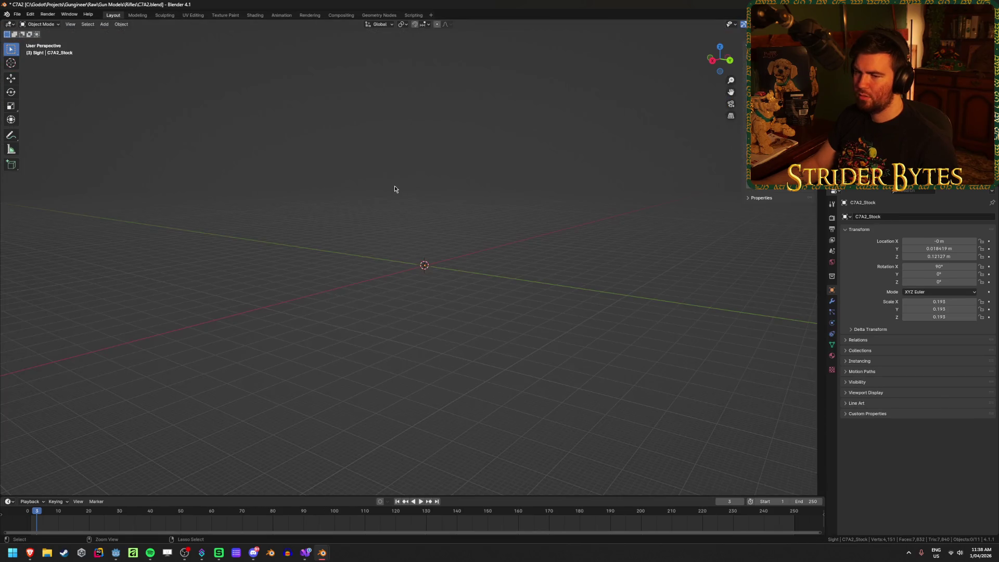
# Frame the view on the StockAttach empty to check its position
pyautogui.moveTo(395, 189)
pyautogui.mouseDown()
pyautogui.moveTo(459, 239)
pyautogui.moveTo(451, 239)
pyautogui.moveTo(597, 299)
pyautogui.mouseUp()
pyautogui.scroll(-1, 588, 291)
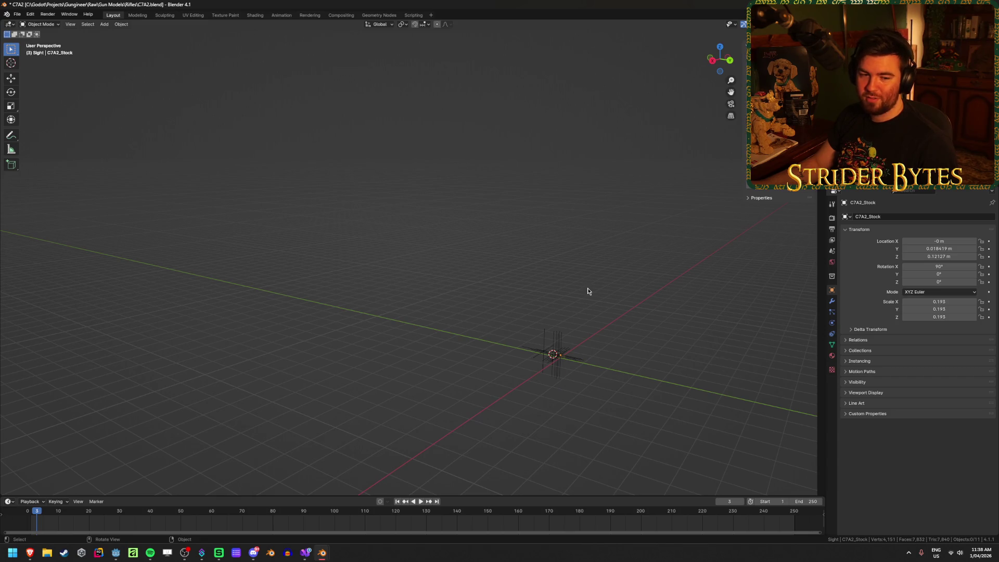
pyautogui.moveTo(629, 330)
pyautogui.mouseDown()
pyautogui.moveTo(484, 254)
pyautogui.moveTo(498, 276)
pyautogui.moveTo(478, 275)
pyautogui.mouseUp()
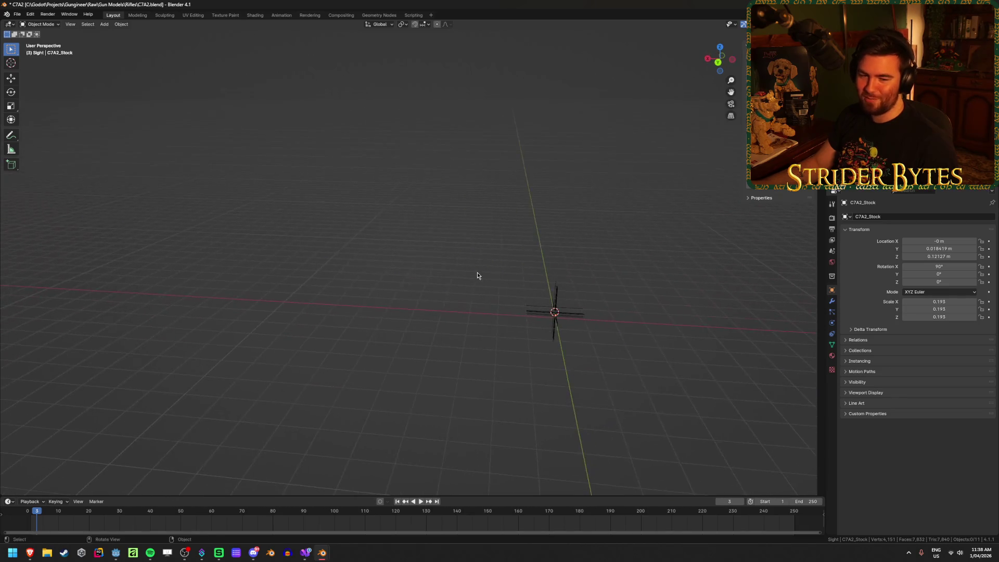
pyautogui.click(553, 318)
pyautogui.press('KP_Decimal')
pyautogui.click(542, 299)
pyautogui.moveTo(542, 299)
pyautogui.mouseDown()
pyautogui.moveTo(470, 292)
pyautogui.moveTo(528, 291)
pyautogui.mouseUp()
pyautogui.scroll(3, 528, 291)
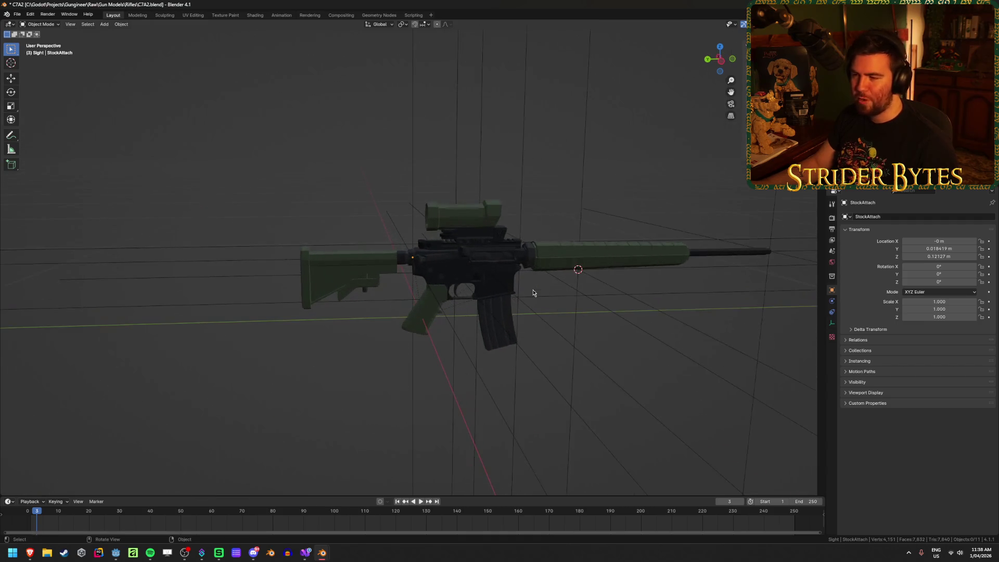
pyautogui.click(414, 257)
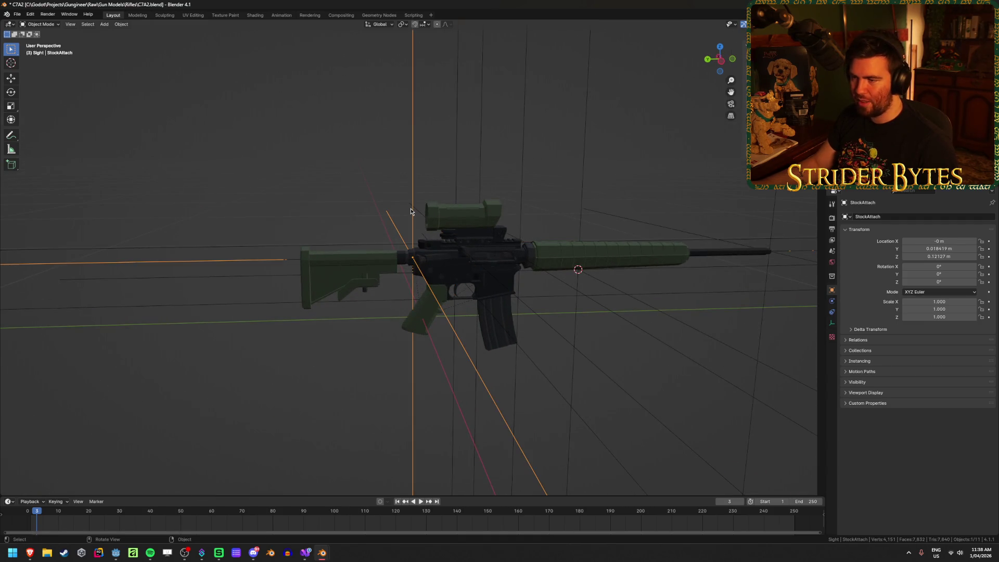
# Check the rifle's receiver, sight, magazine and SightAttach empty, then deselect everything
pyautogui.scroll(2, 411, 211)
pyautogui.click(523, 244)
pyautogui.click(527, 221)
pyautogui.click(448, 332)
pyautogui.click(579, 354)
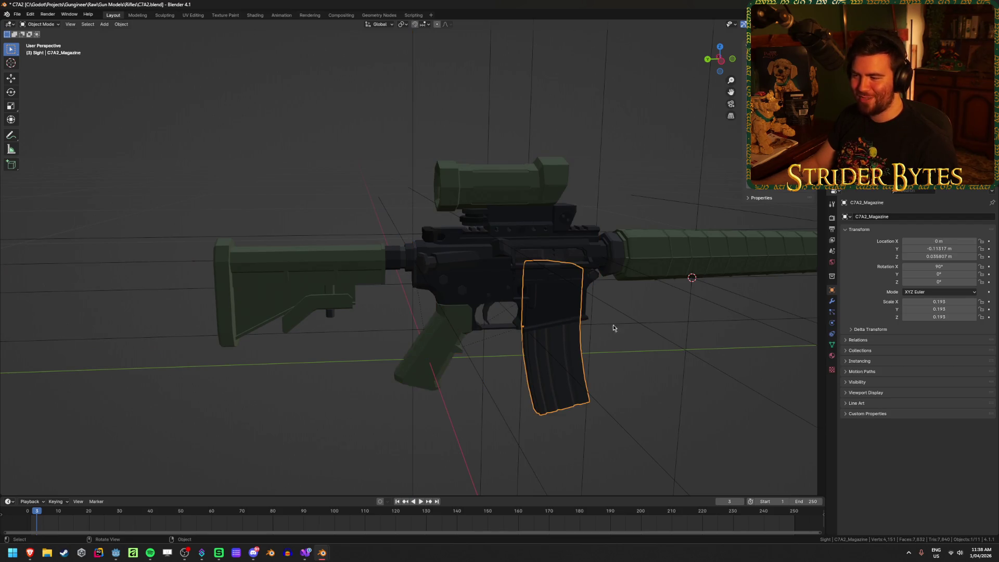
pyautogui.click(623, 313)
pyautogui.scroll(5, 476, 299)
pyautogui.scroll(-2, 376, 291)
pyautogui.click(408, 312)
# Frame the whole rifle centred in view and bring up the File menu
pyautogui.click(16, 14)
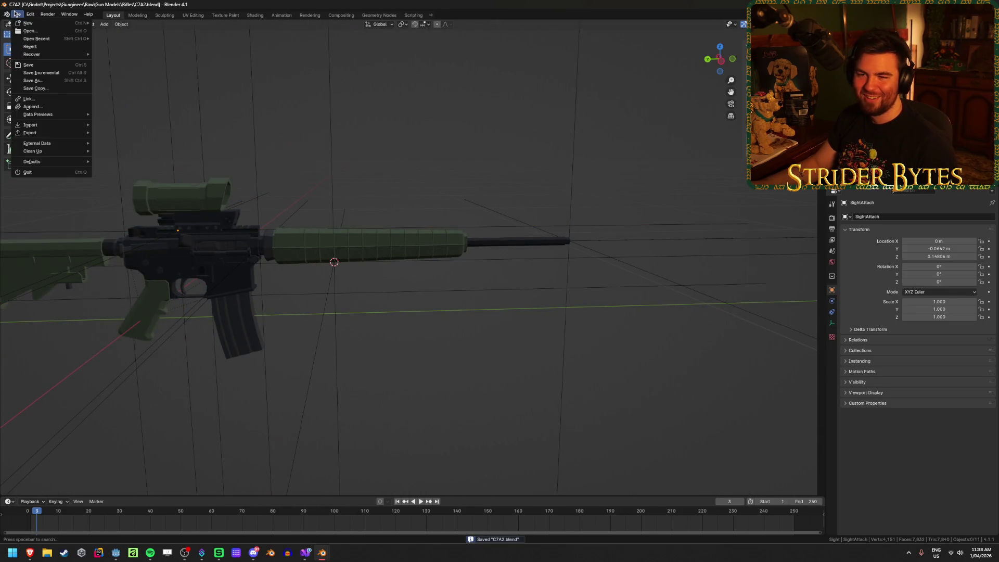
pyautogui.click(16, 14)
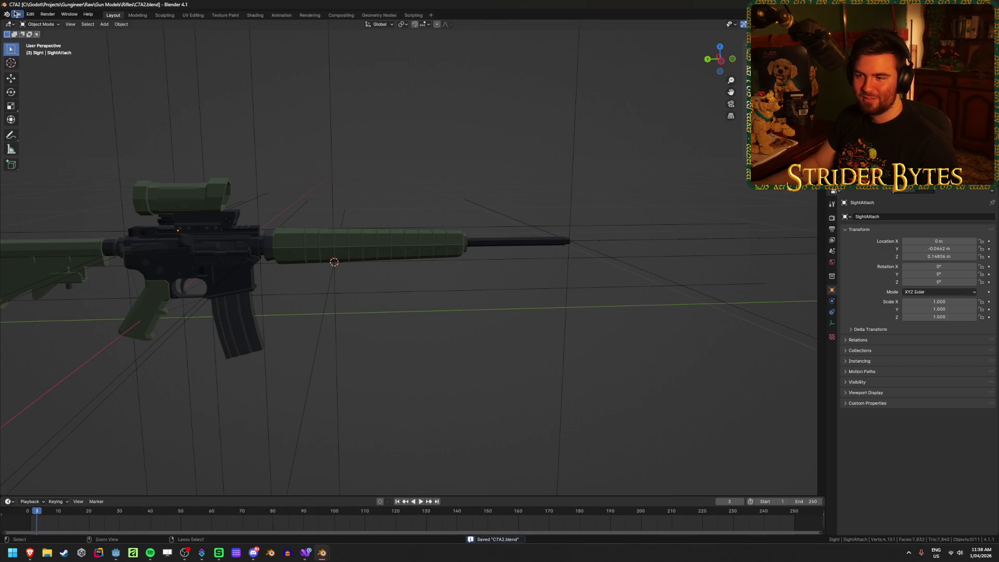
pyautogui.press('Home')
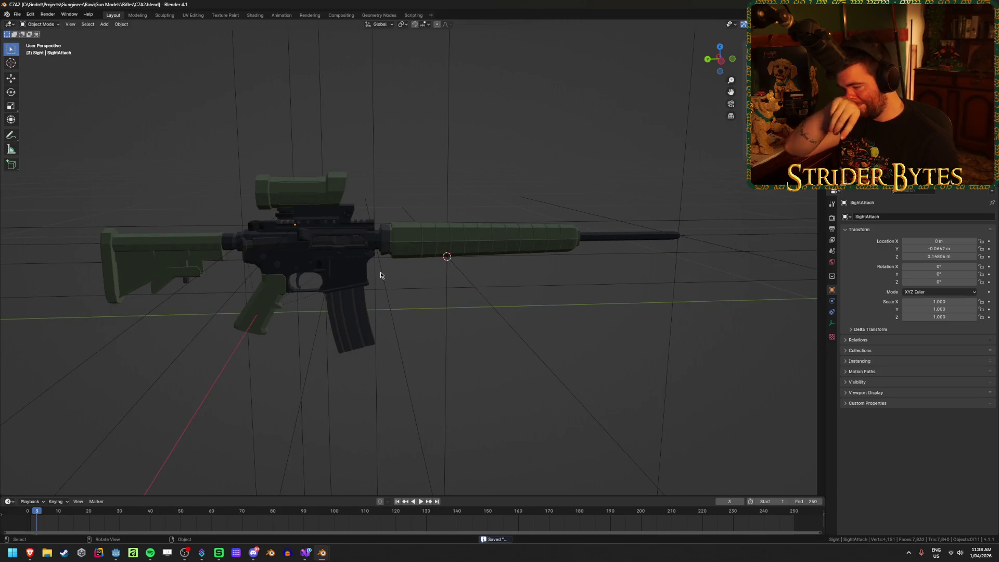
pyautogui.moveTo(380, 274); pyautogui.dragTo(413, 278)
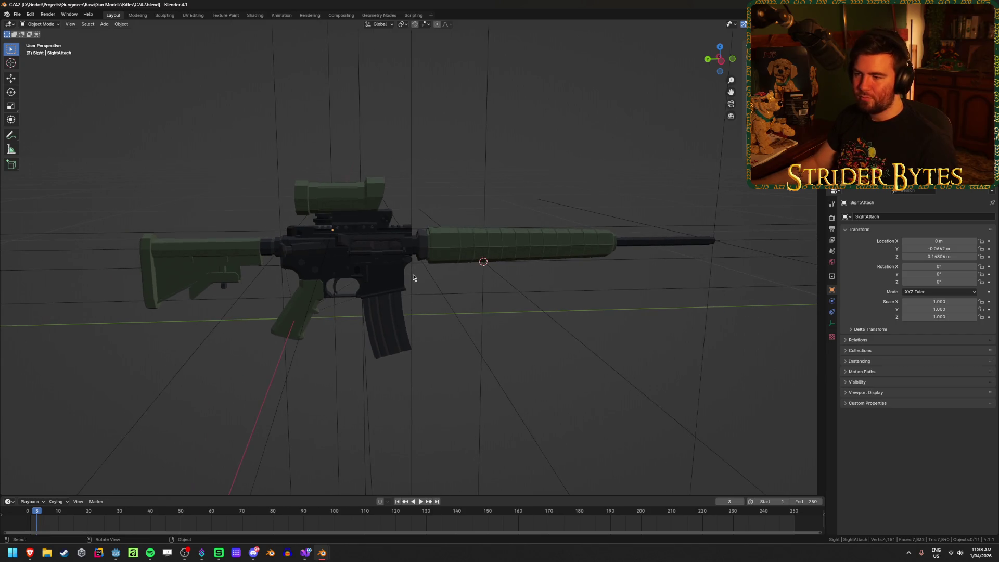
pyautogui.click(18, 14)
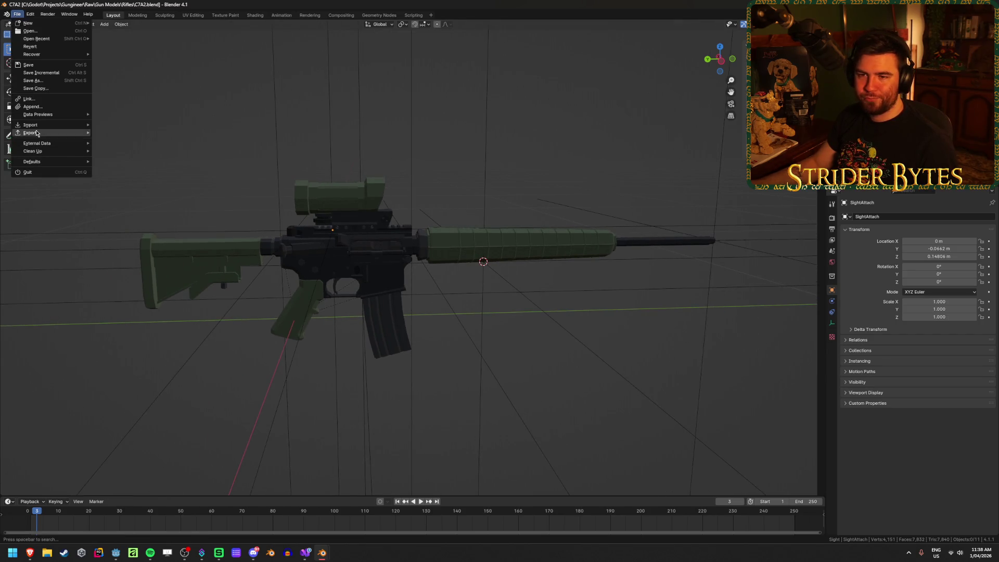
pyautogui.click(33, 107)
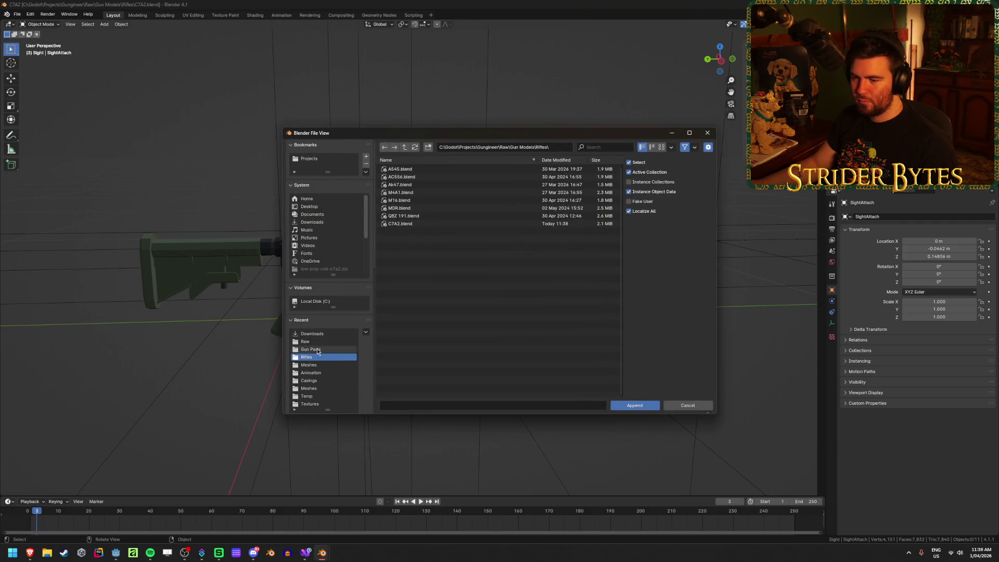
pyautogui.click(313, 222)
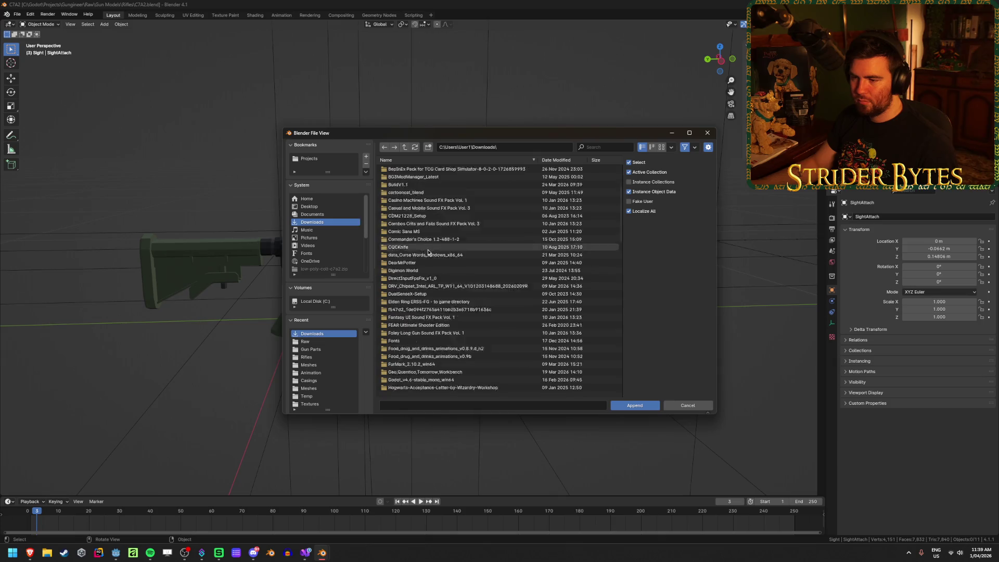
pyautogui.scroll(-10, 430, 261)
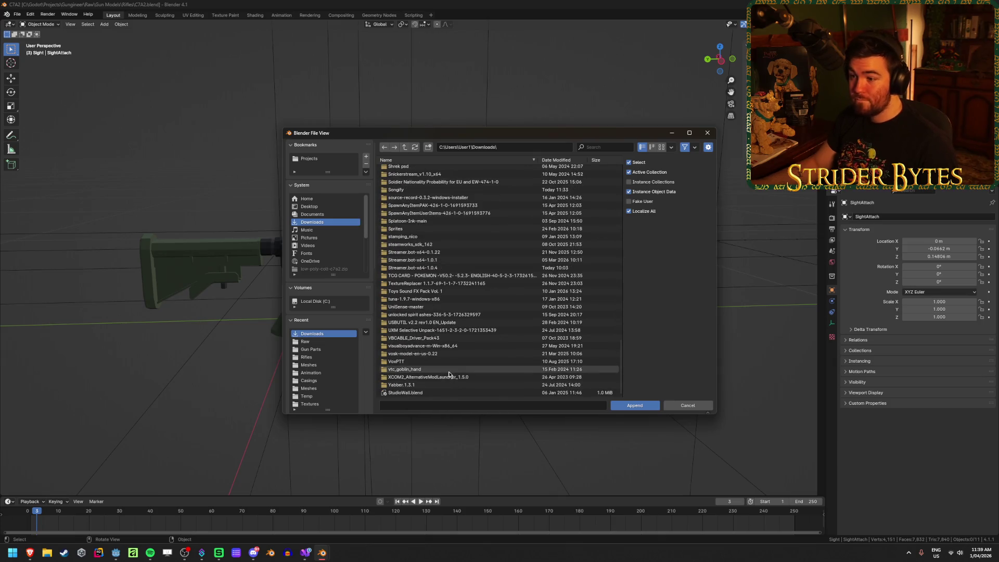
pyautogui.click(679, 405)
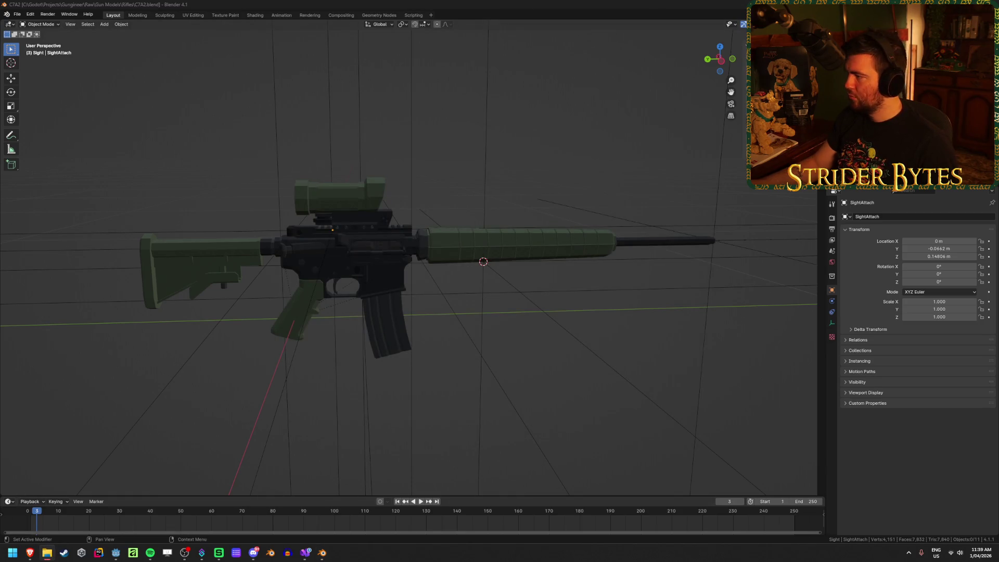
pyautogui.click(47, 553)
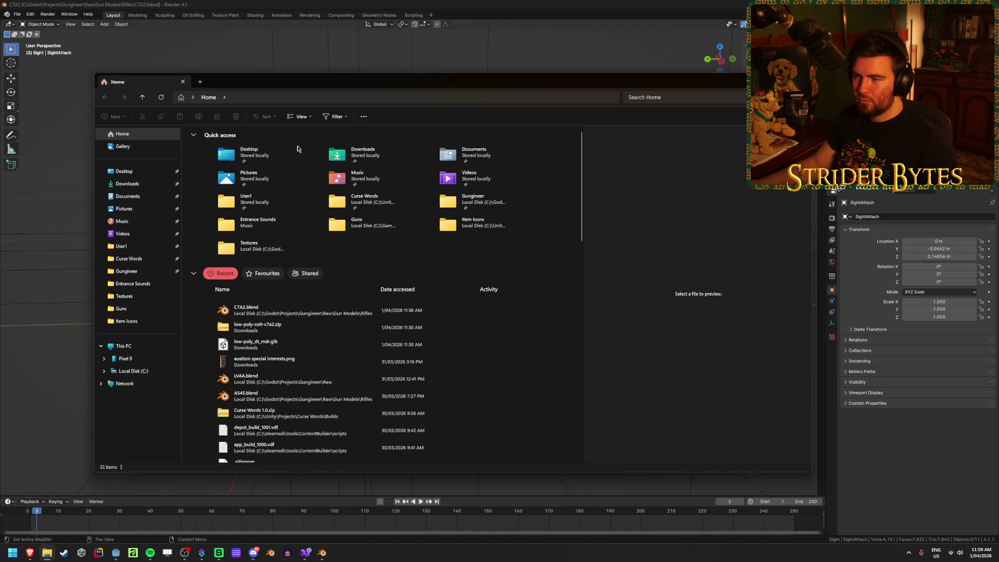
# Extract low-poly-colt-c7a2.zip into Downloads, open its source folder, then return to Blender
pyautogui.rightClick(199, 162)
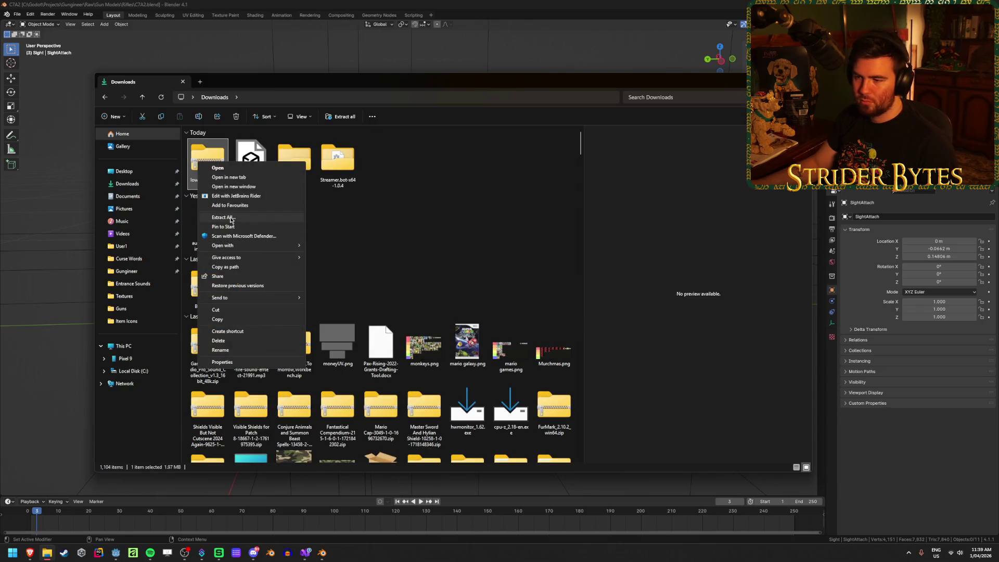
pyautogui.click(224, 218)
pyautogui.click(579, 351)
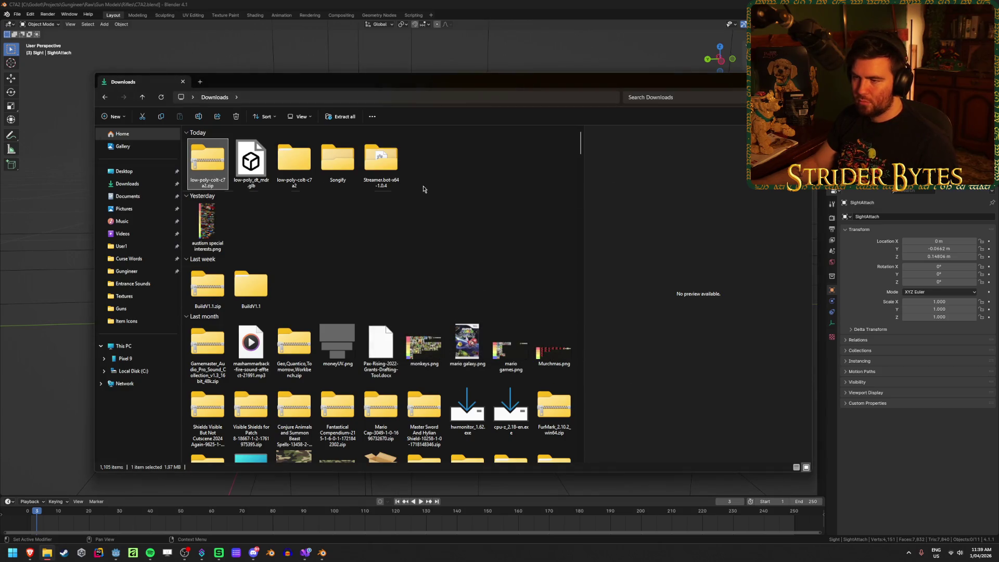
pyautogui.doubleClick(287, 163)
pyautogui.doubleClick(239, 153)
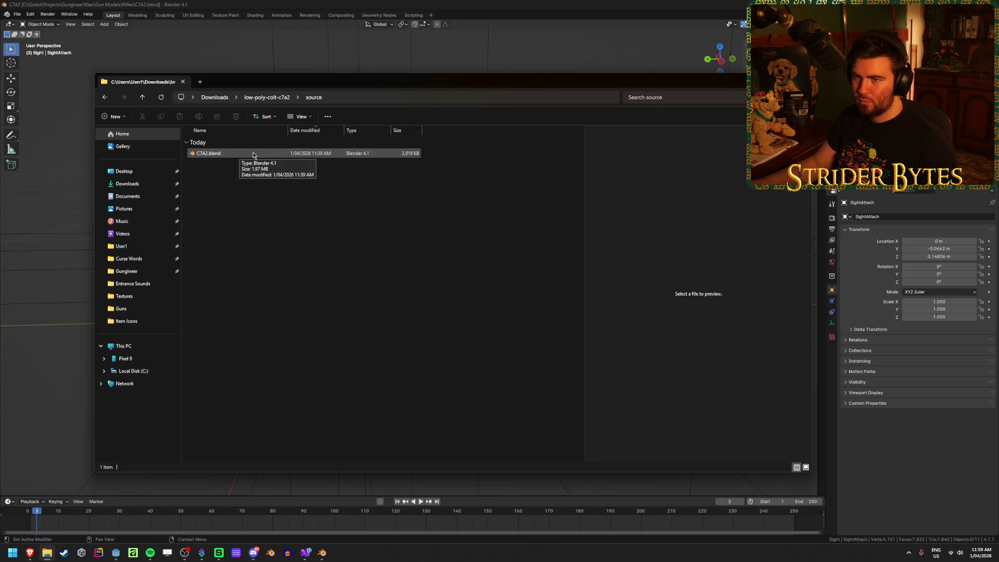
pyautogui.click(156, 57)
pyautogui.click(17, 14)
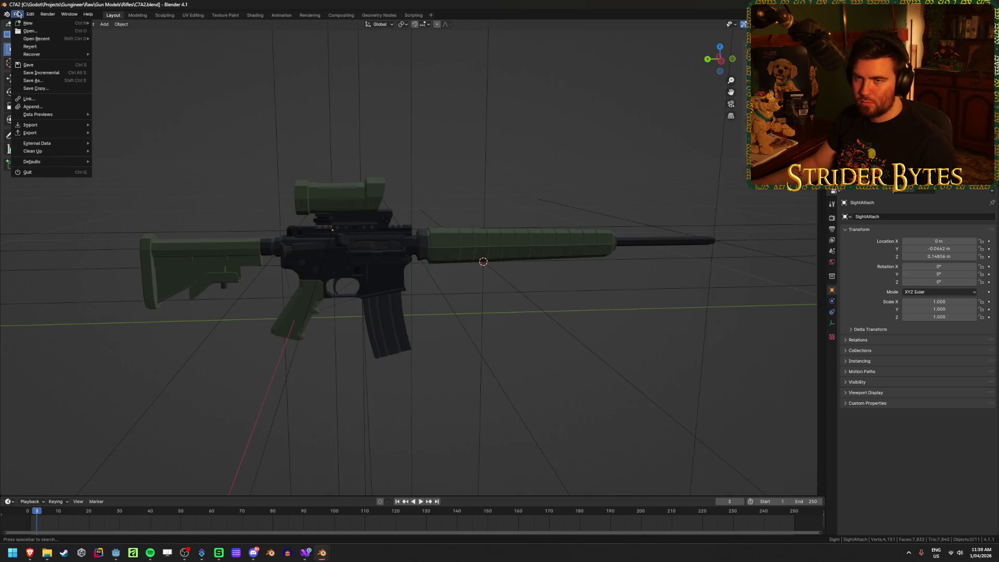
# Append the Cylinder object from Downloads/low-poly-colt-c7a2/source/C7A2.blend
pyautogui.click(33, 106)
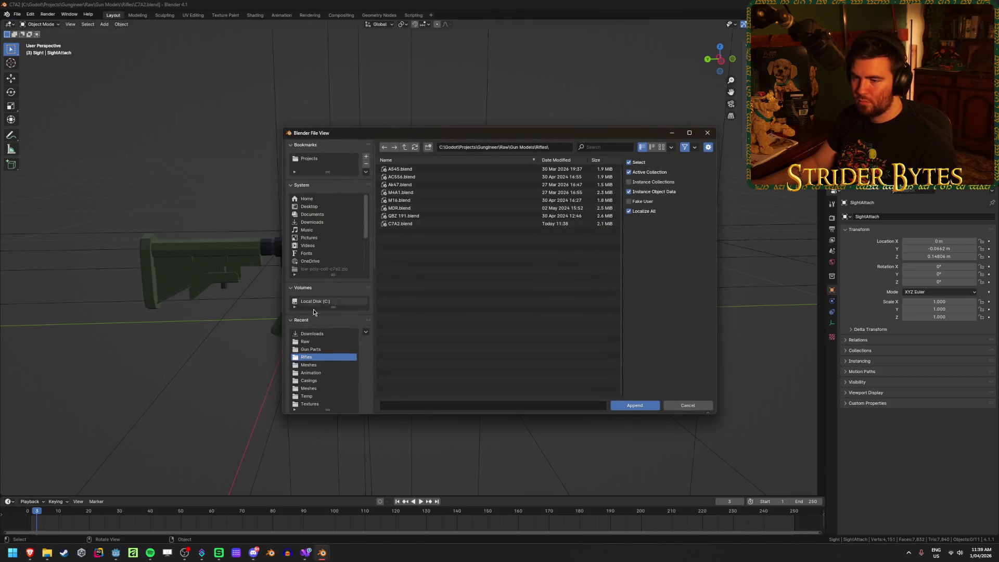
pyautogui.click(312, 223)
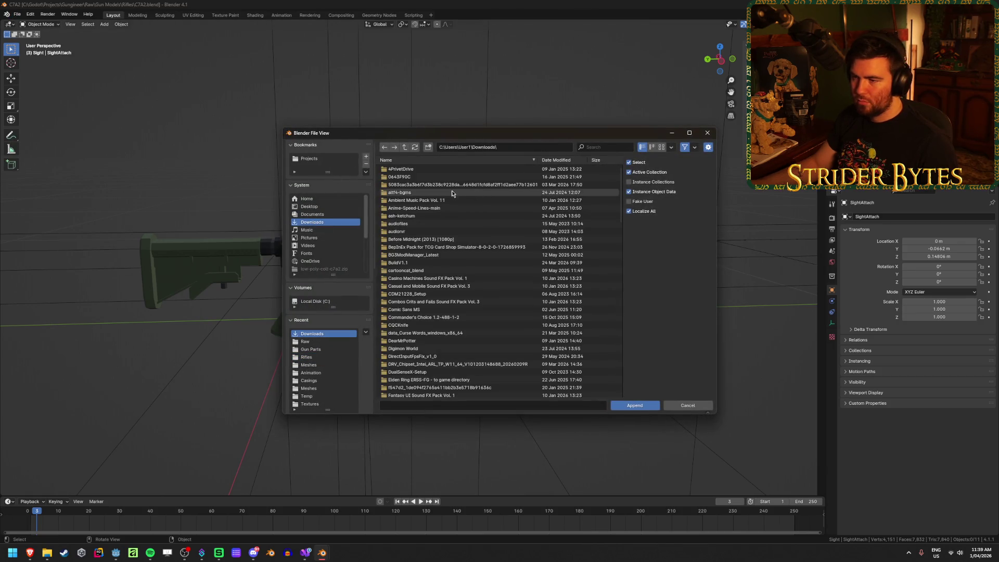
pyautogui.scroll(-10, 454, 206)
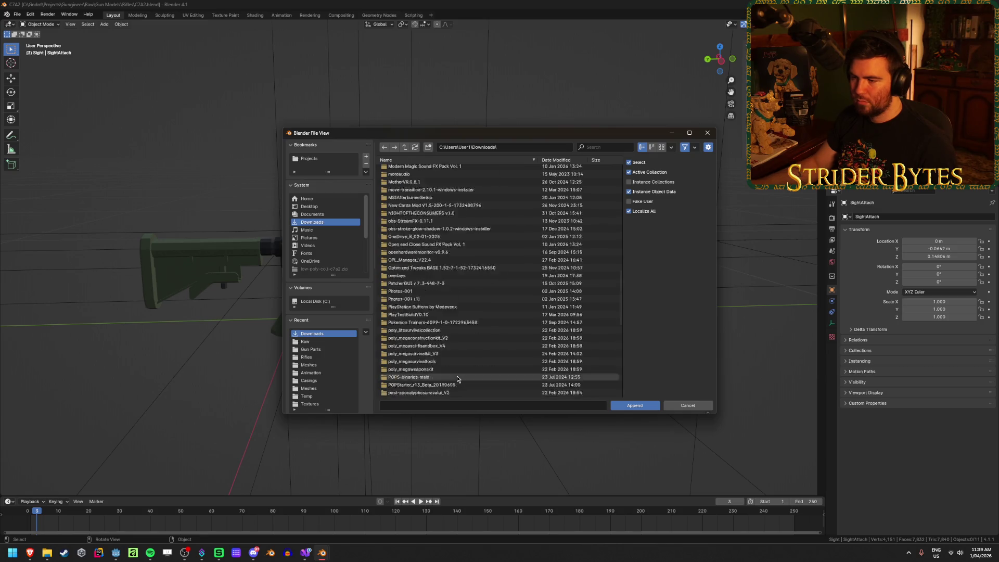
pyautogui.click(556, 160)
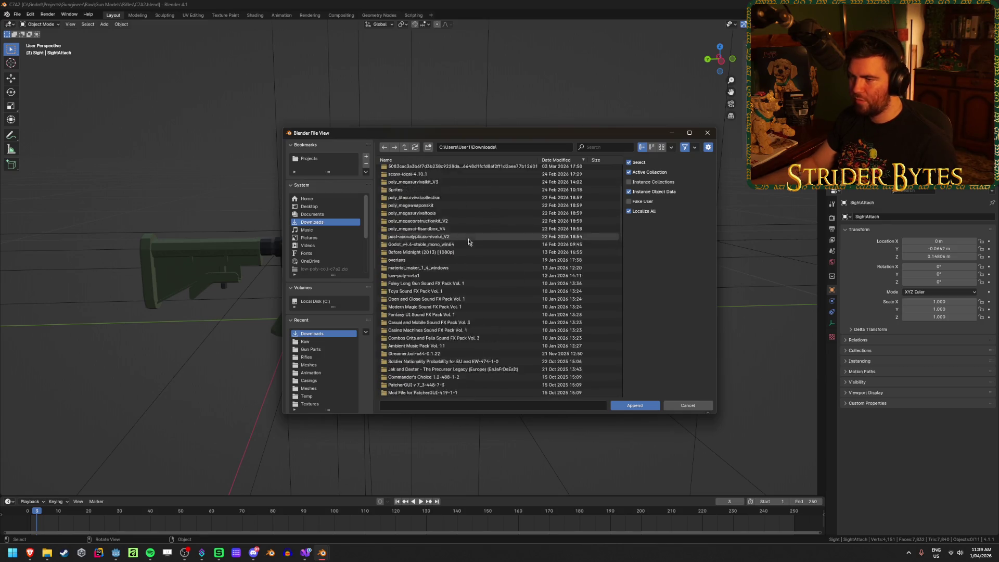
pyautogui.scroll(5, 468, 242)
pyautogui.doubleClick(438, 169)
pyautogui.doubleClick(438, 169)
pyautogui.doubleClick(438, 169)
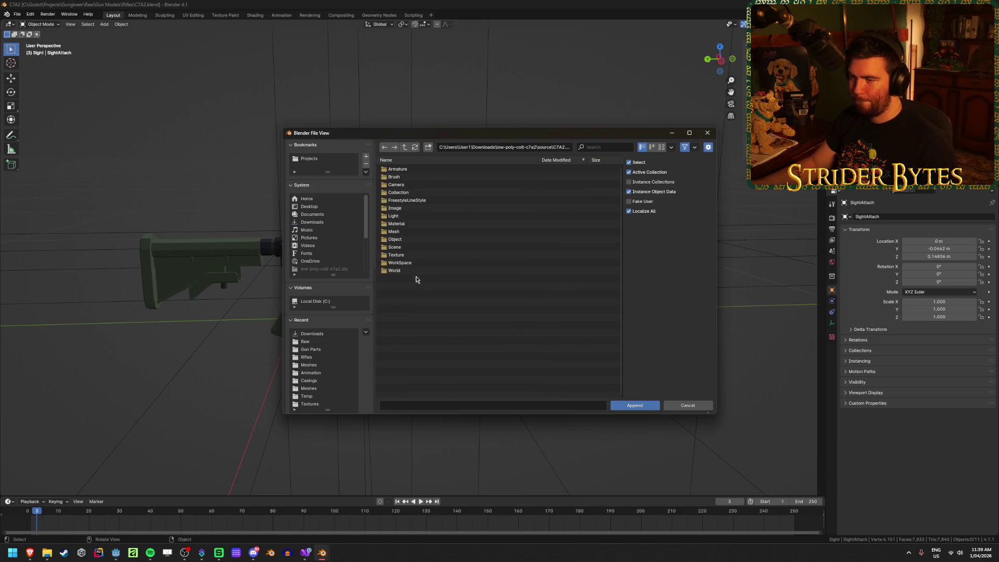
pyautogui.doubleClick(405, 239)
pyautogui.click(411, 170)
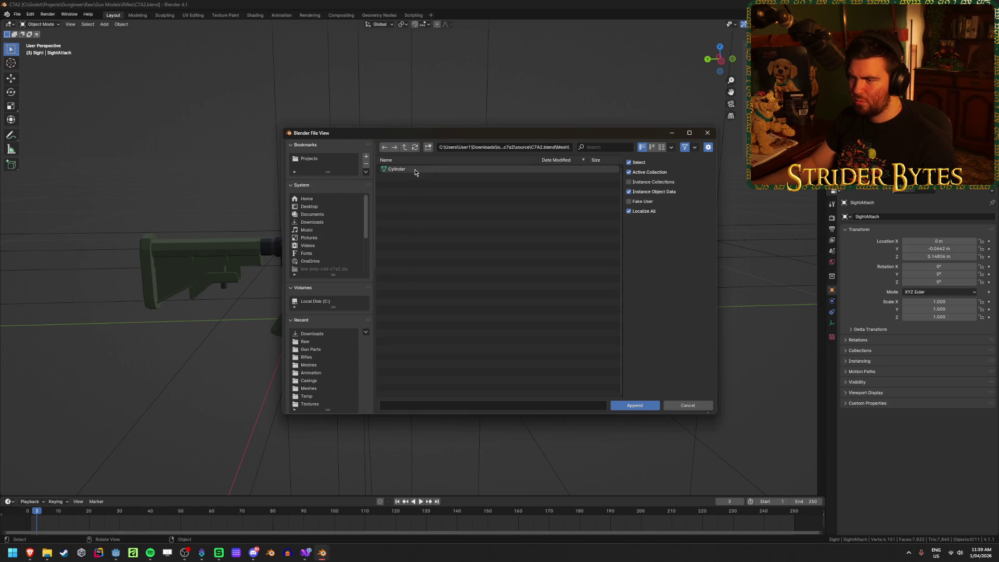
pyautogui.click(623, 408)
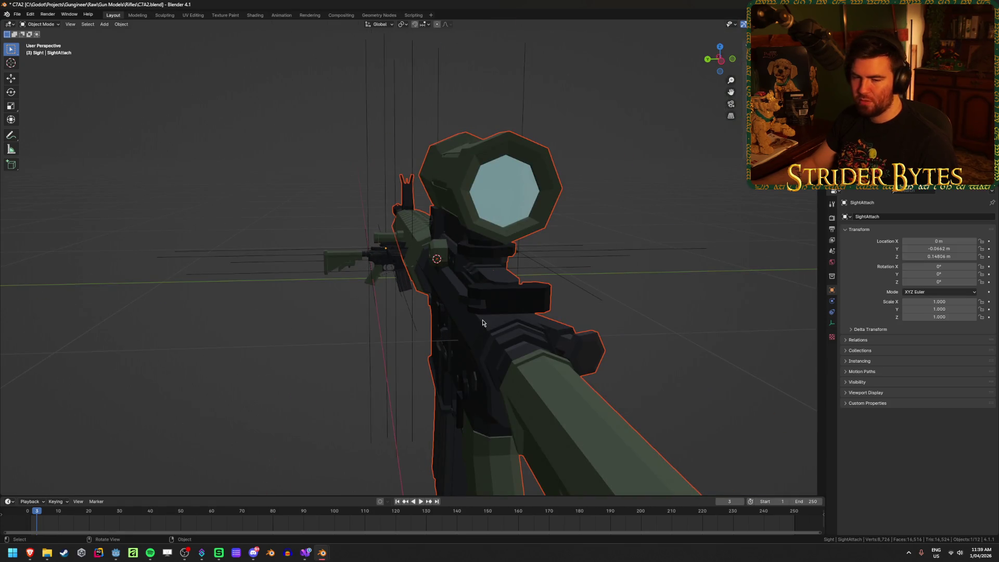
# Turn the appended rifle Cylinder.003 by 90° about Z, then reselect it
pyautogui.moveTo(388, 313); pyautogui.dragTo(427, 307)
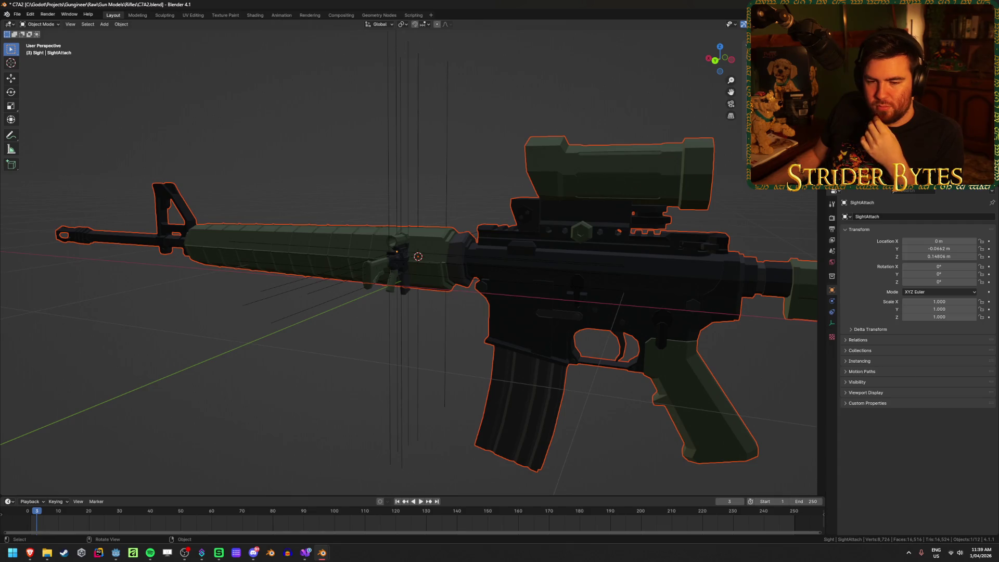
pyautogui.scroll(-3, 91, 284)
pyautogui.moveTo(91, 284); pyautogui.dragTo(154, 288)
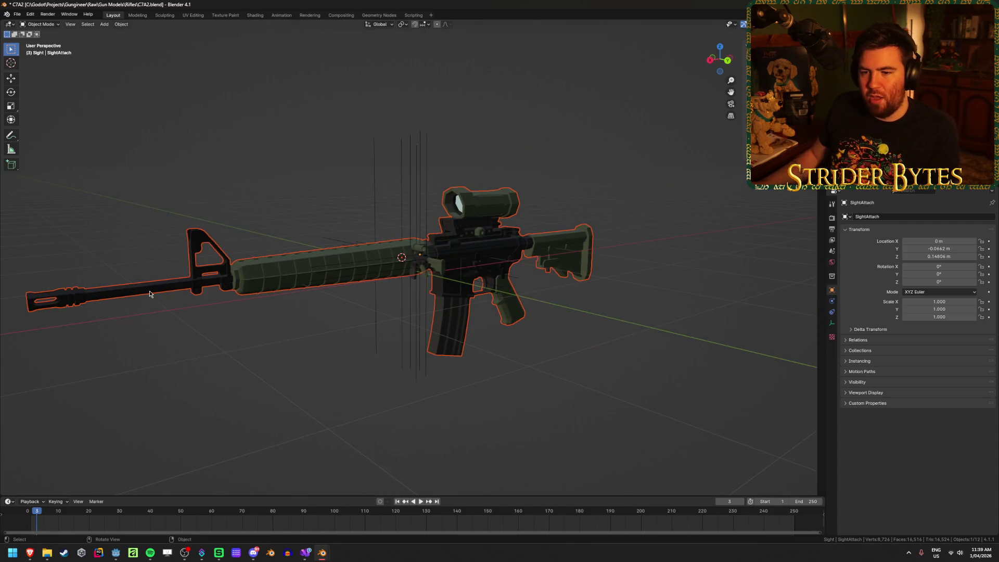
pyautogui.moveTo(314, 331); pyautogui.dragTo(473, 356)
pyautogui.press('r')
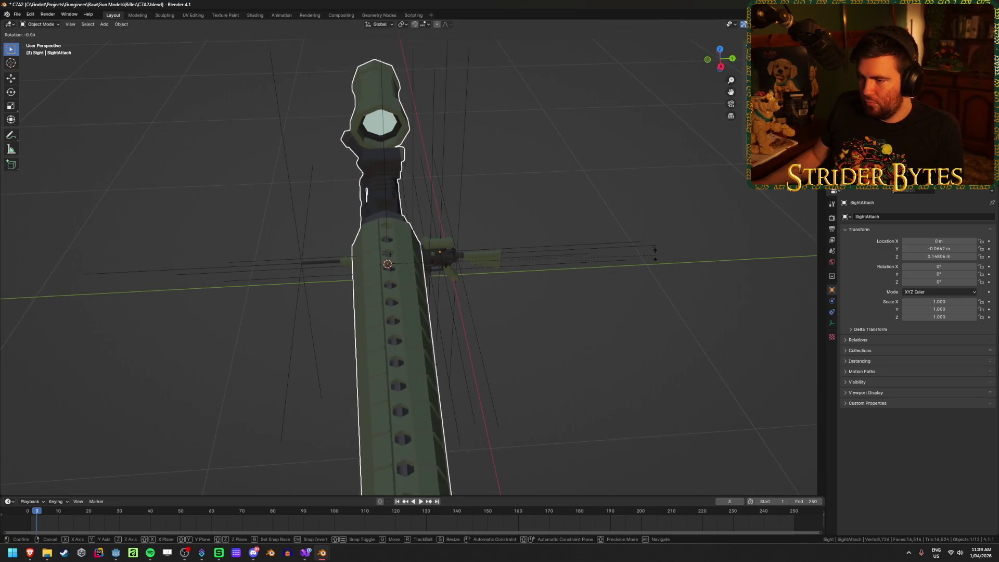
pyautogui.press('Escape')
pyautogui.press('r')
pyautogui.press('z')
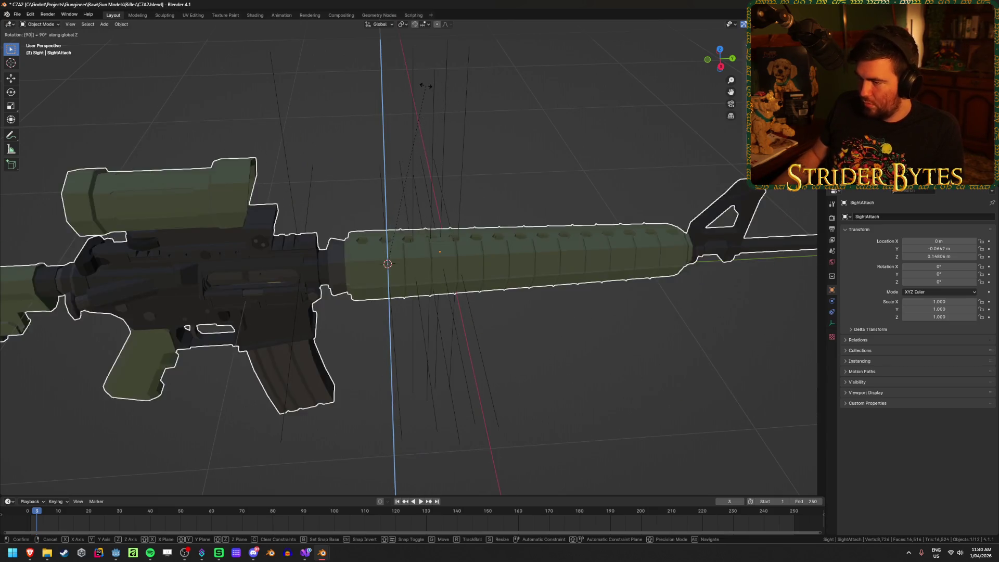
pyautogui.click(426, 88)
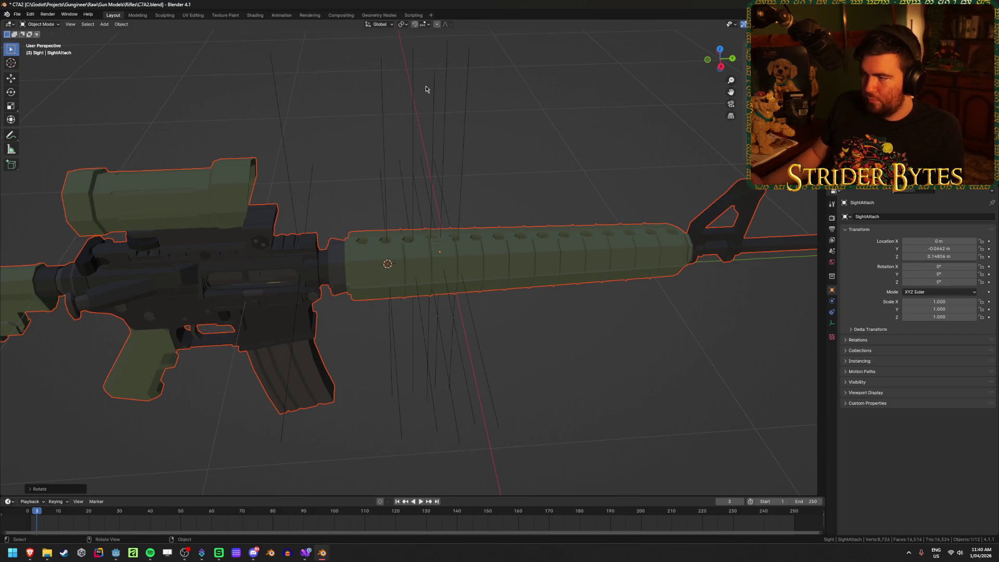
pyautogui.keyDown('shift'); pyautogui.click(253, 267); pyautogui.keyUp('shift')
pyautogui.scroll(-8, 253, 267)
# Snap the 3D cursor to the world origin, select everything and set the pivot to 3D Cursor
pyautogui.press('a')
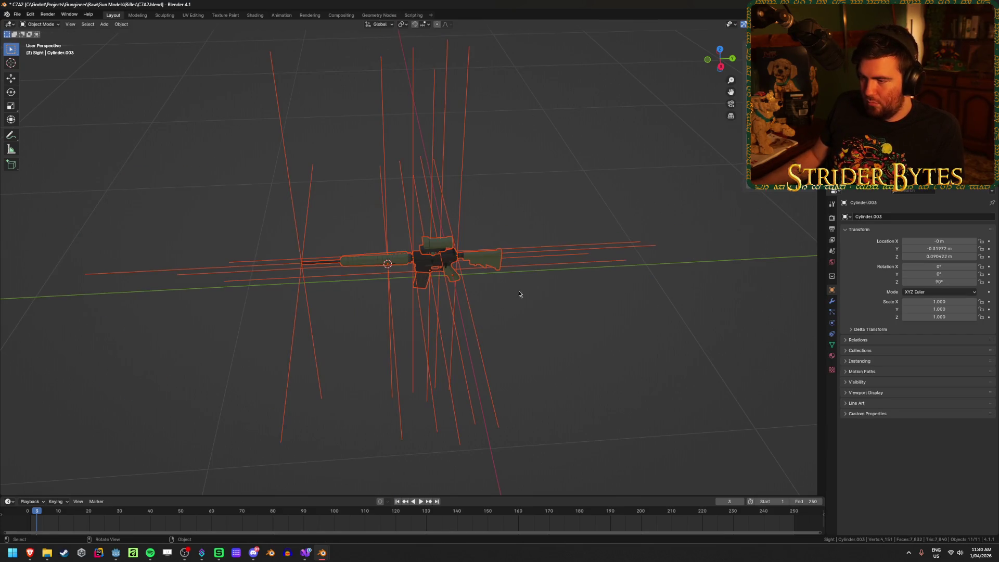
pyautogui.click(554, 297)
pyautogui.scroll(4, 554, 298)
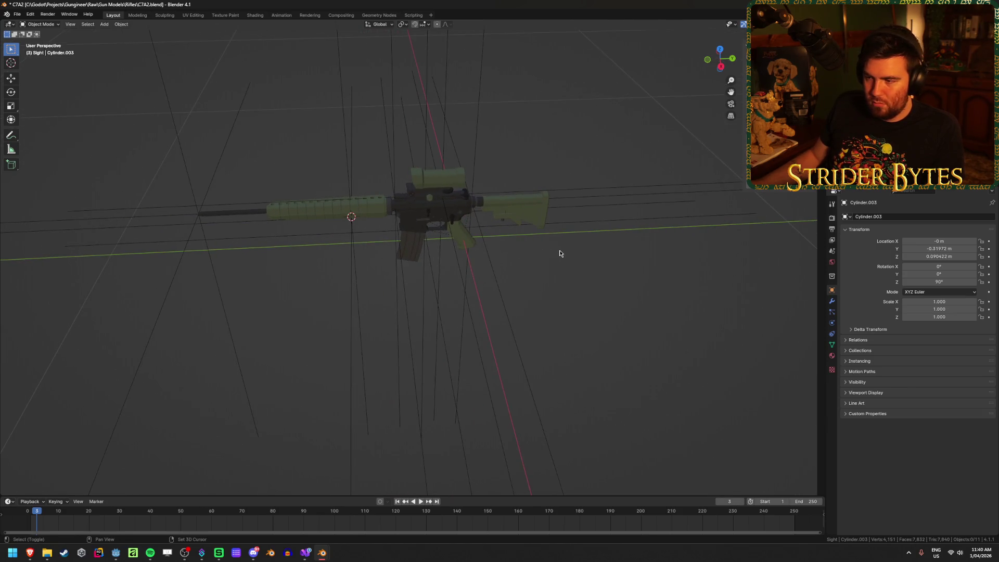
pyautogui.hotkey('shift', 's')
pyautogui.click(514, 280)
pyautogui.press('a')
pyautogui.click(404, 24)
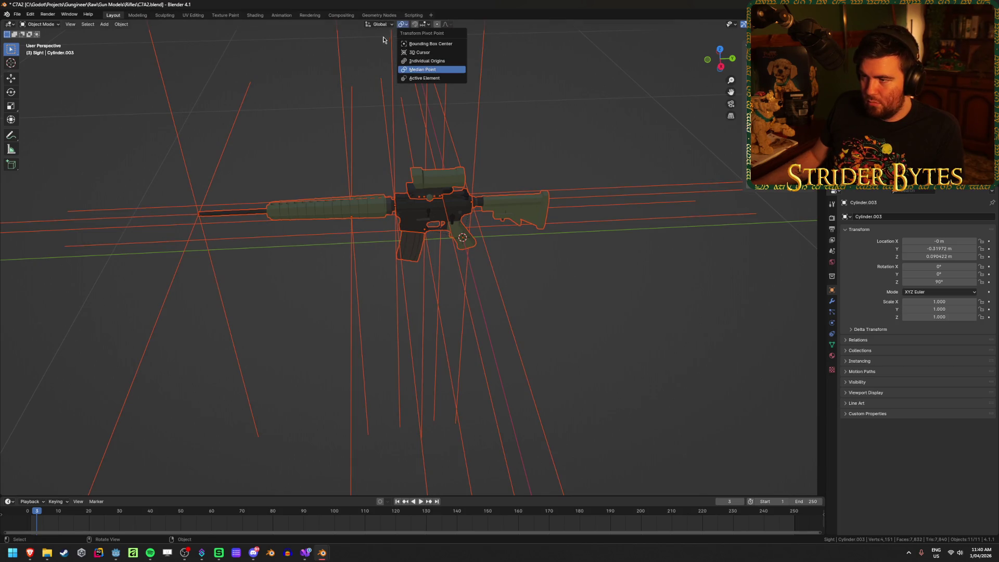
pyautogui.click(420, 52)
# Rotate all objects 180° about Z and save C7A2.blend
pyautogui.moveTo(511, 311)
pyautogui.mouseDown()
pyautogui.moveTo(508, 297)
pyautogui.moveTo(504, 319)
pyautogui.mouseUp()
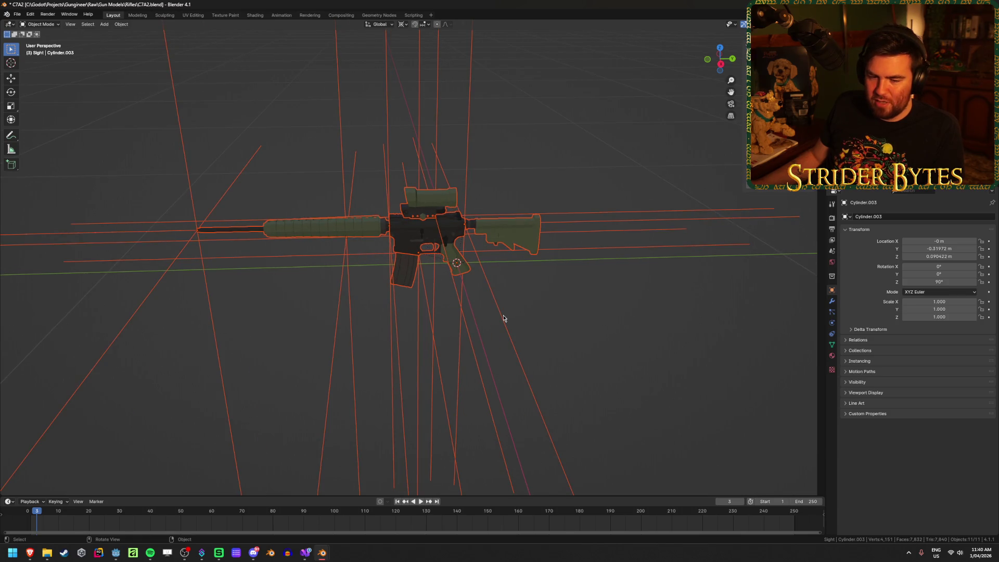
pyautogui.press('KP_4')
pyautogui.press('KP_4')
pyautogui.press('KP_4')
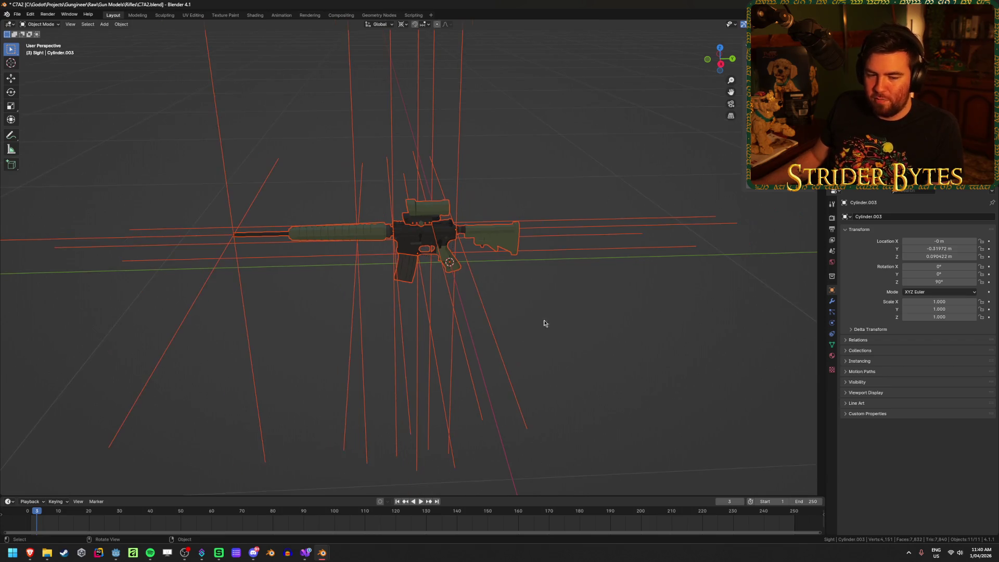
pyautogui.press('r')
pyautogui.press('z')
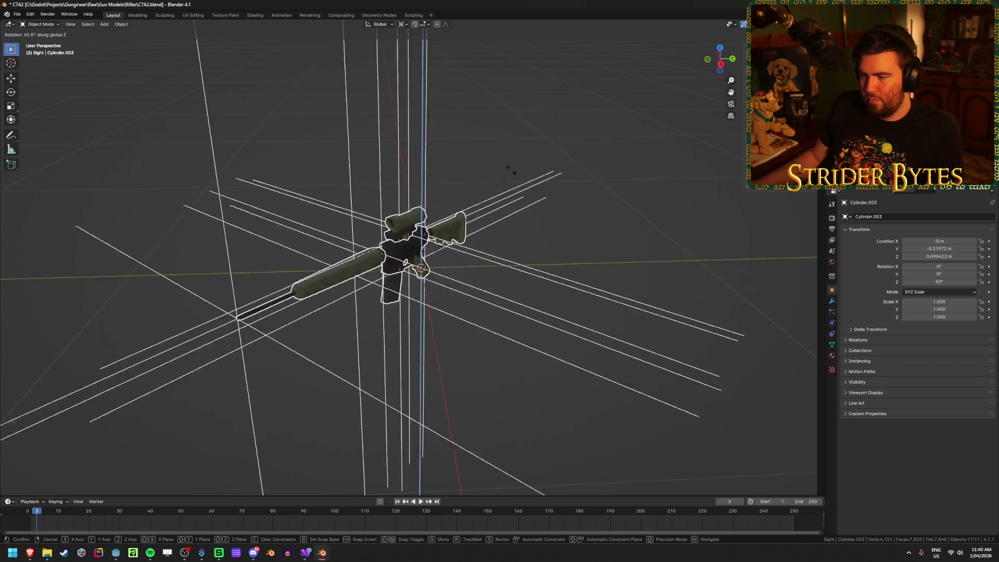
pyautogui.moveTo(283, 210)
pyautogui.write('180')
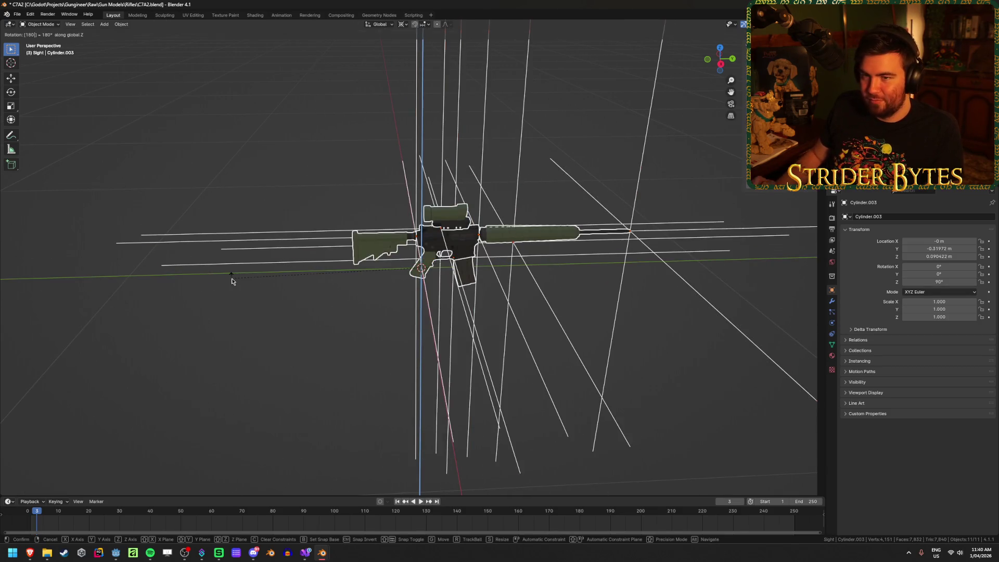
pyautogui.press('Return')
pyautogui.click(259, 344)
pyautogui.hotkey('ctrl', 's')
pyautogui.moveTo(335, 303)
pyautogui.mouseDown()
pyautogui.moveTo(466, 297)
pyautogui.moveTo(397, 314)
pyautogui.moveTo(490, 310)
pyautogui.moveTo(495, 346)
pyautogui.moveTo(486, 345)
pyautogui.mouseUp()
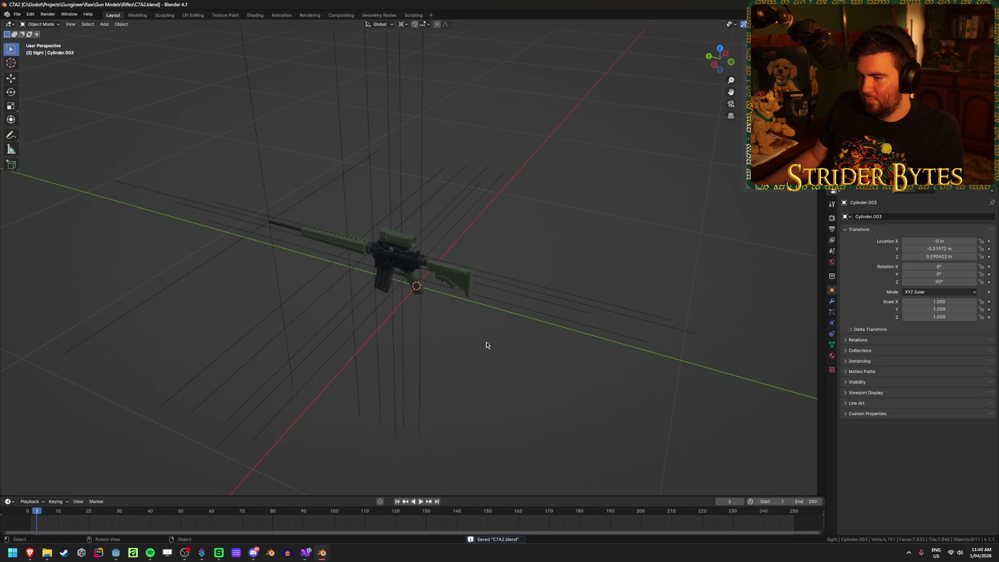
# Select the six attach empties, including MagazineAttach, BarrelAttach and MuzzleAttach
pyautogui.click(427, 182)
pyautogui.click(408, 332)
pyautogui.click(395, 331)
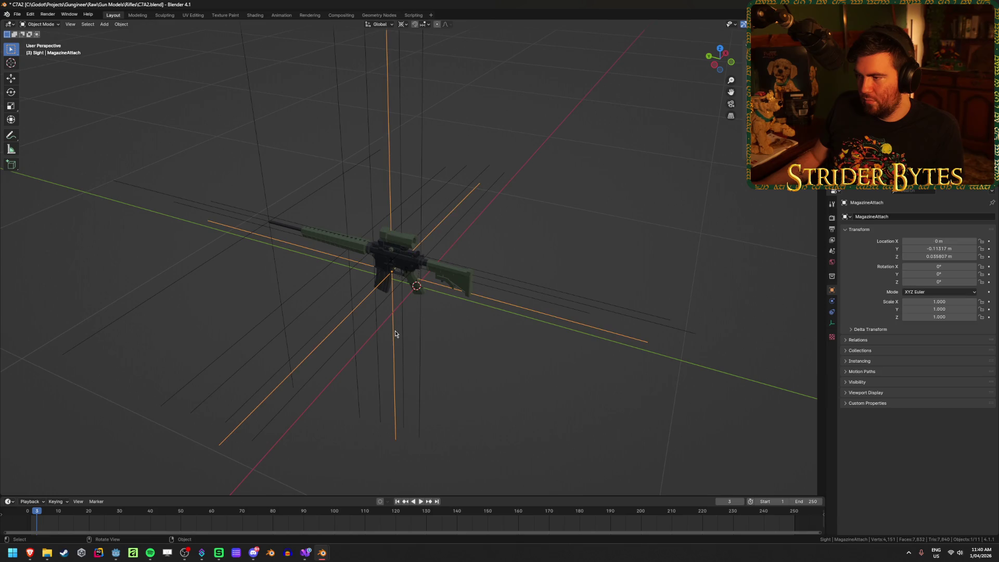
pyautogui.keyDown('shift'); pyautogui.click(407, 176); pyautogui.keyUp('shift')
pyautogui.keyDown('shift'); pyautogui.click(402, 183); pyautogui.keyUp('shift')
pyautogui.keyDown('shift'); pyautogui.click(409, 205); pyautogui.keyUp('shift')
pyautogui.keyDown('shift'); pyautogui.click(414, 210); pyautogui.keyUp('shift')
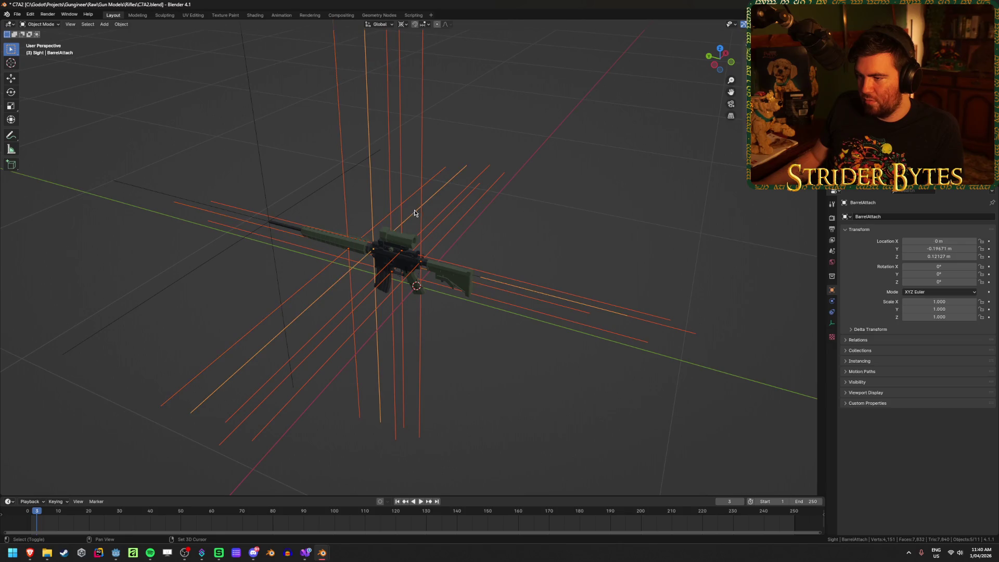
pyautogui.keyDown('shift'); pyautogui.click(286, 201); pyautogui.keyUp('shift')
pyautogui.click(584, 207)
pyautogui.hotkey('ctrl', 'z')
# Scale the empties to 0.246 around the 3D cursor and apply the scale
pyautogui.click(402, 25)
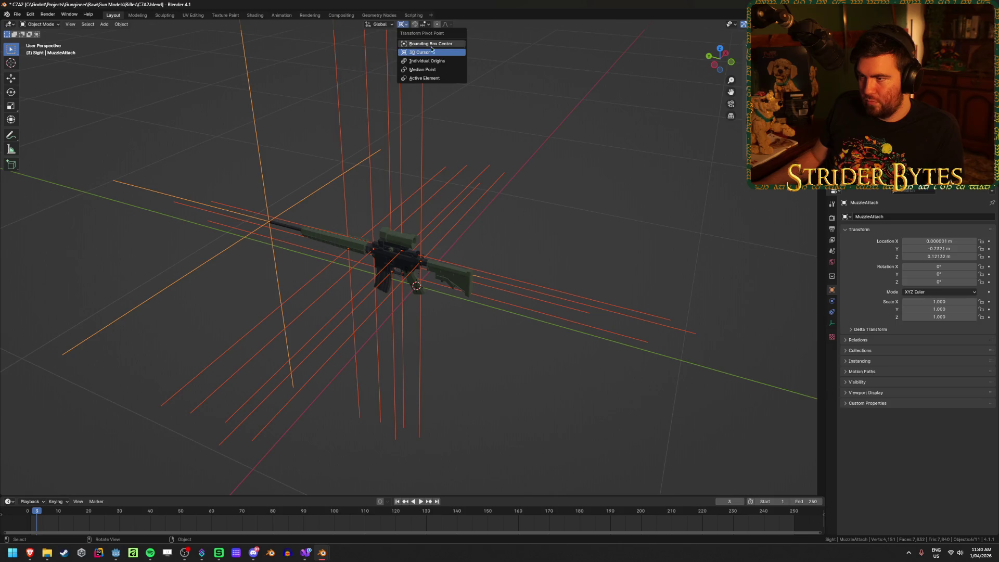
pyautogui.click(417, 61)
pyautogui.press('s')
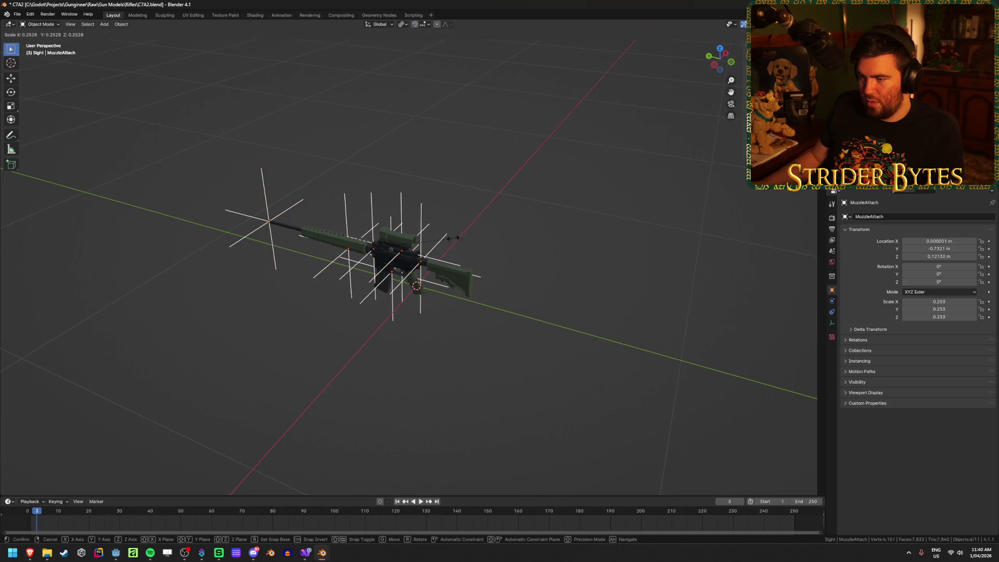
pyautogui.click(452, 247)
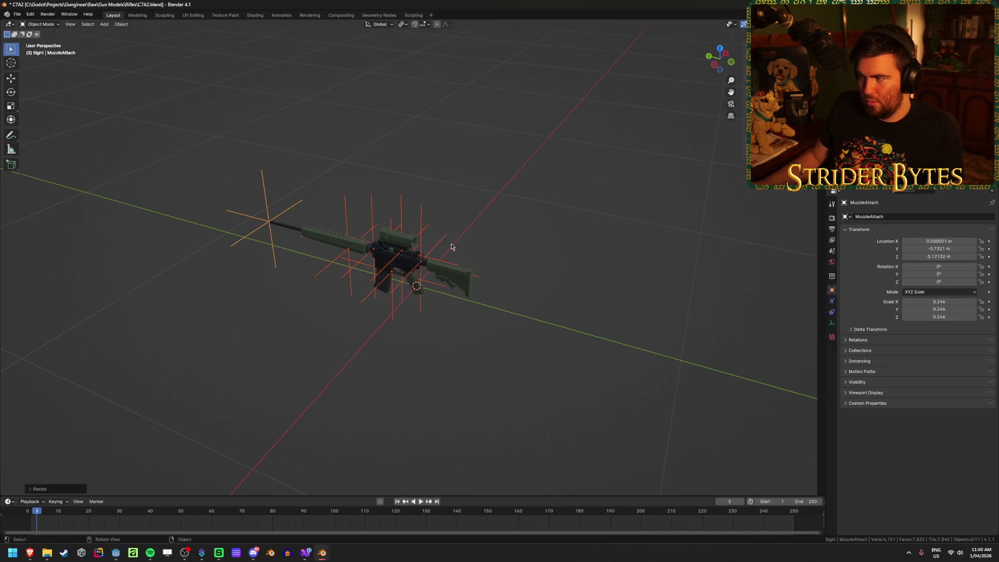
pyautogui.hotkey('ctrl', 'a')
pyautogui.click(536, 242)
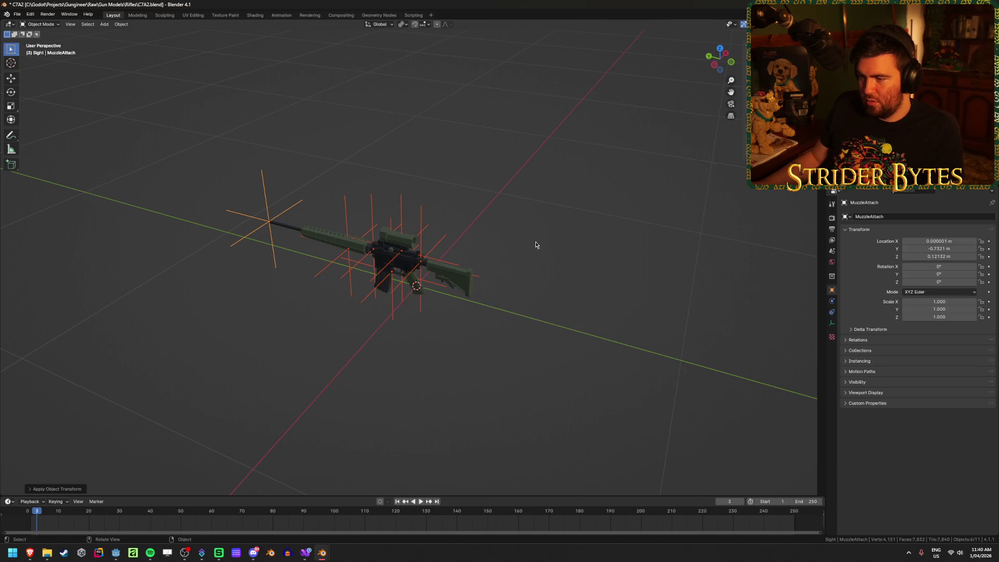
# Inspect the resized empties from a side view, ending with C7A2_Stock selected
pyautogui.scroll(4, 580, 213)
pyautogui.moveTo(581, 212)
pyautogui.mouseDown()
pyautogui.moveTo(598, 174)
pyautogui.moveTo(591, 154)
pyautogui.moveTo(616, 156)
pyautogui.moveTo(593, 180)
pyautogui.mouseUp()
pyautogui.click(393, 141)
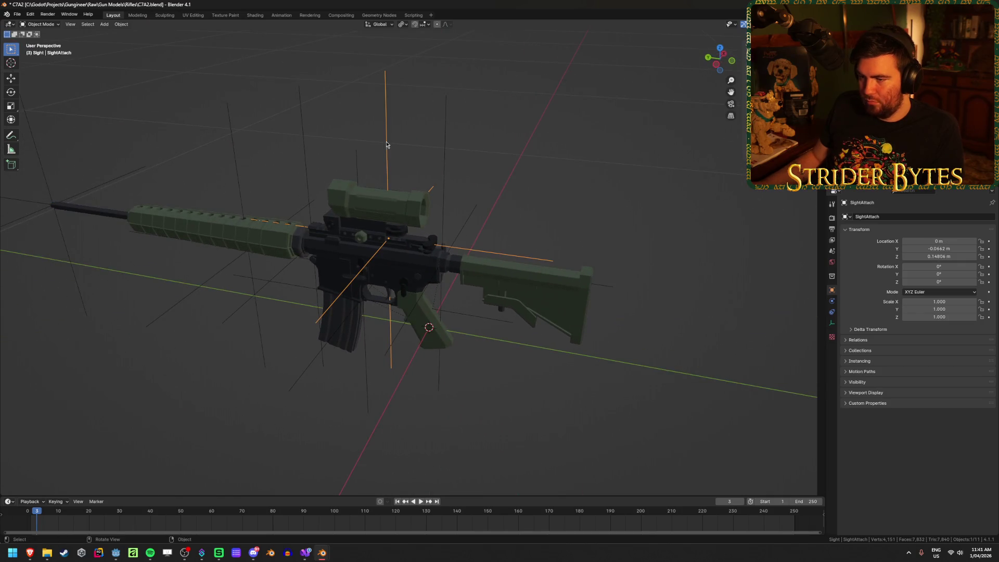
pyautogui.hotkey('alt', 'a')
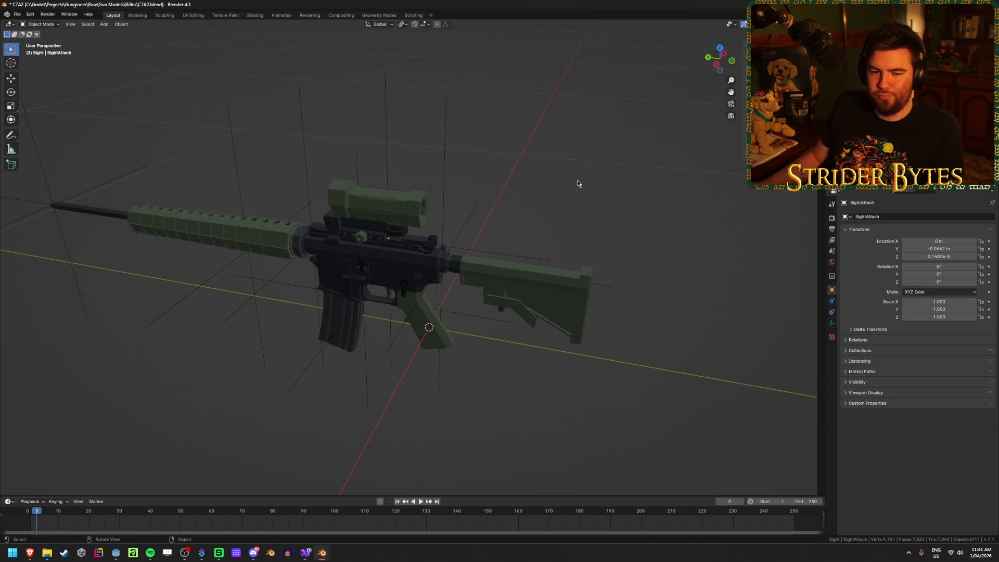
pyautogui.scroll(1, 577, 180)
pyautogui.scroll(-2, 576, 174)
pyautogui.scroll(1, 575, 169)
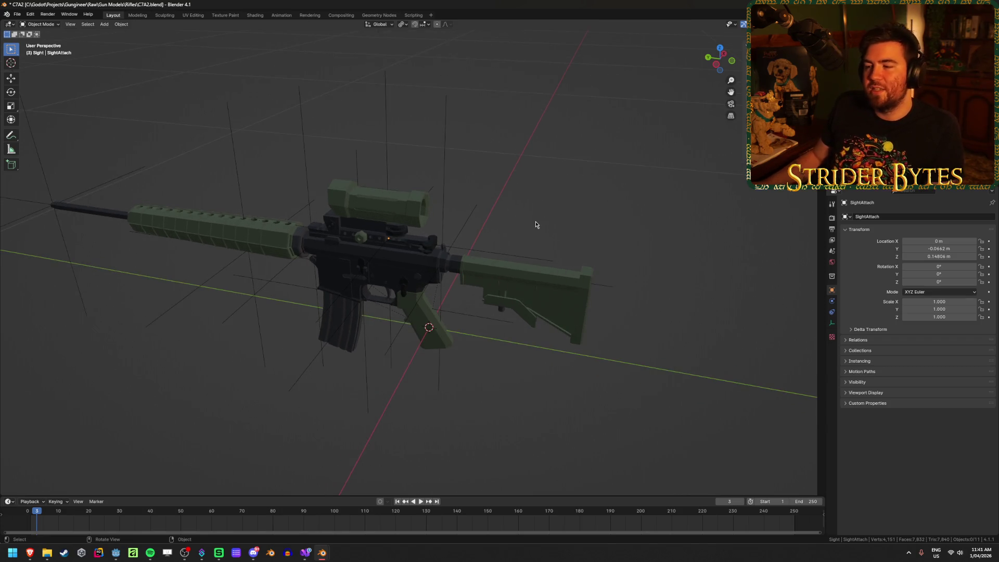
pyautogui.rightClick(507, 196)
pyautogui.moveTo(537, 232)
pyautogui.mouseDown()
pyautogui.moveTo(538, 215)
pyautogui.moveTo(510, 218)
pyautogui.mouseUp()
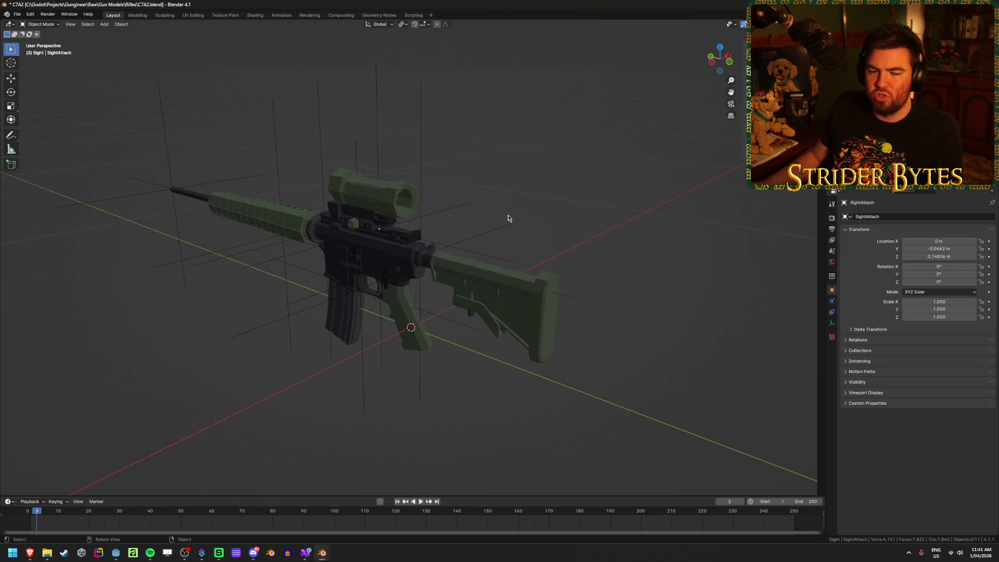
pyautogui.click(464, 283)
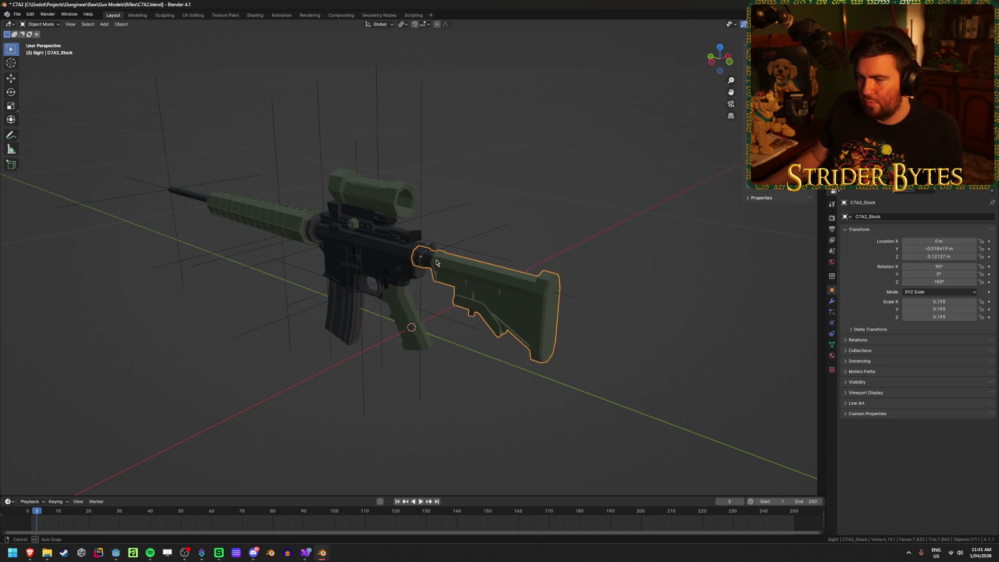
# In right-side orthographic view, scale the rifle Cylinder.003 down to 0.188
pyautogui.moveTo(465, 282); pyautogui.dragTo(572, 218)
pyautogui.scroll(-4, 575, 215)
pyautogui.hotkey('alt', 'a')
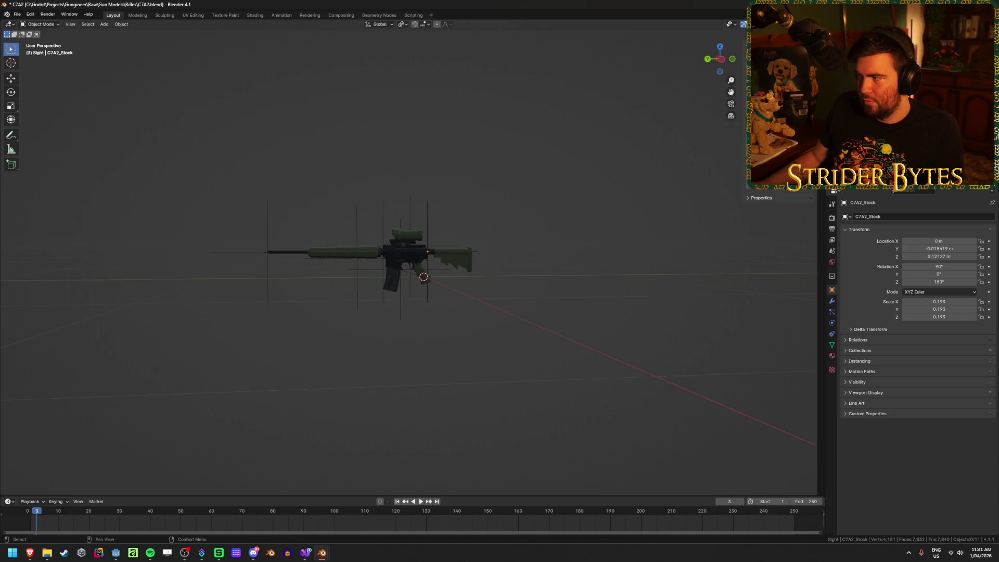
pyautogui.scroll(5, 596, 283)
pyautogui.click(597, 283)
pyautogui.moveTo(572, 281); pyautogui.dragTo(597, 283)
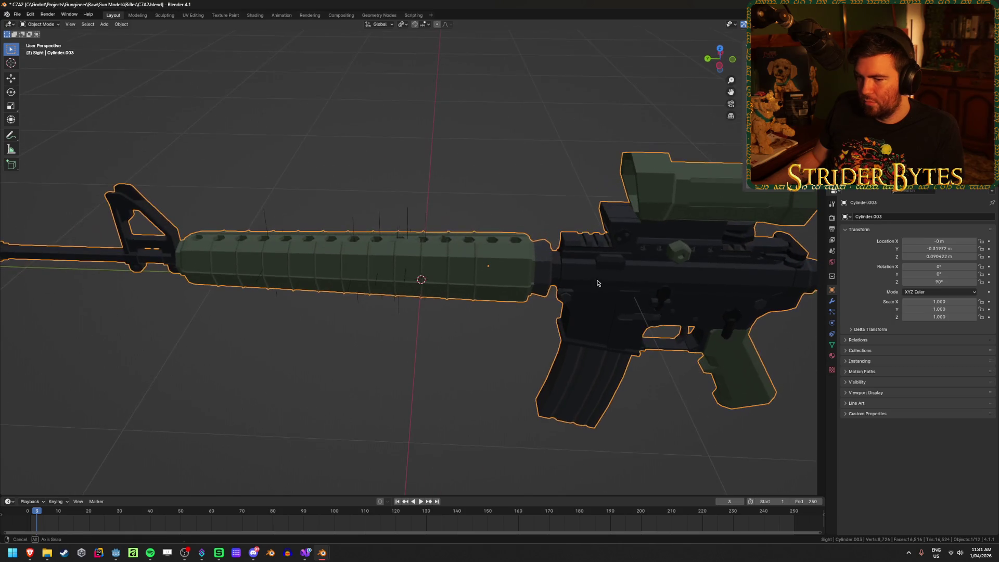
pyautogui.press('KP_3')
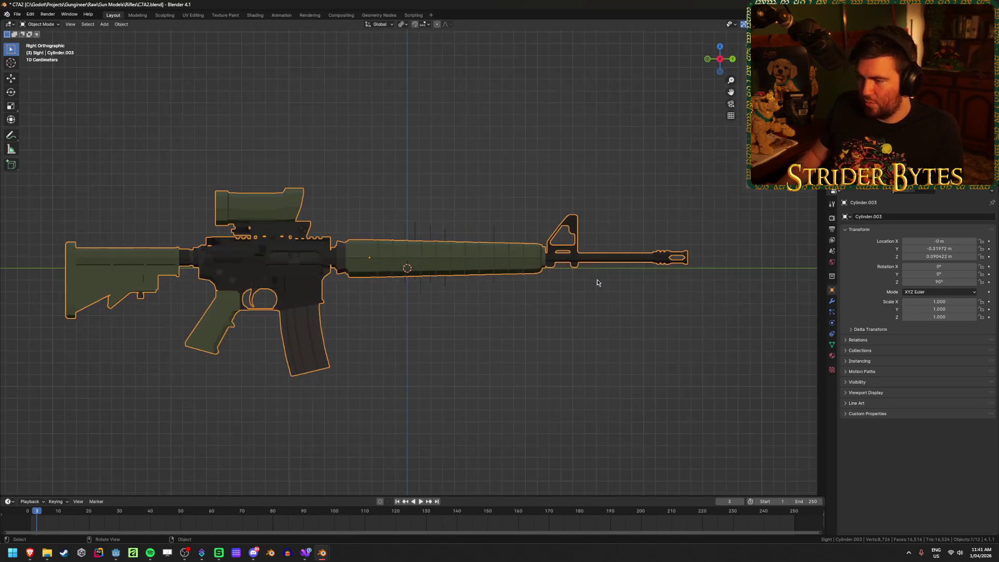
pyautogui.press('s')
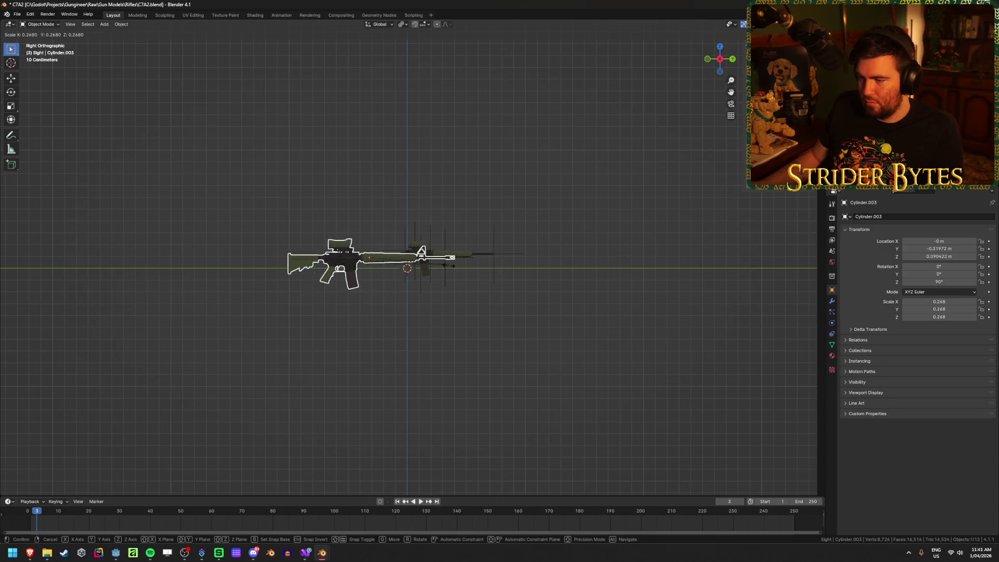
pyautogui.click(475, 260)
pyautogui.press('g')
pyautogui.click(517, 259)
pyautogui.press('s')
pyautogui.click(539, 261)
# Move the rifle to Y 0.25289 m, Z 0.11972 m and enter Edit Mode on its mesh
pyautogui.press('KP_8')
pyautogui.press('KP_3')
pyautogui.scroll(3, 539, 260)
pyautogui.scroll(4, 499, 257)
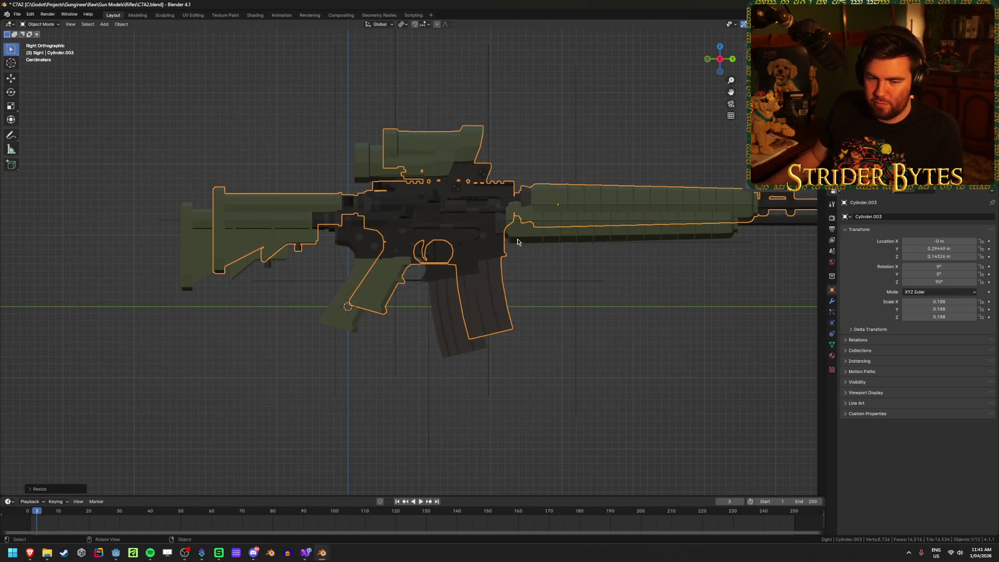
pyautogui.press('g')
pyautogui.click(488, 257)
pyautogui.moveTo(617, 277)
pyautogui.mouseDown()
pyautogui.moveTo(511, 306)
pyautogui.moveTo(411, 306)
pyautogui.mouseUp()
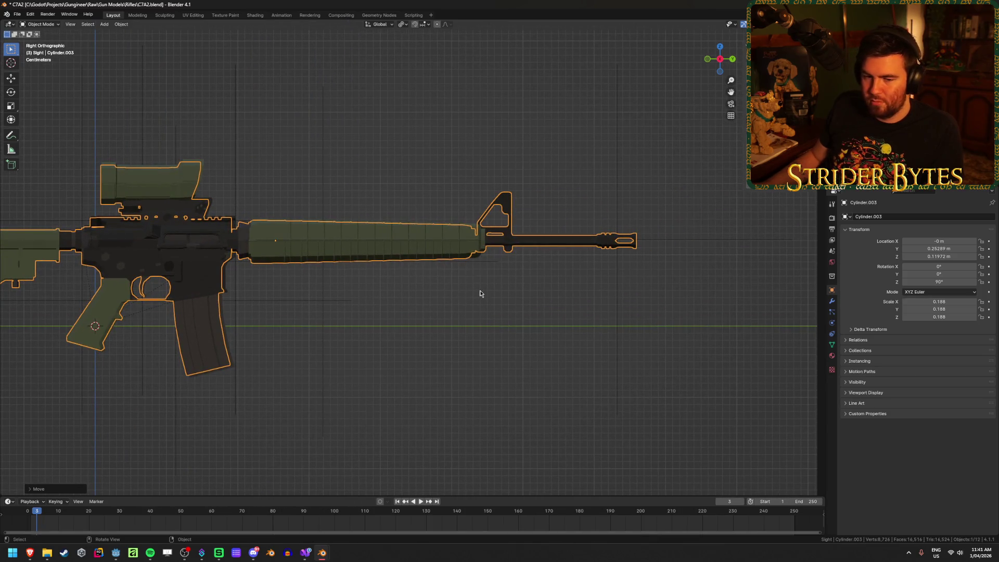
pyautogui.moveTo(480, 294); pyautogui.dragTo(404, 326)
pyautogui.scroll(8, 400, 326)
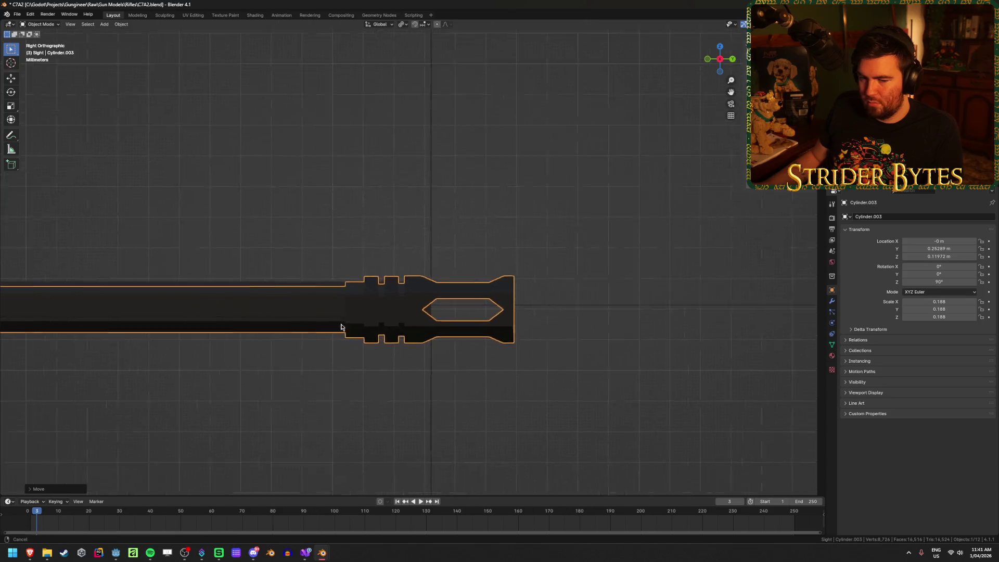
pyautogui.scroll(-3, 465, 278)
pyautogui.press('Tab')
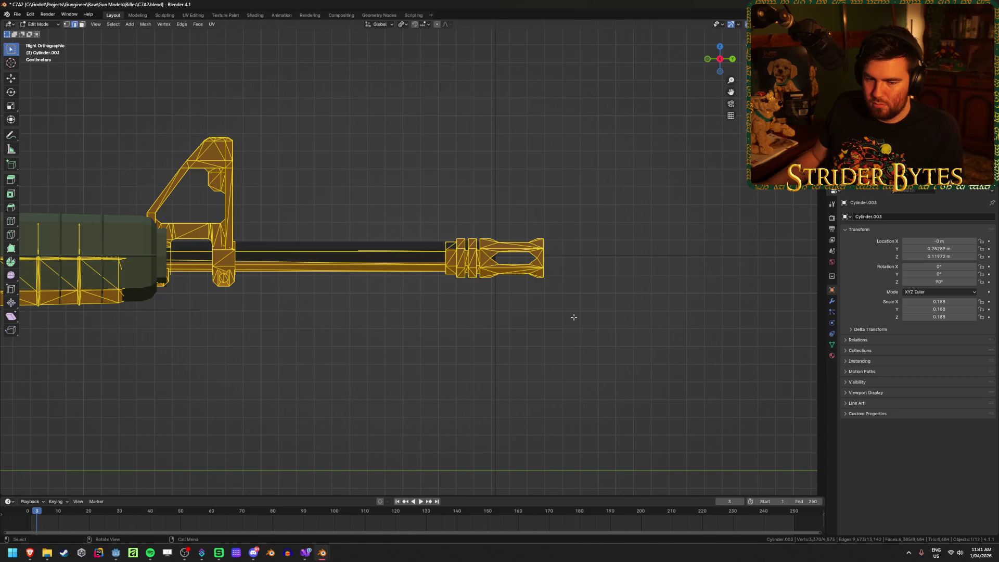
# Select the connected muzzle brake geometry and separate it into its own object
pyautogui.hotkey('alt', 'a')
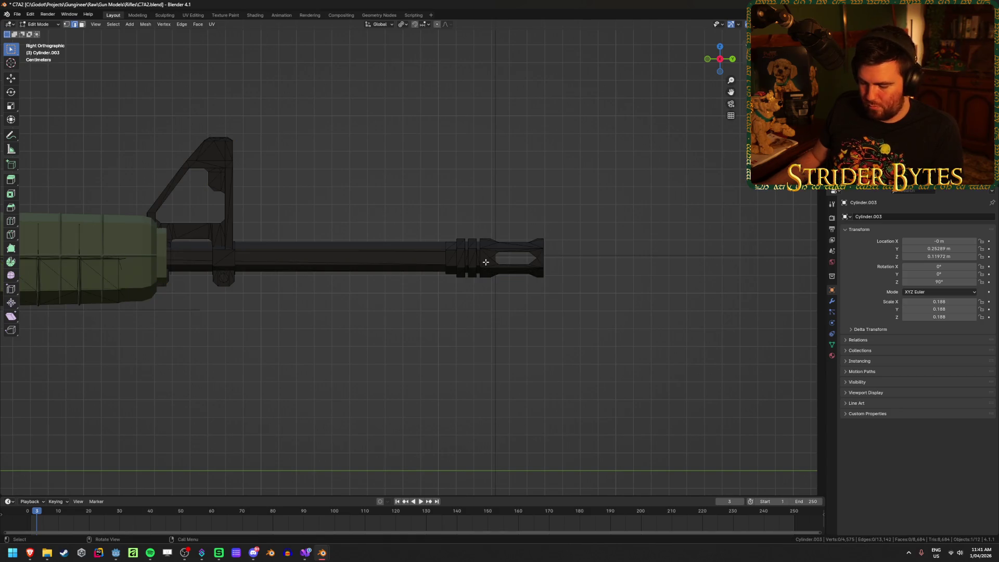
pyautogui.press('l')
pyautogui.moveTo(485, 262)
pyautogui.mouseDown()
pyautogui.moveTo(457, 339)
pyautogui.moveTo(417, 269)
pyautogui.mouseUp()
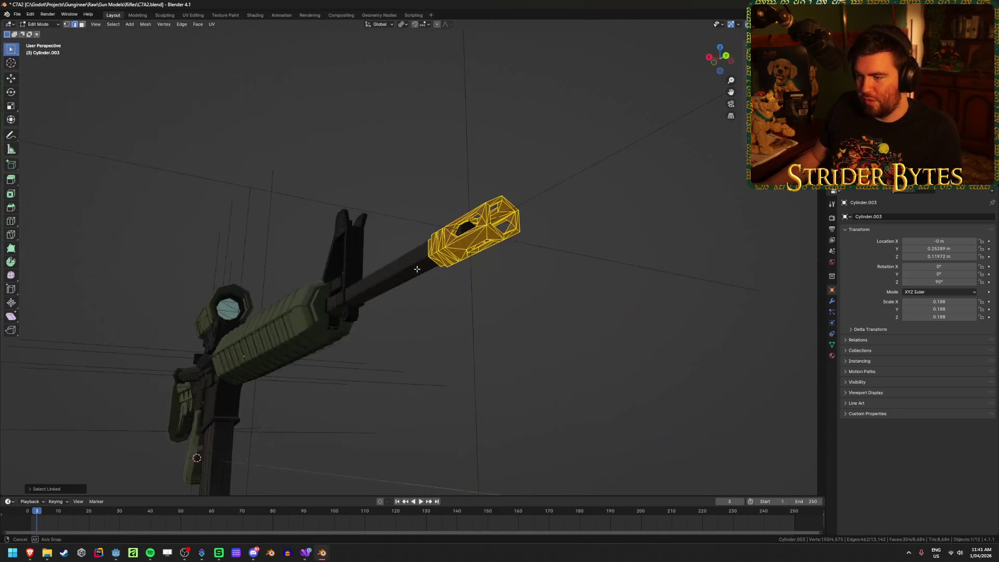
pyautogui.press('p')
pyautogui.click(416, 270)
# Back in Object Mode, delete the extra muzzle brake copy, undoing a mistaken deletion
pyautogui.press('Tab')
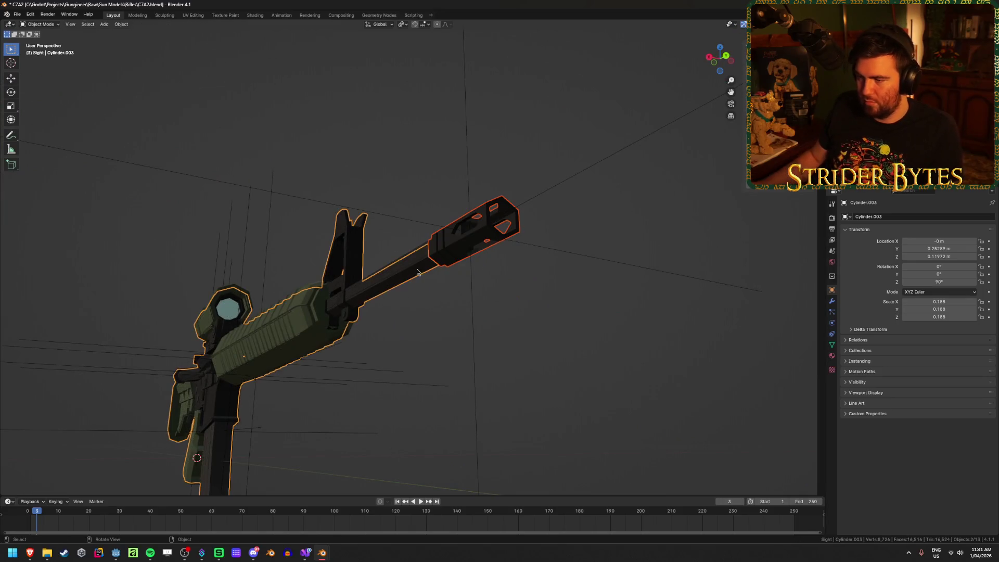
pyautogui.press('x')
pyautogui.click(284, 356)
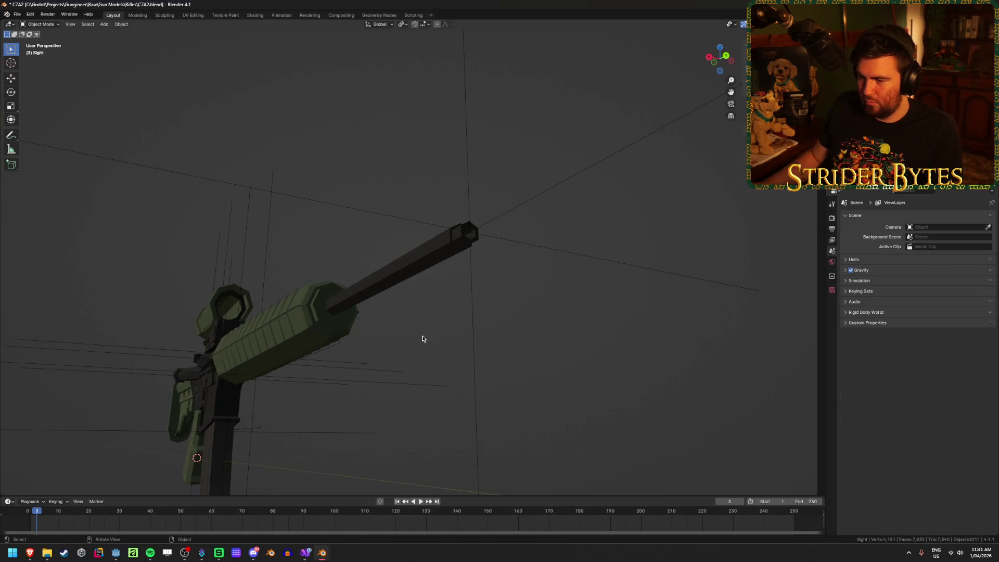
pyautogui.hotkey('ctrl', 'z')
pyautogui.hotkey('ctrl', 'z')
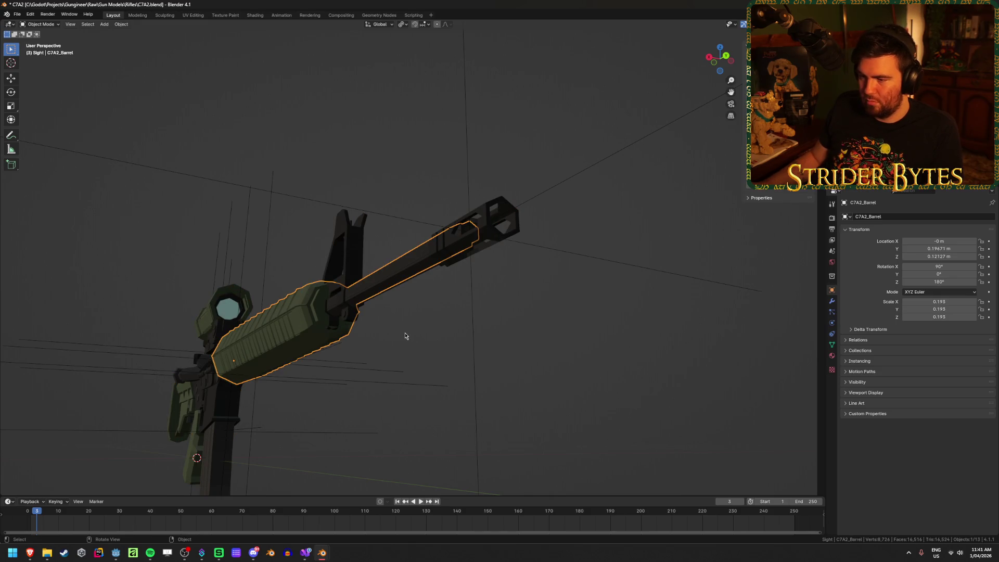
pyautogui.hotkey('ctrl', 'shift', 'z')
pyautogui.press('x')
pyautogui.click(433, 336)
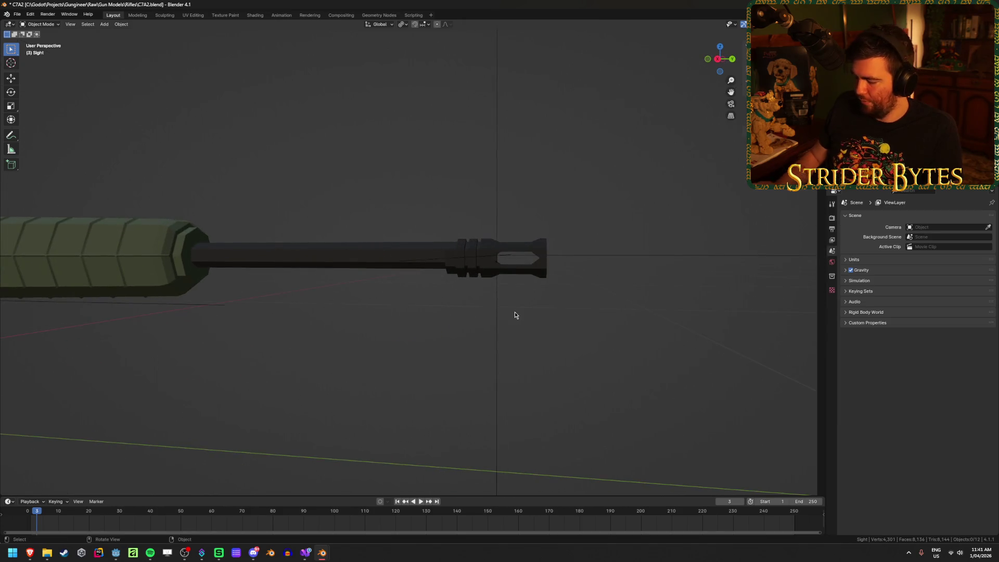
# In side view with X-ray on, select the vertices at the muzzle brake's rear end
pyautogui.press('KP_3')
pyautogui.scroll(2, 525, 268)
pyautogui.click(525, 268)
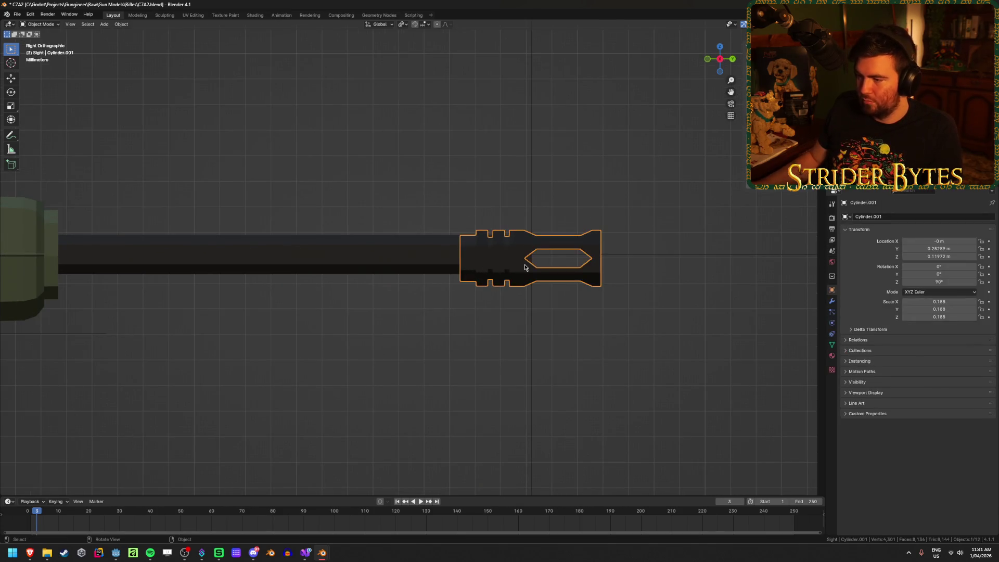
pyautogui.press('Tab')
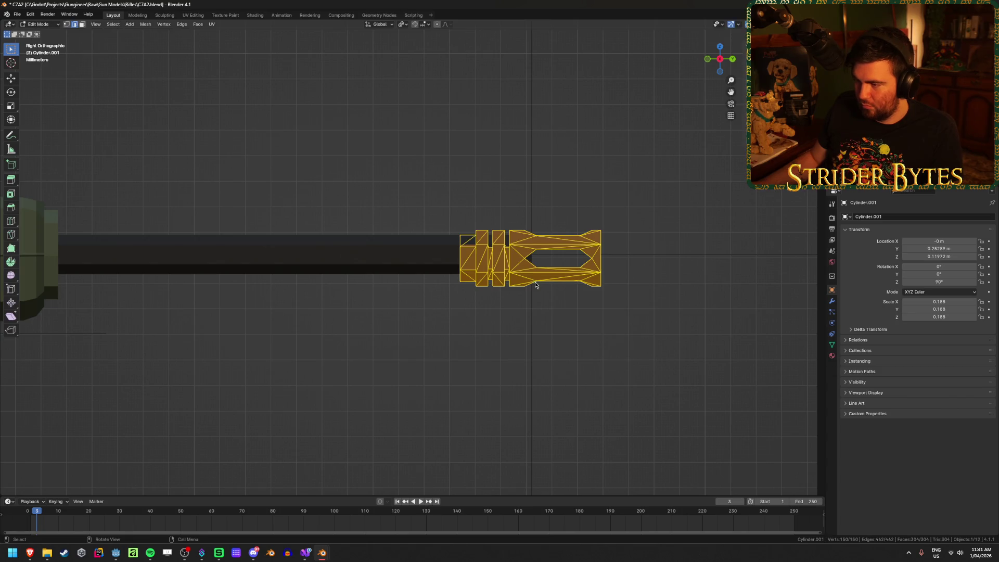
pyautogui.press('Tab')
pyautogui.scroll(-8, 535, 284)
pyautogui.scroll(10, 536, 284)
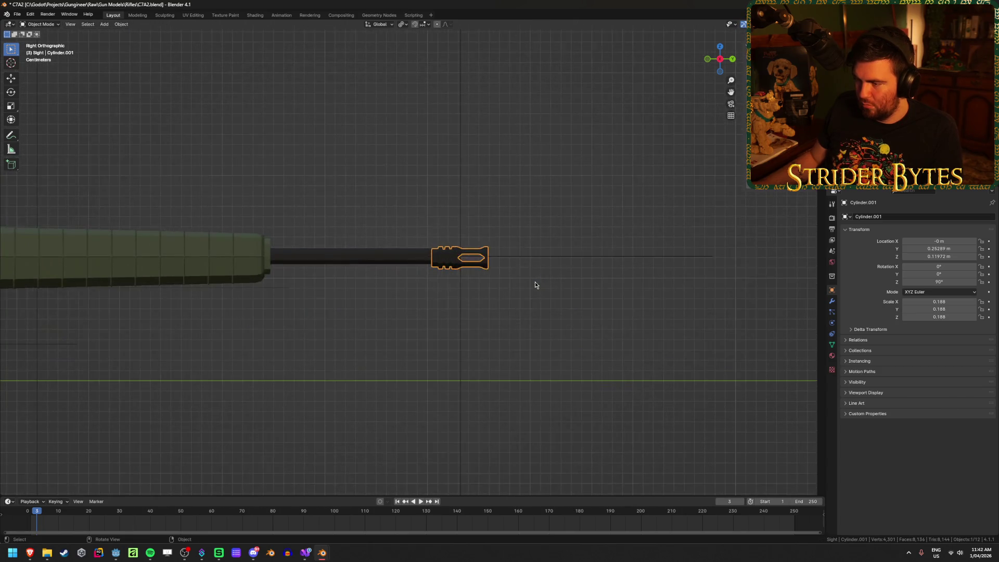
pyautogui.press('Tab')
pyautogui.hotkey('alt', 'z')
pyautogui.hotkey('alt', 'a')
pyautogui.moveTo(450, 212); pyautogui.dragTo(474, 303)
pyautogui.hotkey('ctrl', 'Tab')
pyautogui.click(393, 302)
# Set the muzzle brake's origin, then restore solid shading with X-ray off
pyautogui.rightClick(549, 312)
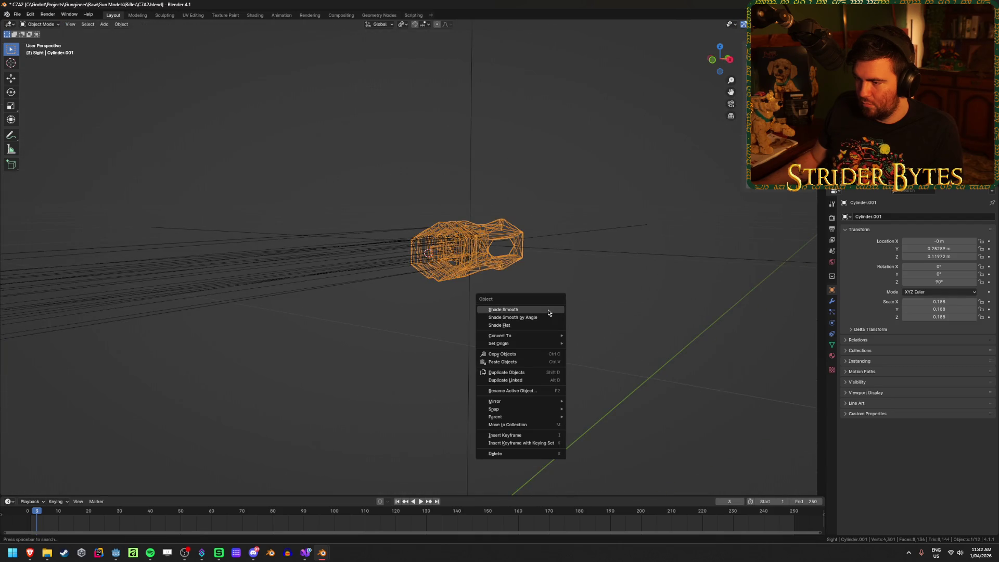
pyautogui.moveTo(522, 340)
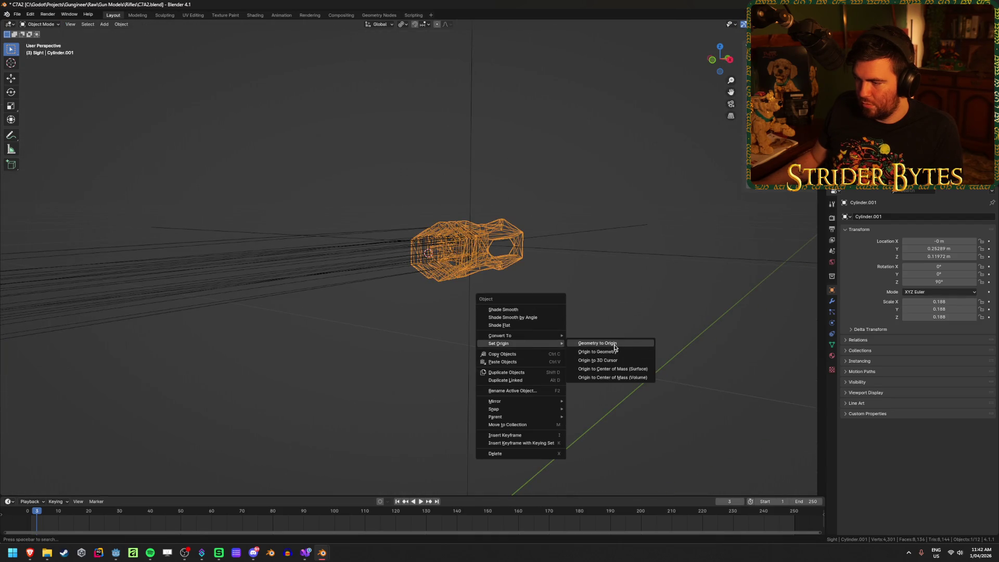
pyautogui.click(599, 358)
pyautogui.press('KP_3')
pyautogui.hotkey('shift', 'z')
pyautogui.hotkey('alt', 'z')
# Raise the muzzle brake slightly along Z and select the MuzzleAttach empty
pyautogui.press('g')
pyautogui.press('z')
pyautogui.click(655, 296)
pyautogui.scroll(-4, 466, 222)
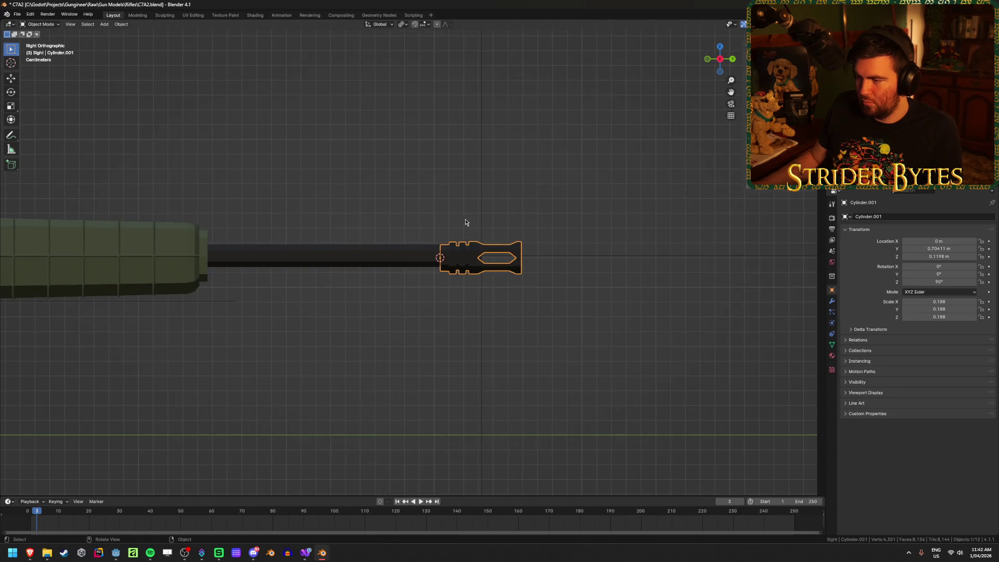
pyautogui.click(481, 221)
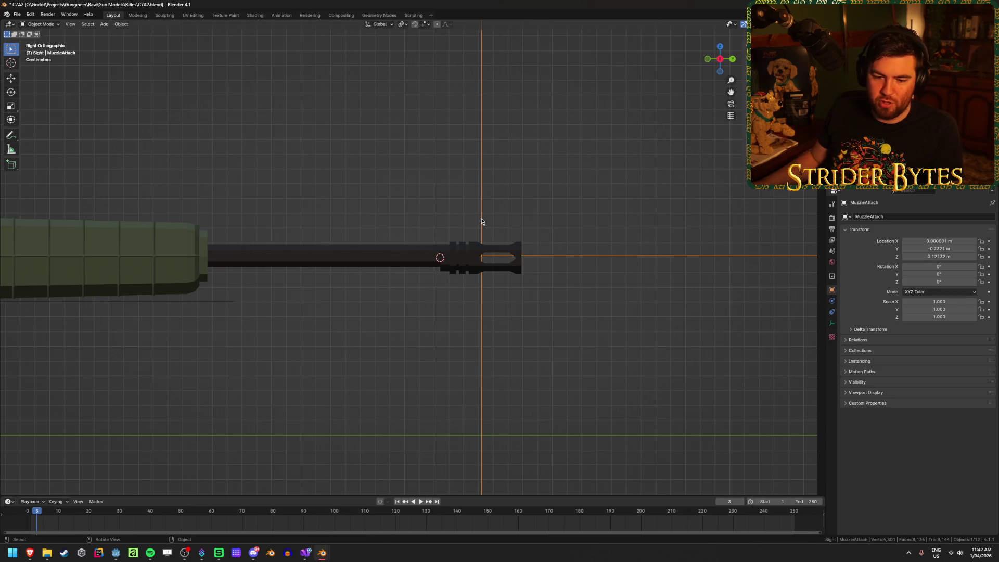
# Move the 3D cursor onto the MuzzleAttach point with Cursor to Active
pyautogui.scroll(3, 531, 292)
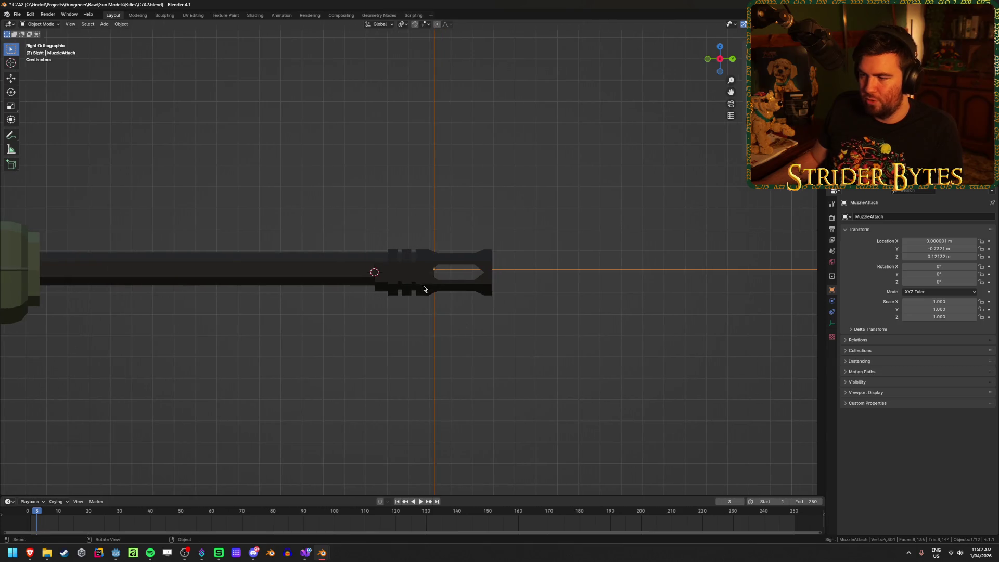
pyautogui.hotkey('ctrl', 'z')
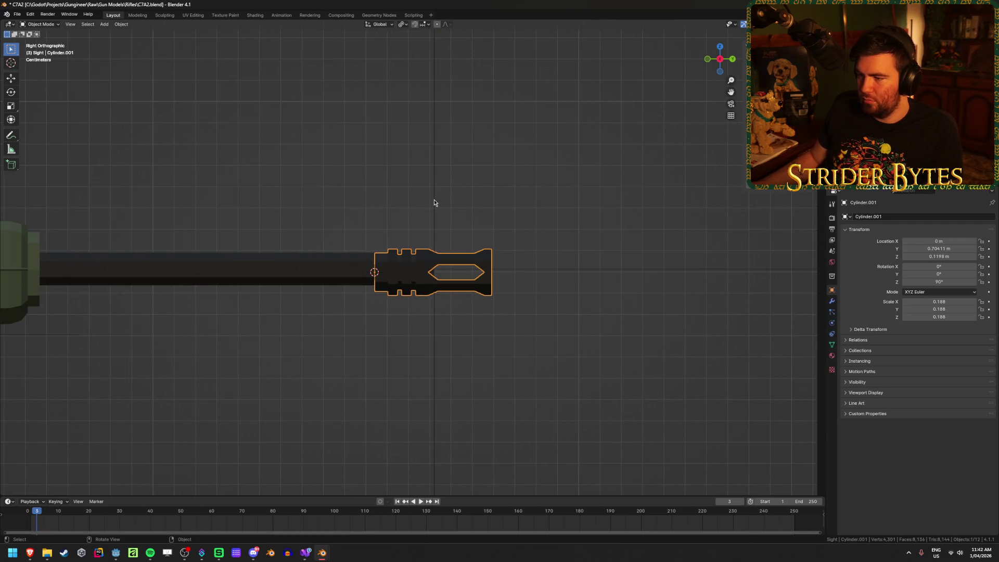
pyautogui.hotkey('shift', 's')
pyautogui.click(417, 223)
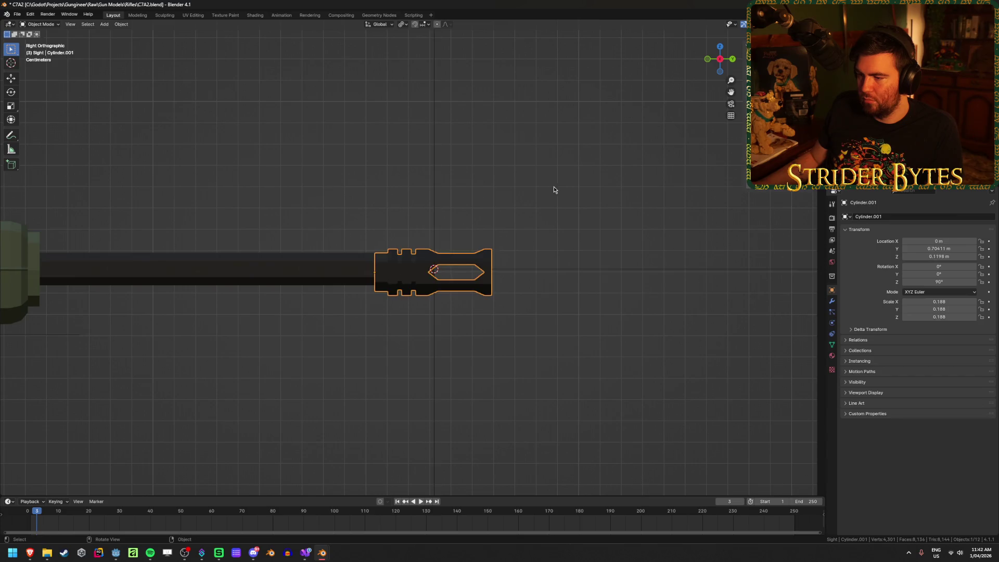
# Snap the muzzle brake to the cursor and view the barrel at an angle
pyautogui.hotkey('shift', 's')
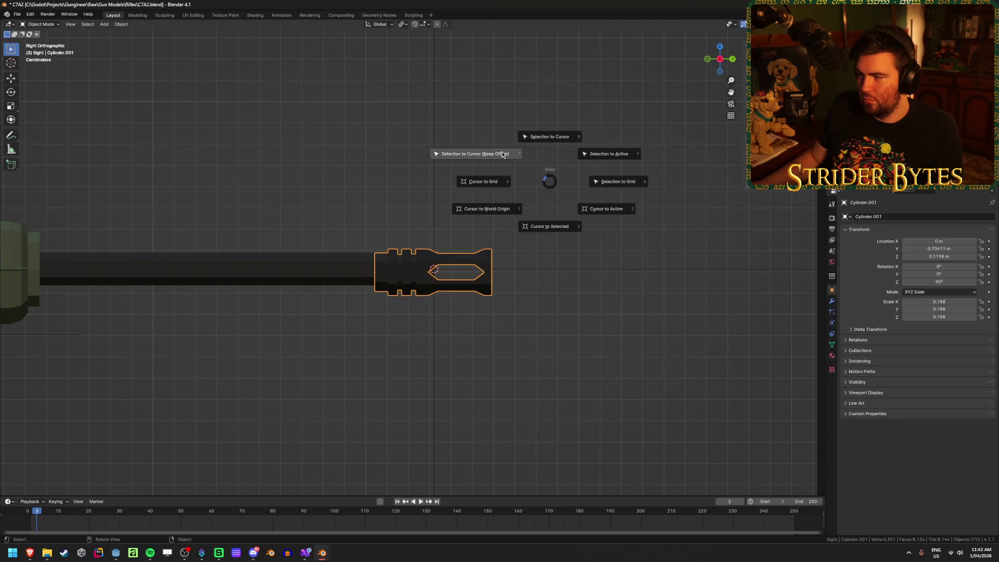
pyautogui.click(544, 138)
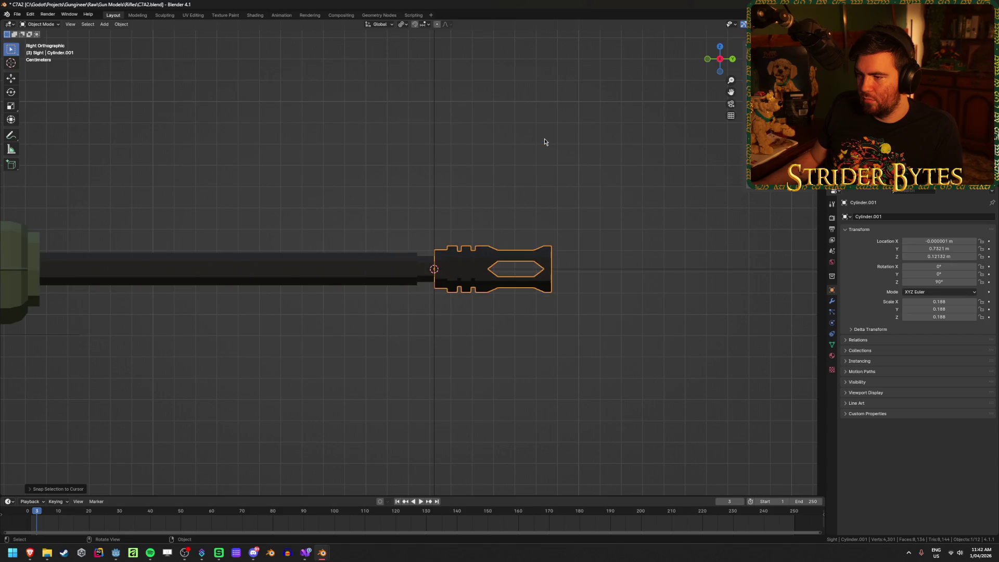
pyautogui.click(460, 330)
pyautogui.moveTo(459, 330)
pyautogui.mouseDown()
pyautogui.moveTo(404, 330)
pyautogui.moveTo(481, 242)
pyautogui.mouseUp()
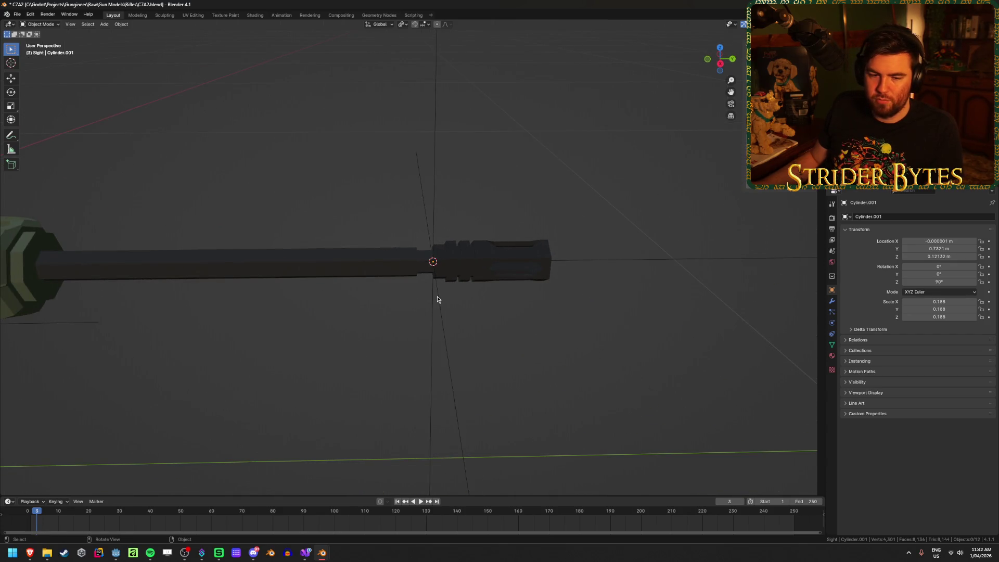
# Save C7A2.blend with Ctrl+S, then select the muzzle brake Cylinder.001
pyautogui.scroll(3, 437, 296)
pyautogui.hotkey('ctrl', 's')
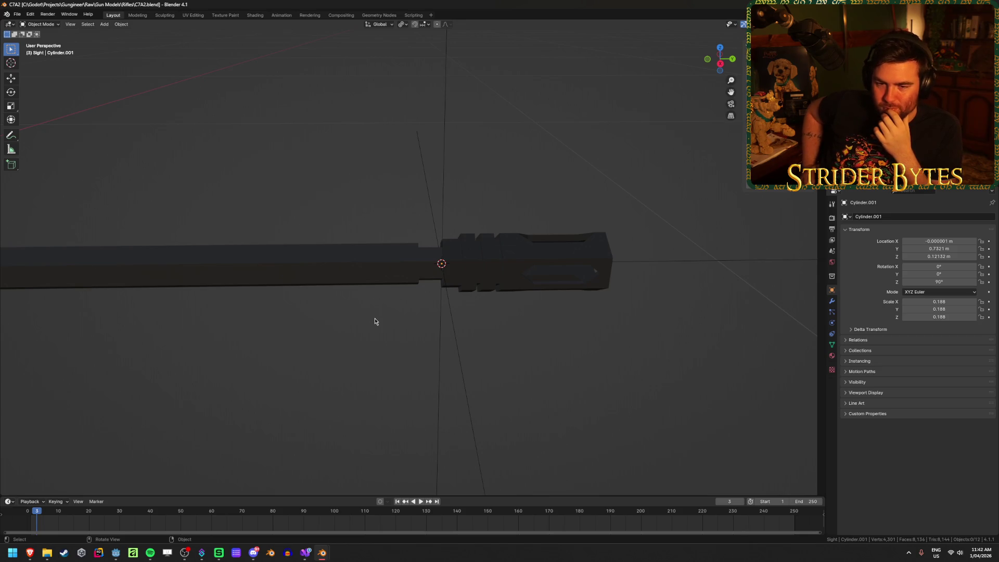
pyautogui.click(484, 254)
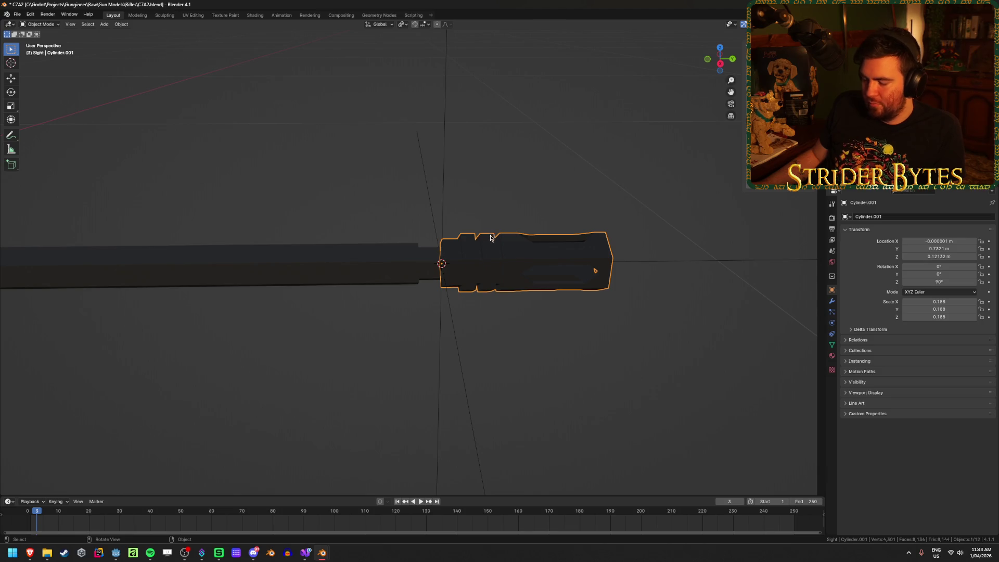
# Start a Y-axis move of the muzzle brake but cancel it, leaving the brake in place
pyautogui.press('g')
pyautogui.press('y')
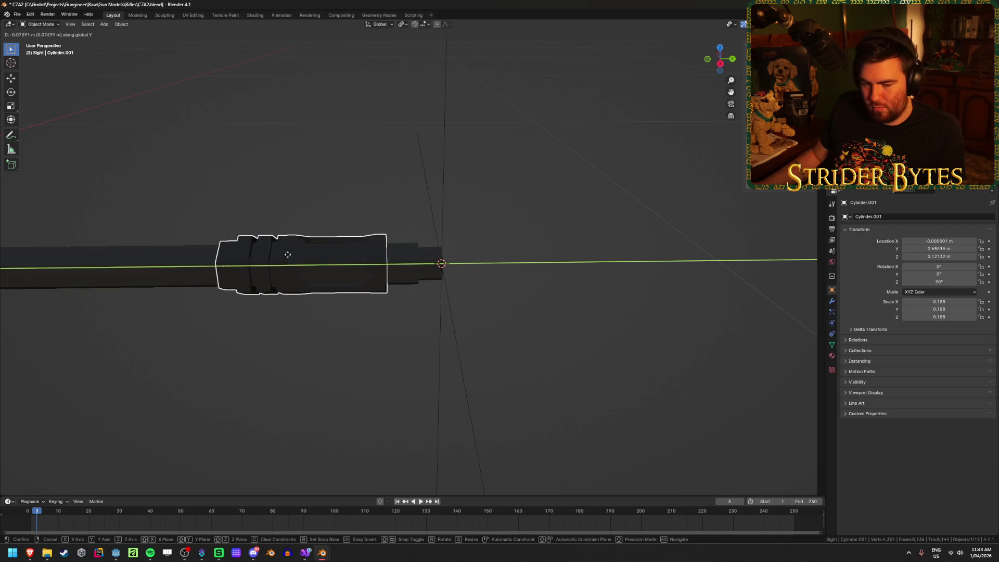
pyautogui.press('Escape')
pyautogui.moveTo(552, 266); pyautogui.dragTo(513, 285)
# In Edit Mode, select the bore's edge ring and put the 3D cursor at its centre
pyautogui.press('Tab')
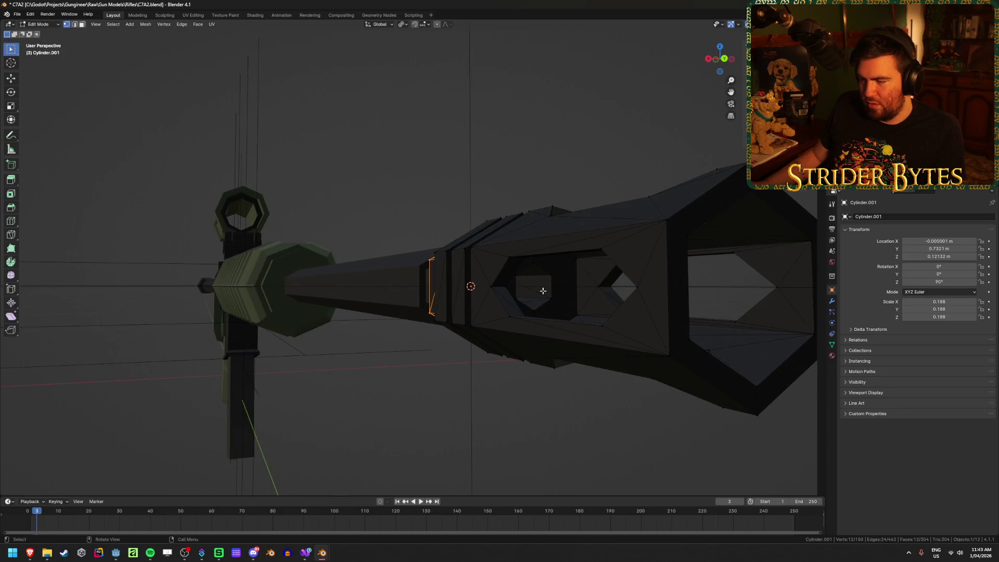
pyautogui.click(575, 141)
pyautogui.moveTo(575, 140); pyautogui.dragTo(577, 140)
pyautogui.keyDown('alt'); pyautogui.click(526, 268); pyautogui.keyUp('alt')
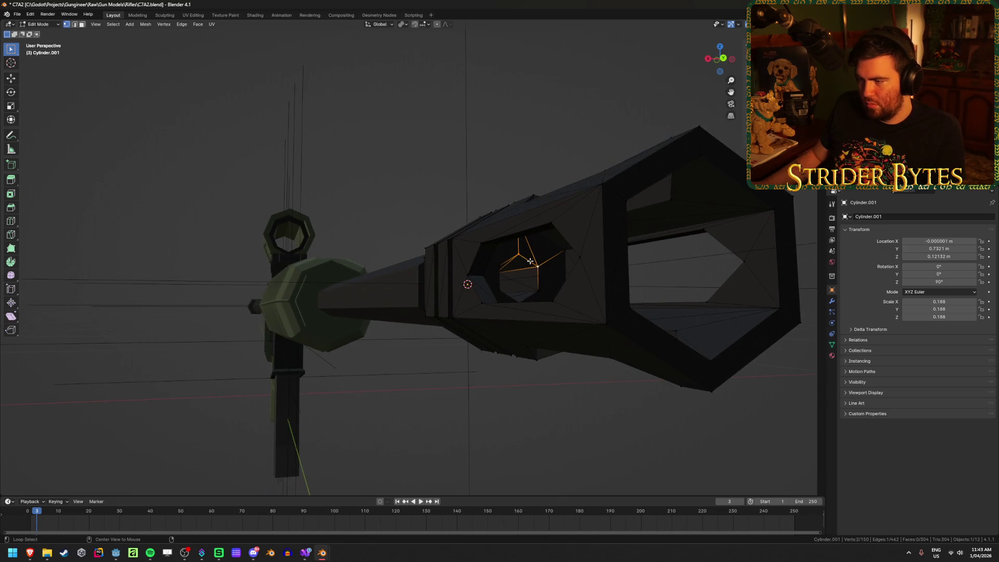
pyautogui.keyDown('alt'); pyautogui.keyDown('shift'); pyautogui.click(506, 294); pyautogui.keyUp('shift'); pyautogui.keyUp('alt')
pyautogui.moveTo(506, 294)
pyautogui.mouseDown()
pyautogui.moveTo(522, 326)
pyautogui.moveTo(534, 323)
pyautogui.moveTo(499, 341)
pyautogui.moveTo(453, 341)
pyautogui.moveTo(520, 335)
pyautogui.moveTo(511, 322)
pyautogui.mouseUp()
pyautogui.keyDown('shift'); pyautogui.click(536, 312); pyautogui.keyUp('shift')
pyautogui.hotkey('shift', 's')
pyautogui.click(533, 348)
pyautogui.moveTo(440, 235)
pyautogui.mouseDown()
pyautogui.moveTo(498, 250)
pyautogui.moveTo(532, 243)
pyautogui.mouseUp()
pyautogui.press('Tab')
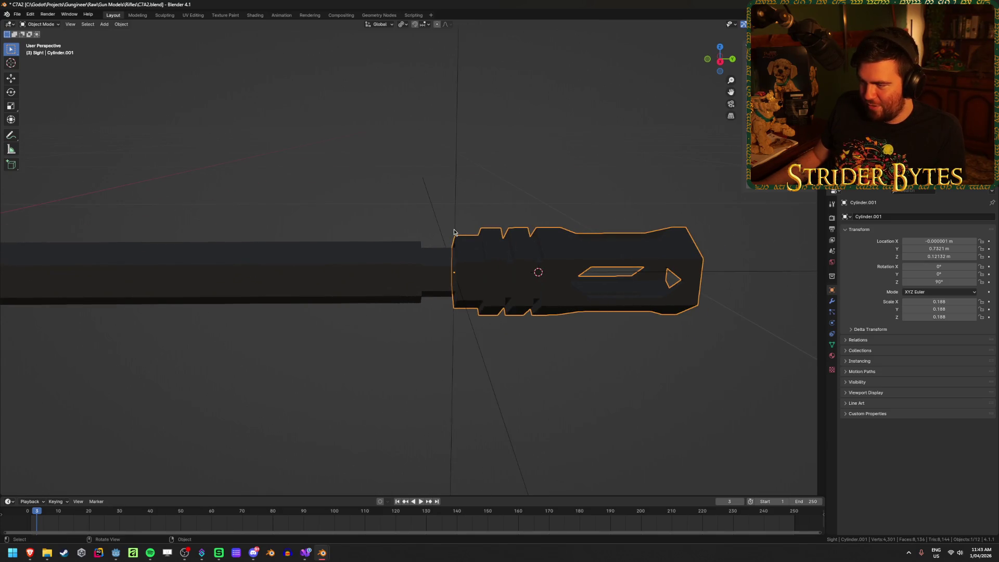